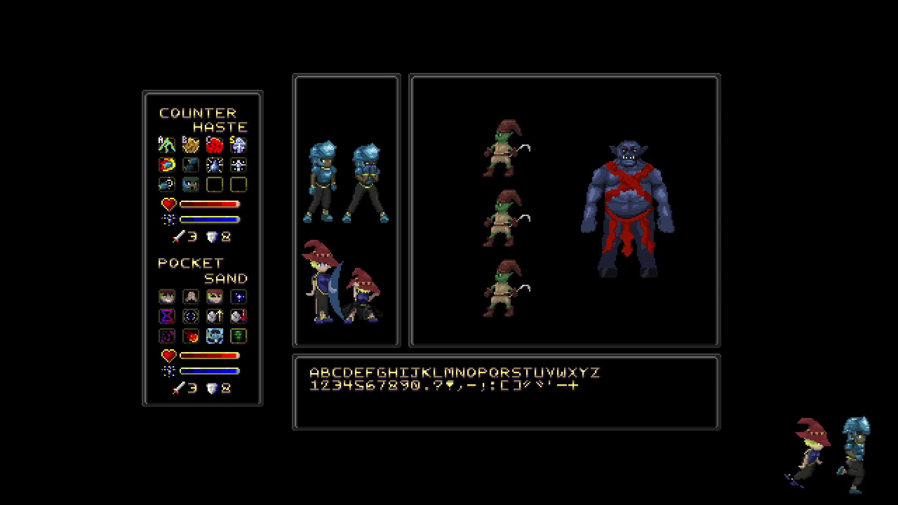
# Step: Exit full-screen view, readjust the mockup zoom, and switch to Player Animations - Fighter - Defend.psd
pyautogui.press('f')
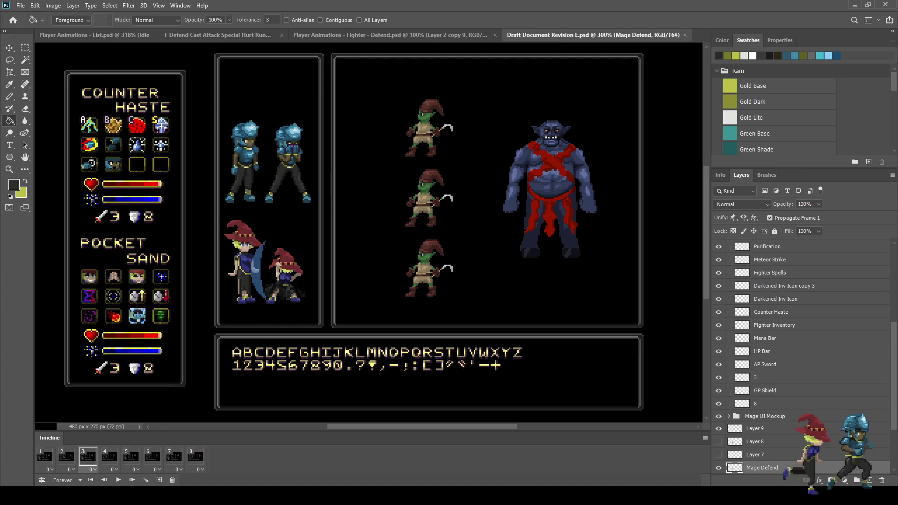
pyautogui.hotkey('ctrl', '1')
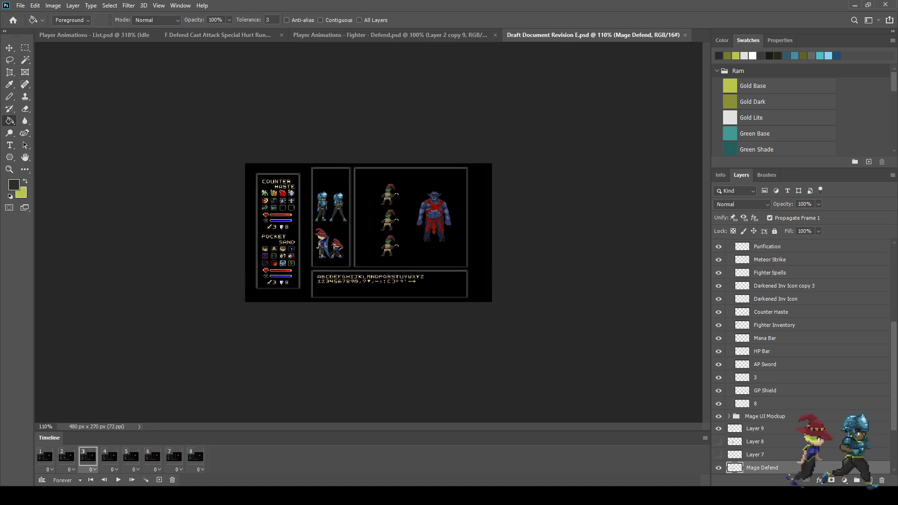
pyautogui.hotkey('ctrl', '+')
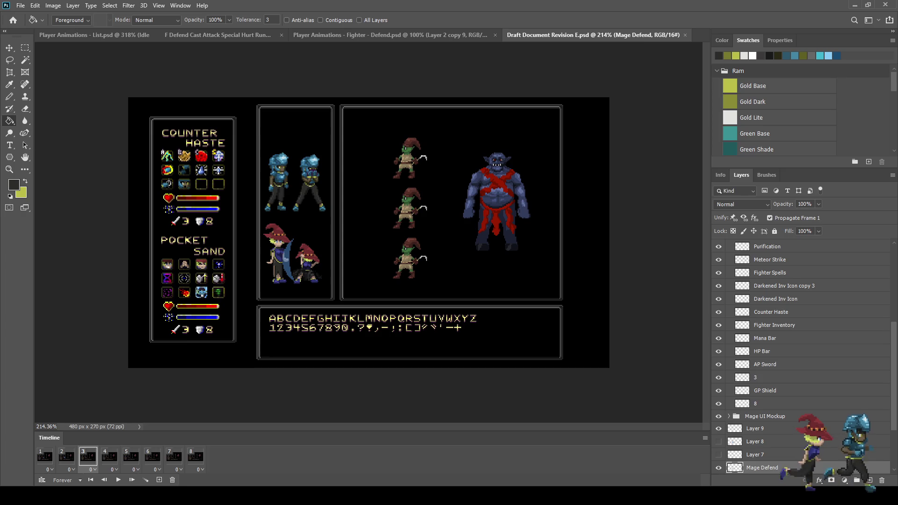
pyautogui.hotkey('ctrl', 'shift', 'Tab')
pyautogui.hotkey('ctrl', '+')
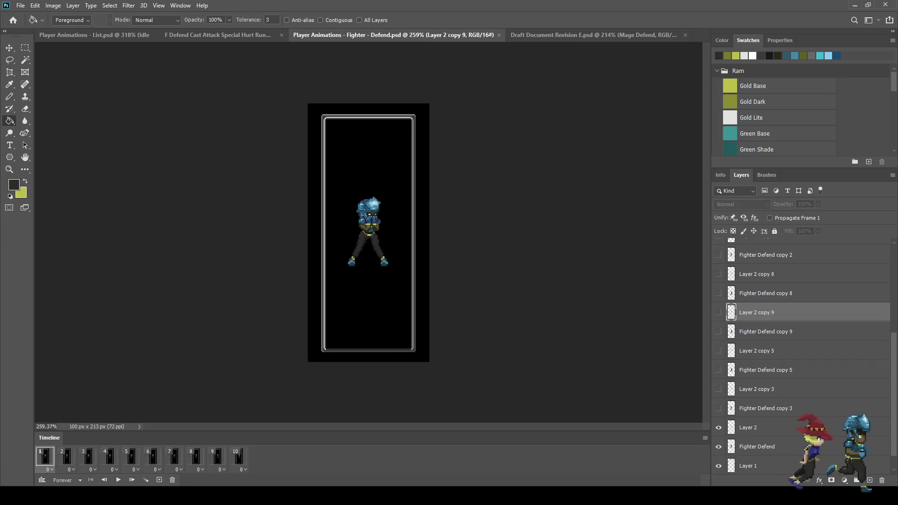
# Step: Play the Defend animation, stop on frame 4, and select the Layer 2 copy 6 layer
pyautogui.hotkey('ctrl', '+')
pyautogui.press('space')
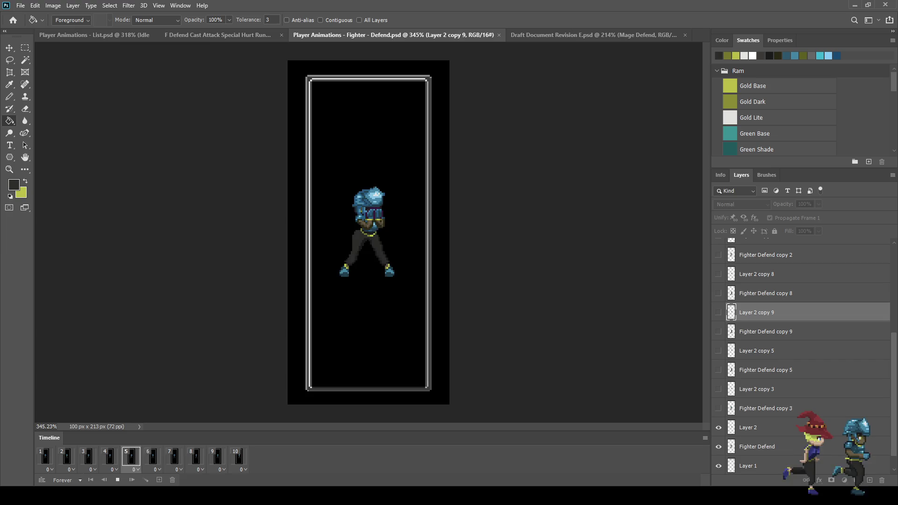
pyautogui.press('space')
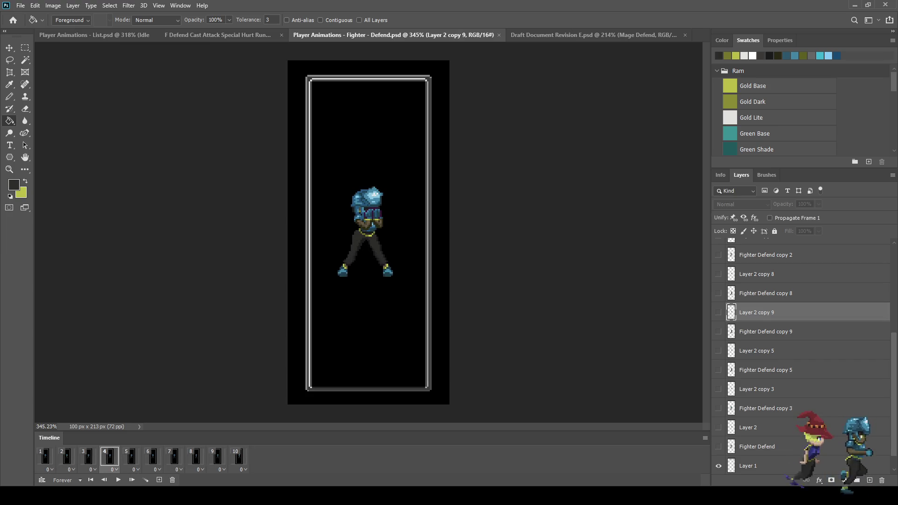
pyautogui.scroll(10, 354, 219)
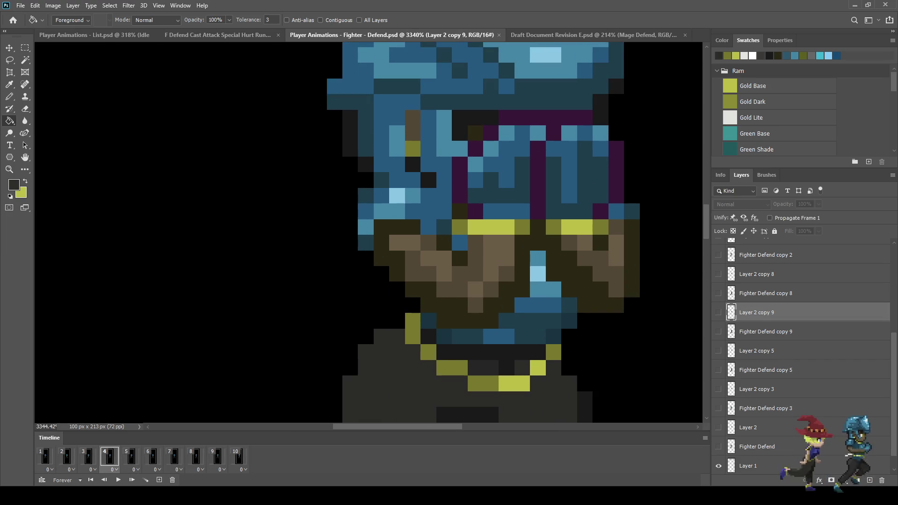
pyautogui.scroll(-1, 802, 355)
pyautogui.scroll(5, 802, 355)
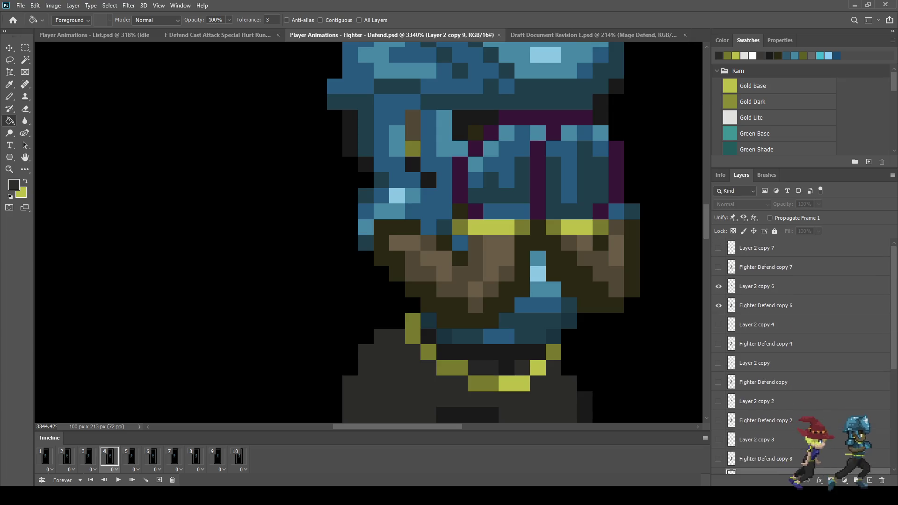
pyautogui.click(767, 286)
# Step: Erase a stray pixel from the frame-4 sprite, then select Layer 2 copy 7 on the next frame
pyautogui.press('e')
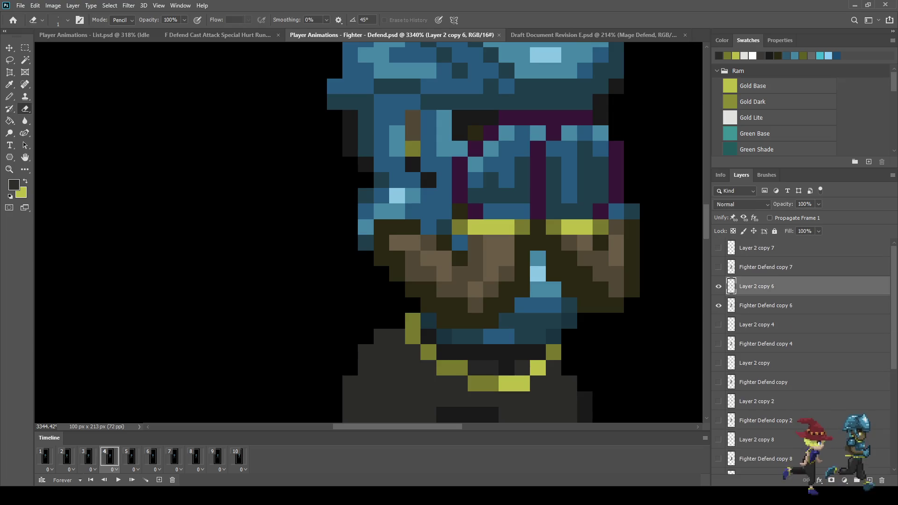
pyautogui.click(381, 227)
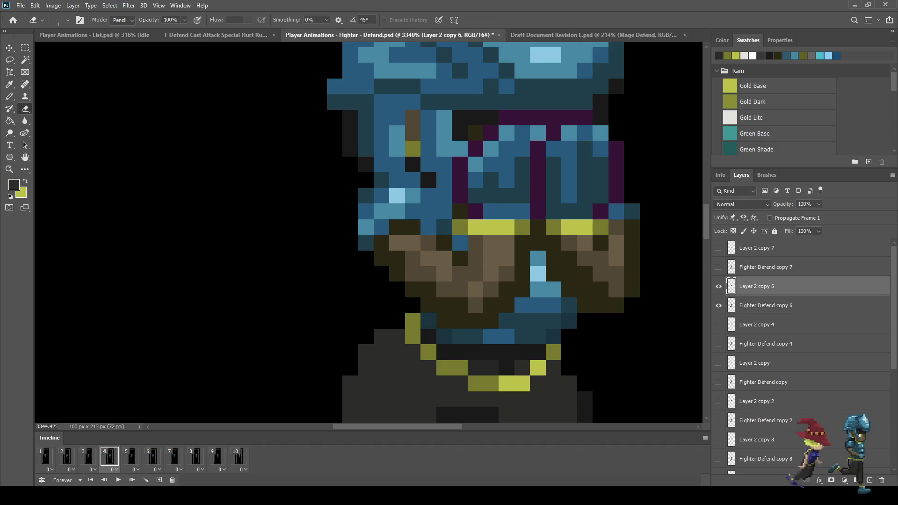
pyautogui.press('Right')
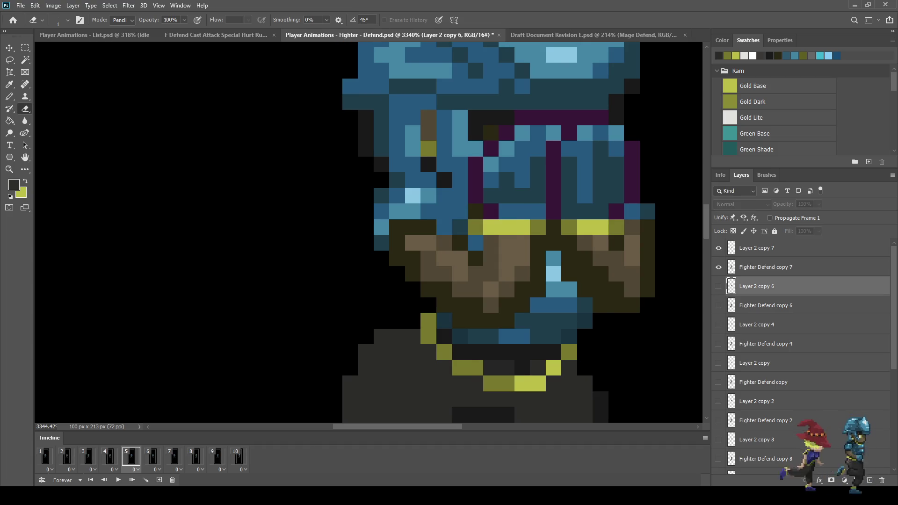
pyautogui.click(767, 248)
# Step: Step through the animation frames to frame 3 and select Layer 2 copy 4
pyautogui.press('Right')
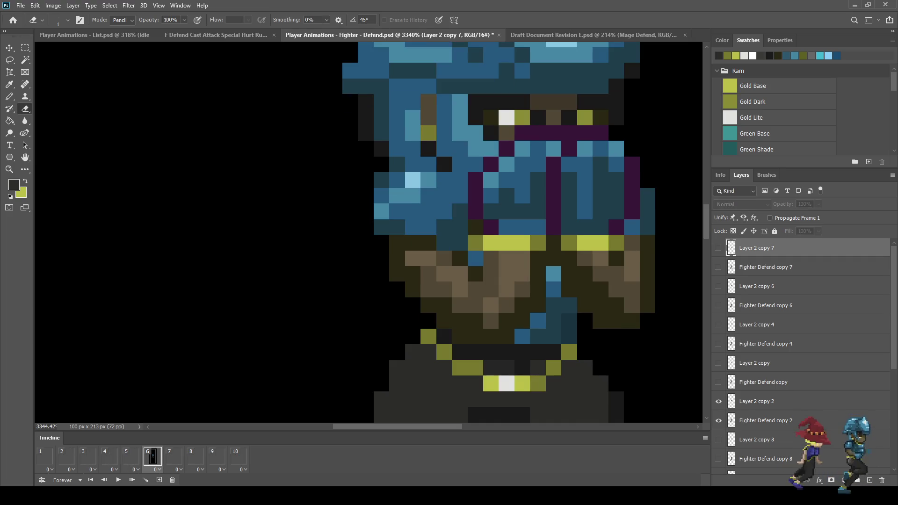
pyautogui.press('Right')
pyautogui.press('Right')
pyautogui.press('Right')
pyautogui.press('Right')
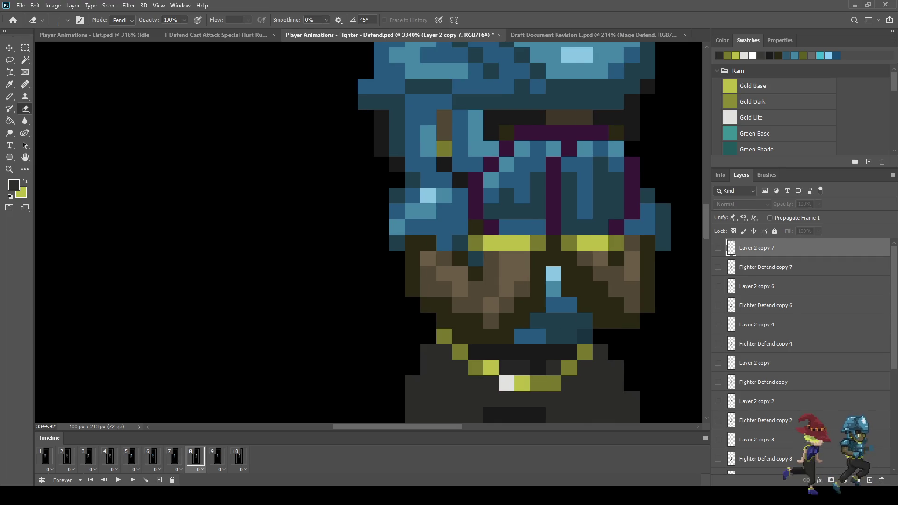
pyautogui.press('Right')
pyautogui.press('Right')
pyautogui.press('Right')
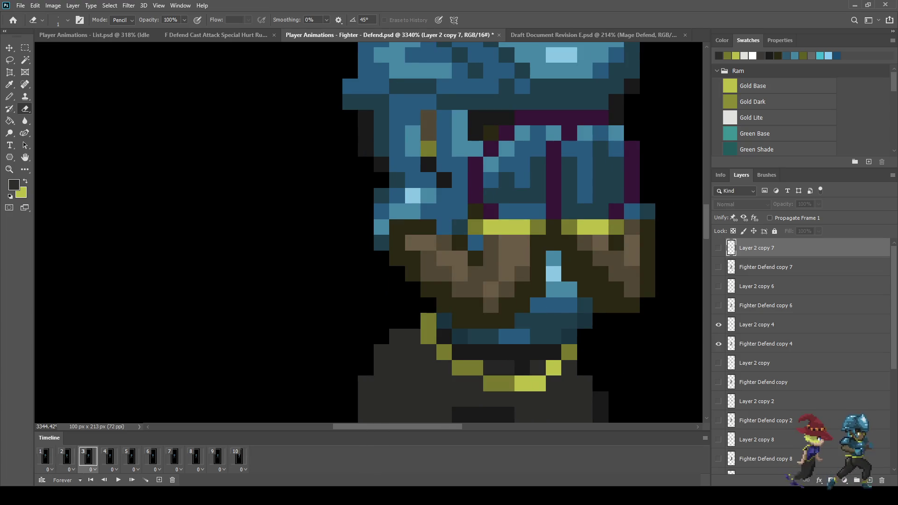
pyautogui.press('Left')
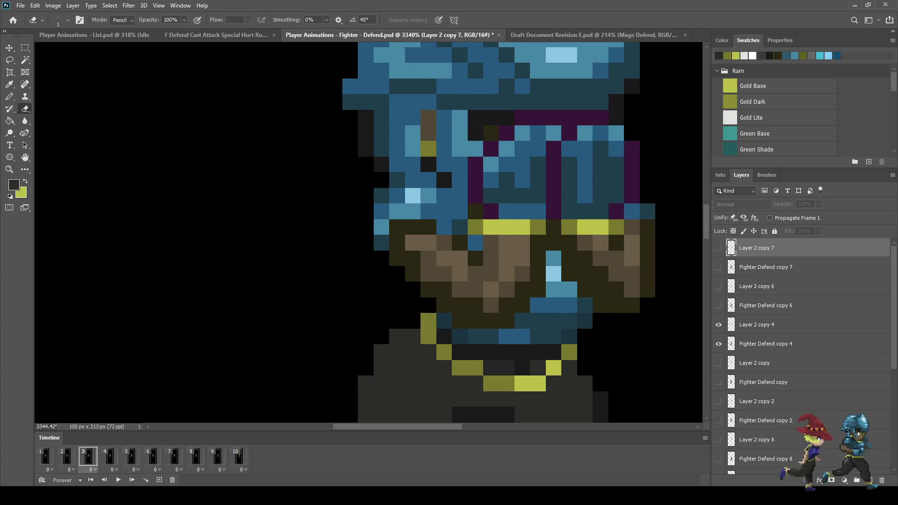
pyautogui.click(756, 325)
pyautogui.scroll(-8, 503, 236)
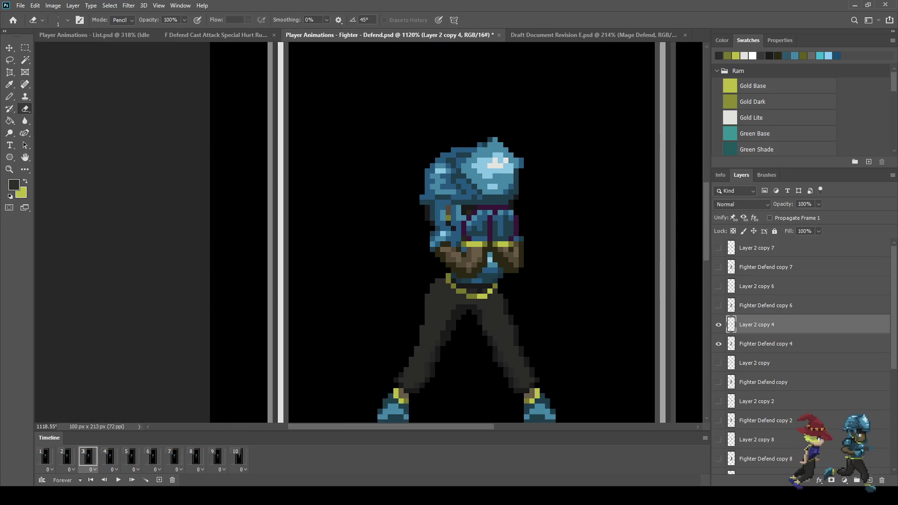
# Step: Play and stop the animation, returning to frame 3 to review the poses
pyautogui.press('space')
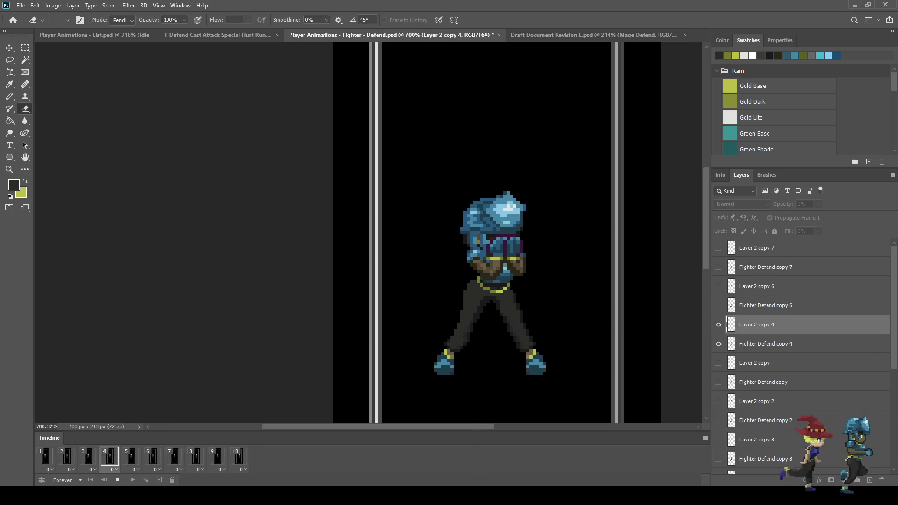
pyautogui.press('space')
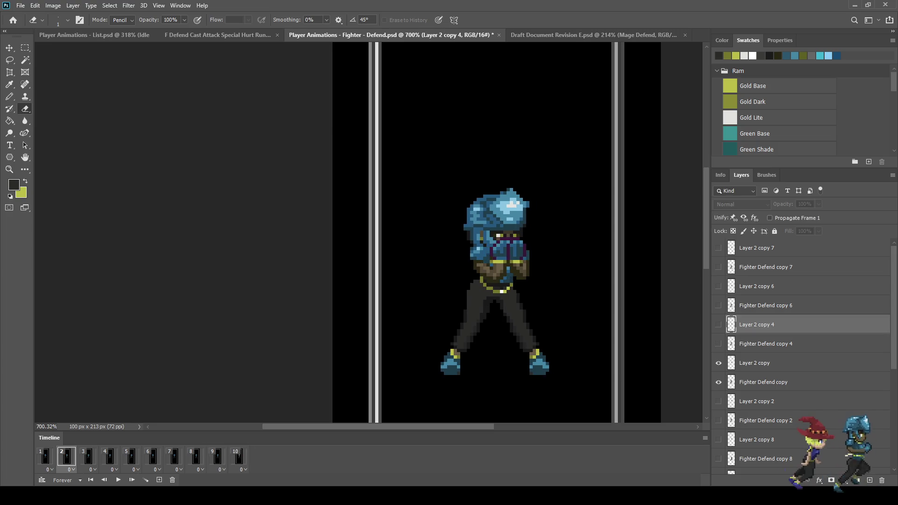
pyautogui.click(87, 456)
pyautogui.press('space')
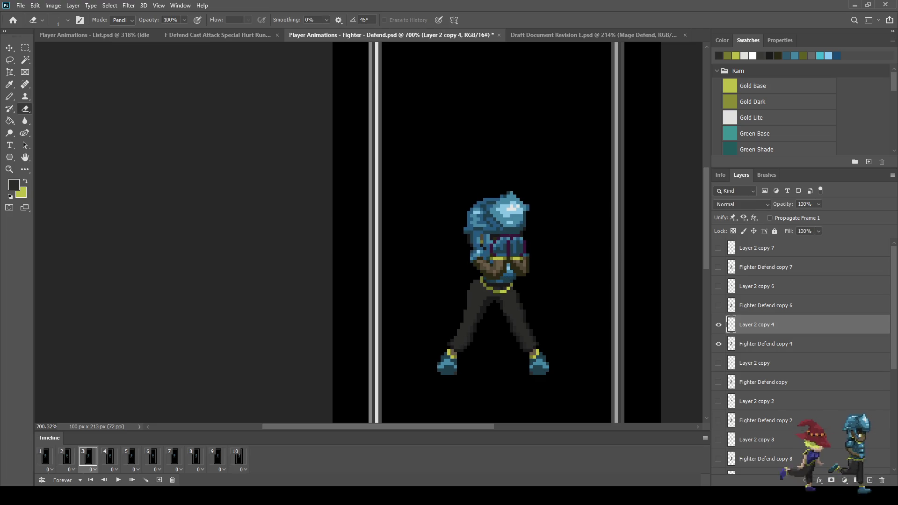
pyautogui.scroll(5, 518, 276)
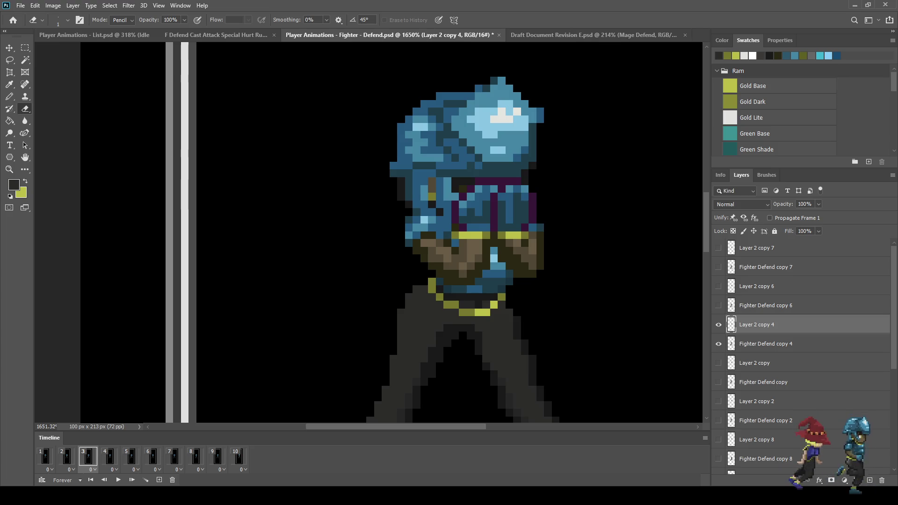
# Step: Sample white and paint two white highlight pixels on the frame-3 gold belt
pyautogui.press('i')
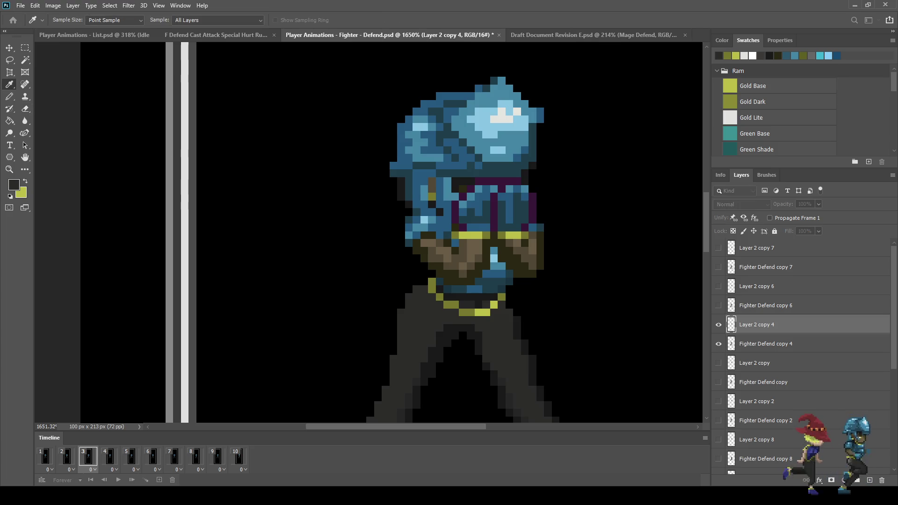
pyautogui.click(185, 194)
pyautogui.press('b')
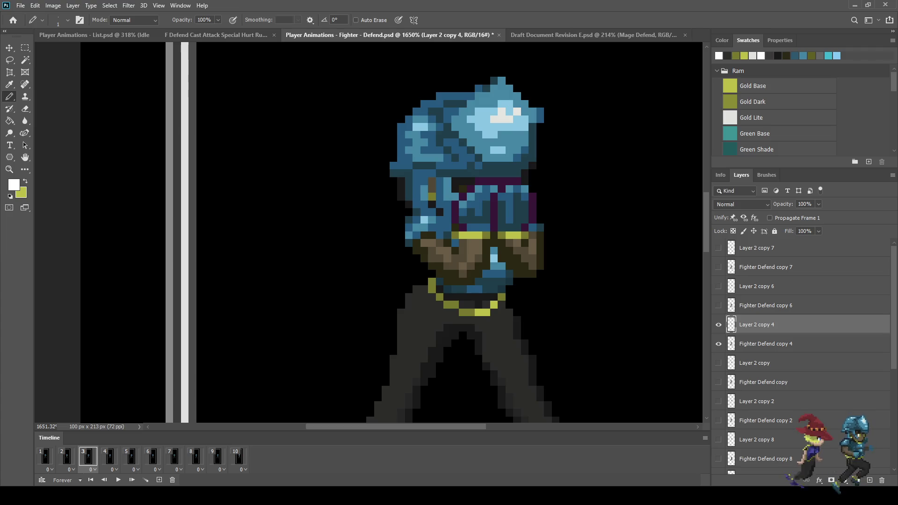
pyautogui.scroll(2, 460, 239)
pyautogui.click(474, 234)
pyautogui.click(526, 235)
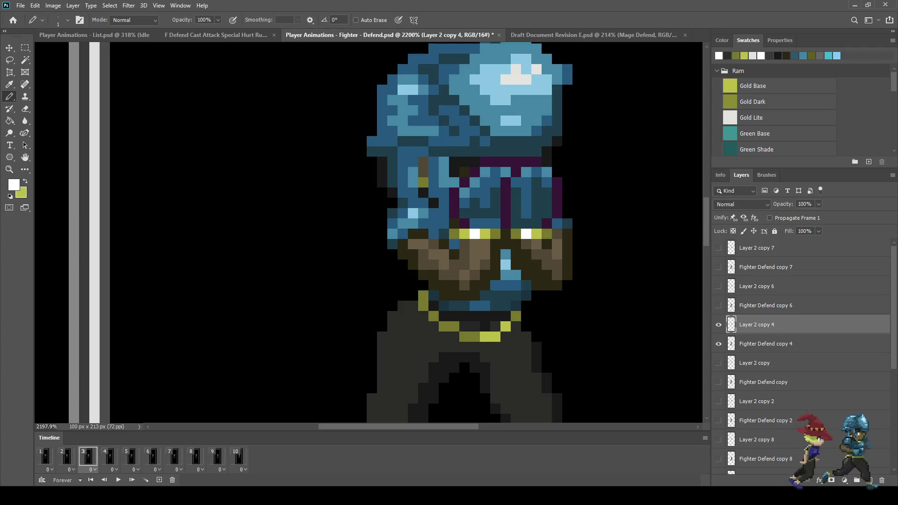
pyautogui.scroll(-2, 578, 245)
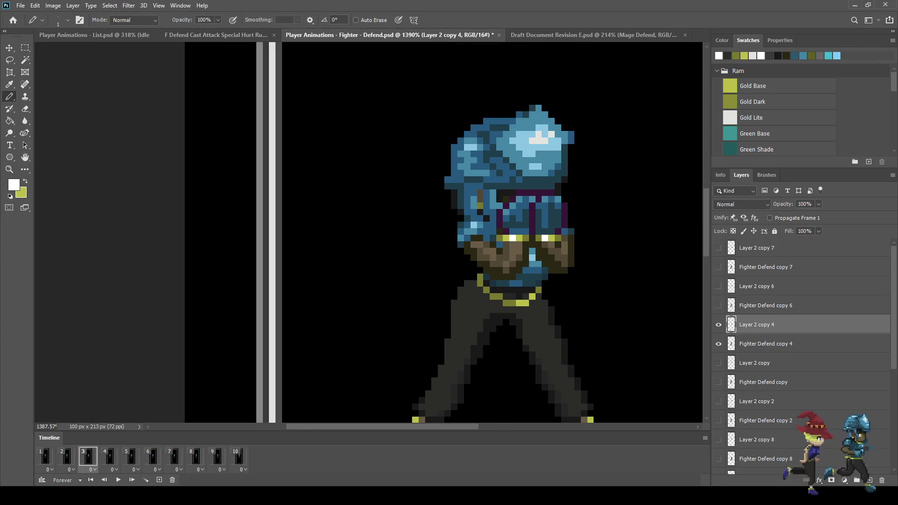
# Step: Paint a white highlight pixel on the gold belt in frame 4
pyautogui.click(109, 456)
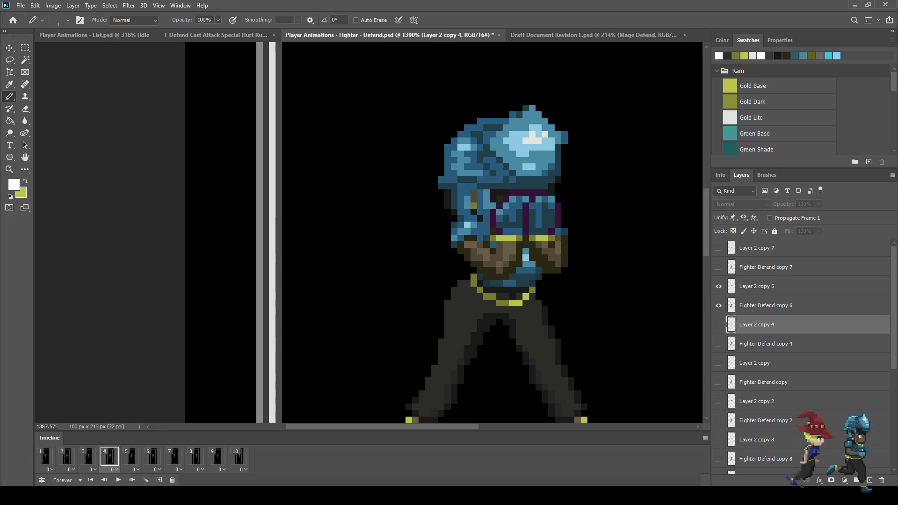
pyautogui.click(88, 456)
pyautogui.scroll(2, 500, 243)
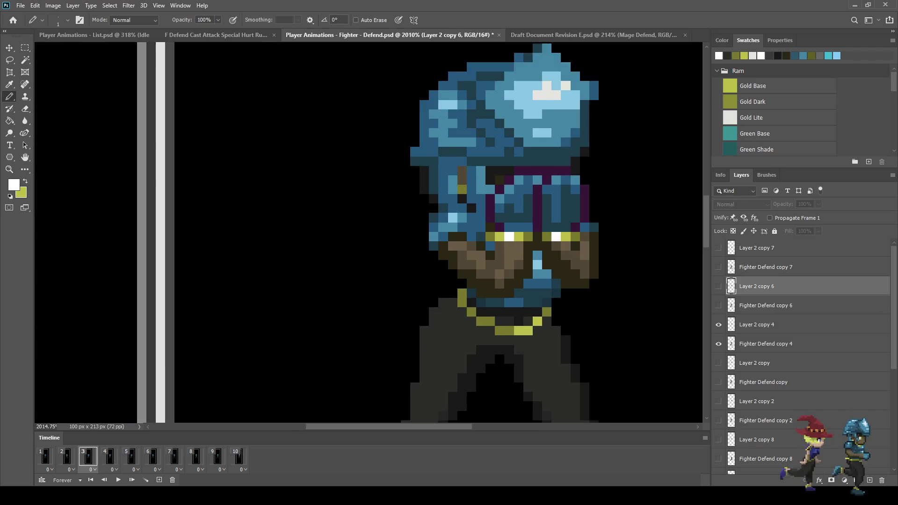
pyautogui.scroll(2, 530, 247)
pyautogui.click(110, 456)
pyautogui.click(499, 234)
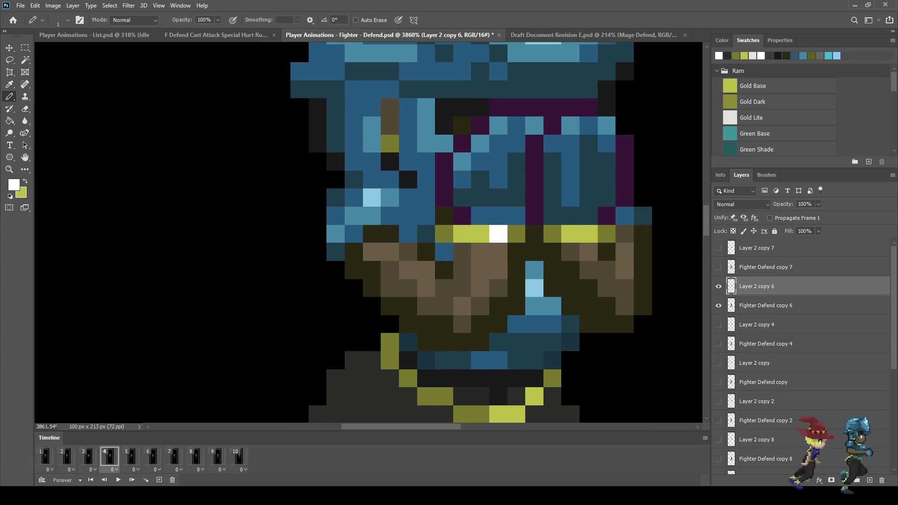
pyautogui.scroll(-6, 580, 281)
# Step: Play the animation, then step through frames 4 to 8 to check the belt
pyautogui.press('space')
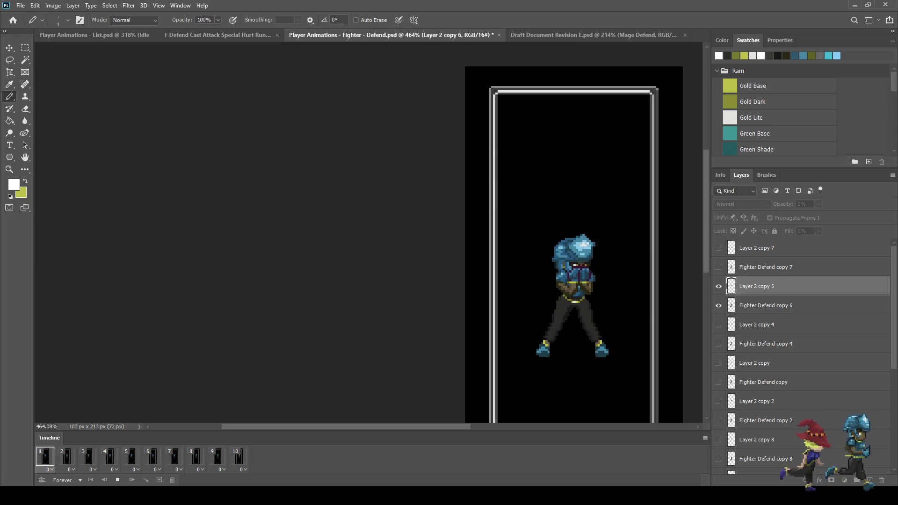
pyautogui.press('space')
pyautogui.scroll(2, 598, 315)
pyautogui.scroll(5, 587, 276)
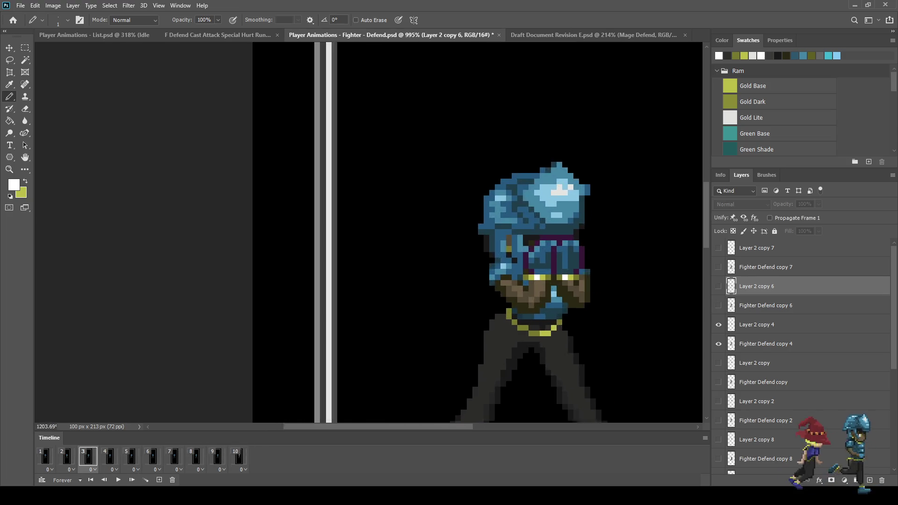
pyautogui.click(110, 456)
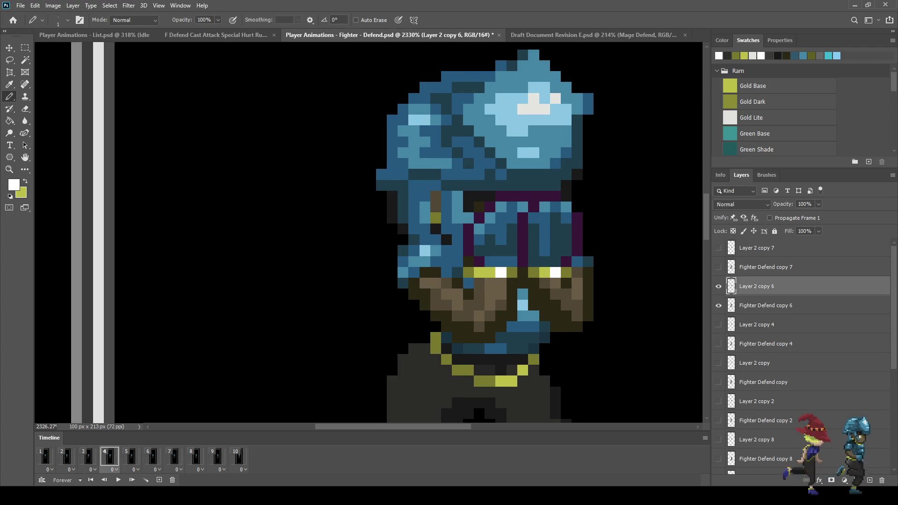
pyautogui.click(131, 456)
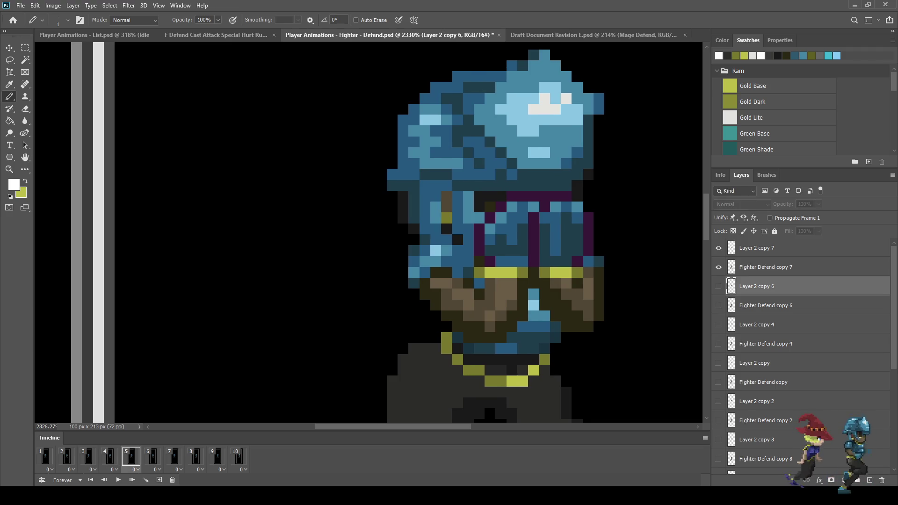
pyautogui.click(152, 456)
pyautogui.click(174, 456)
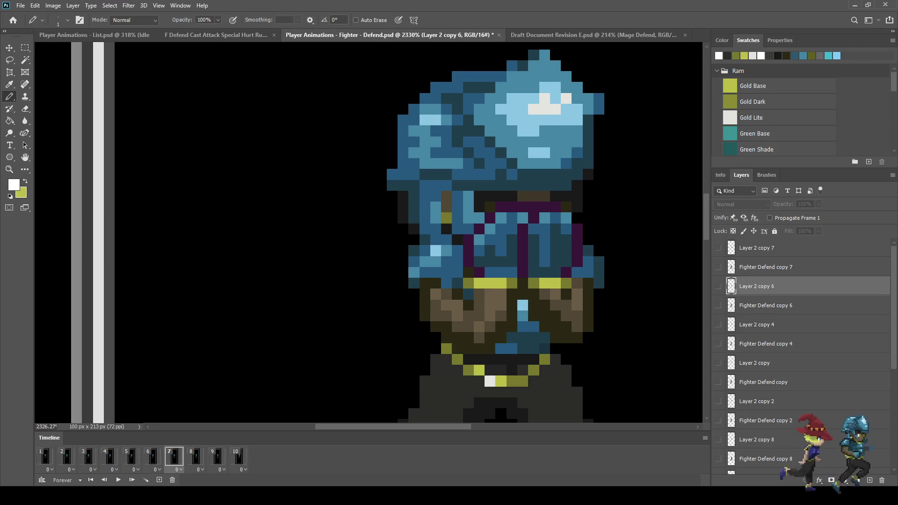
pyautogui.click(196, 456)
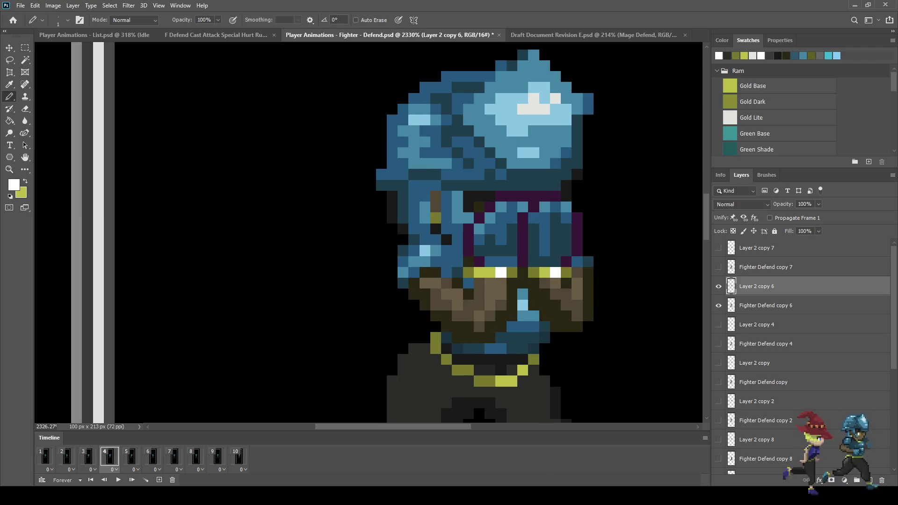
# Step: Zoom in, sample the belt's gold colour, paint a gold belt pixel, and replay the animation
pyautogui.hotkey('alt', ']')
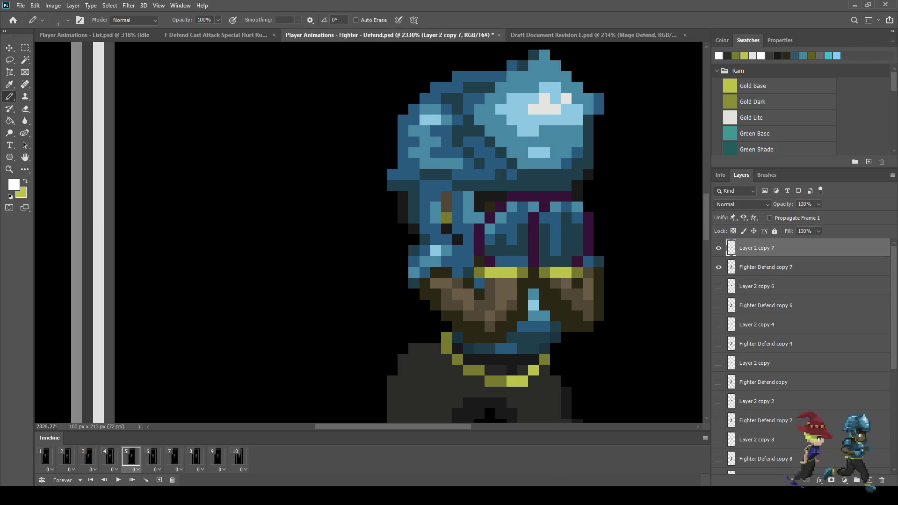
pyautogui.scroll(5, 569, 269)
pyautogui.press('i')
pyautogui.click(569, 269)
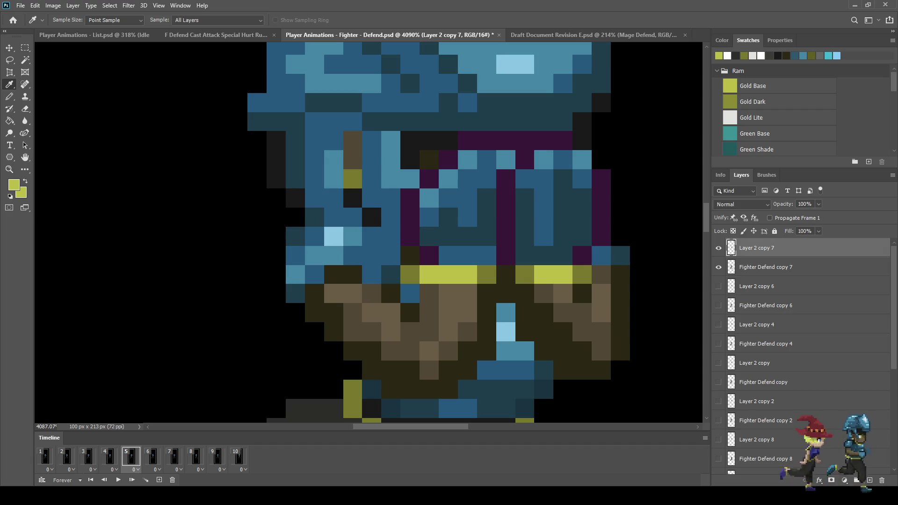
pyautogui.press('b')
pyautogui.click(486, 275)
pyautogui.scroll(-10, 585, 280)
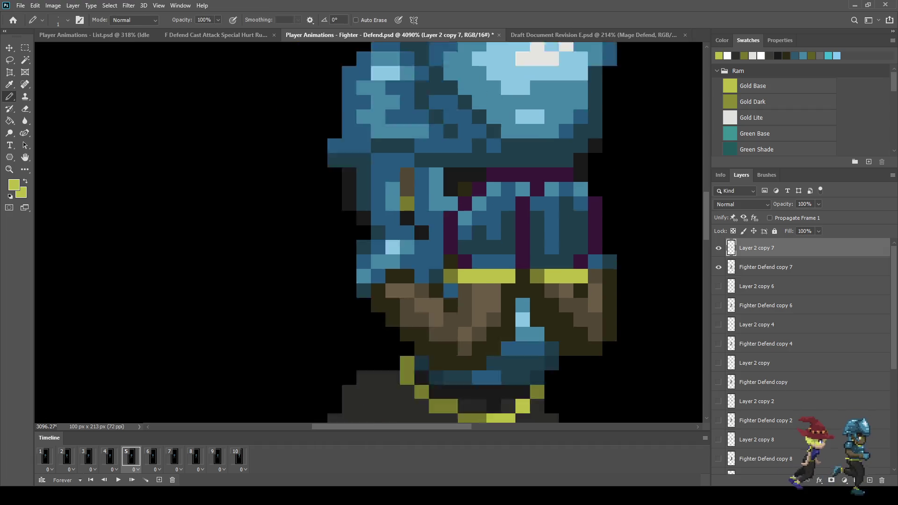
pyautogui.press('space')
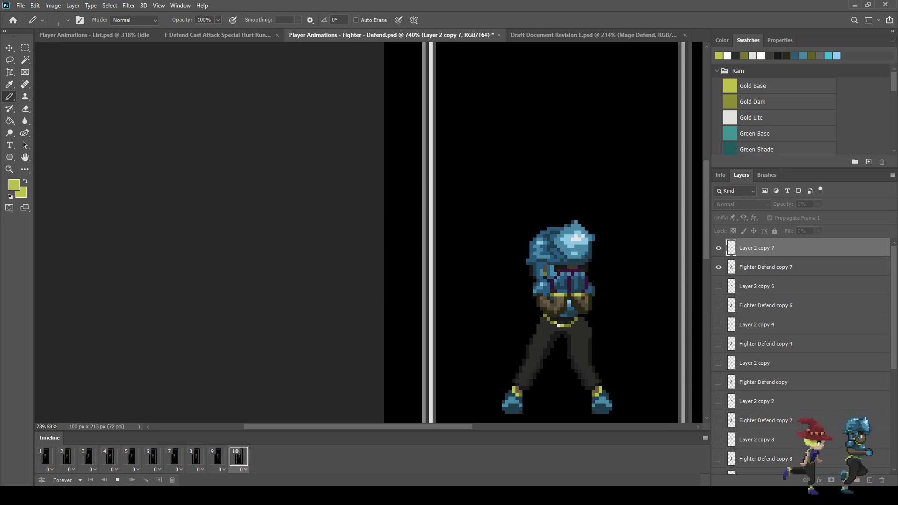
# Step: Review the playing animation and zoom the sprite to 400%
pyautogui.scroll(-3, 617, 293)
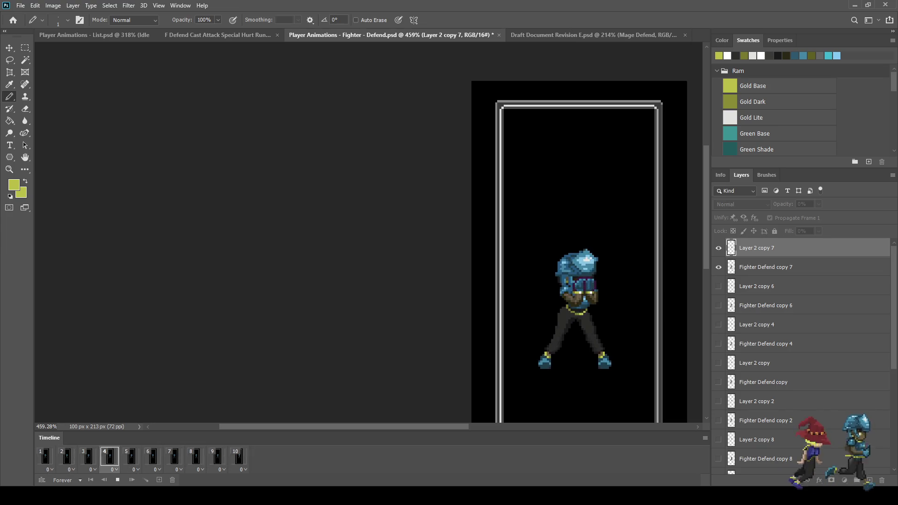
pyautogui.scroll(-1, 580, 252)
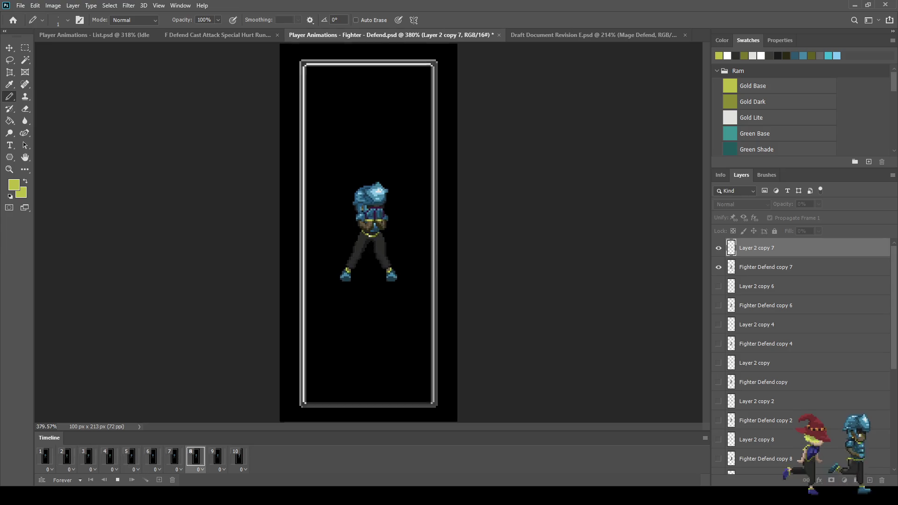
pyautogui.scroll(2, 404, 228)
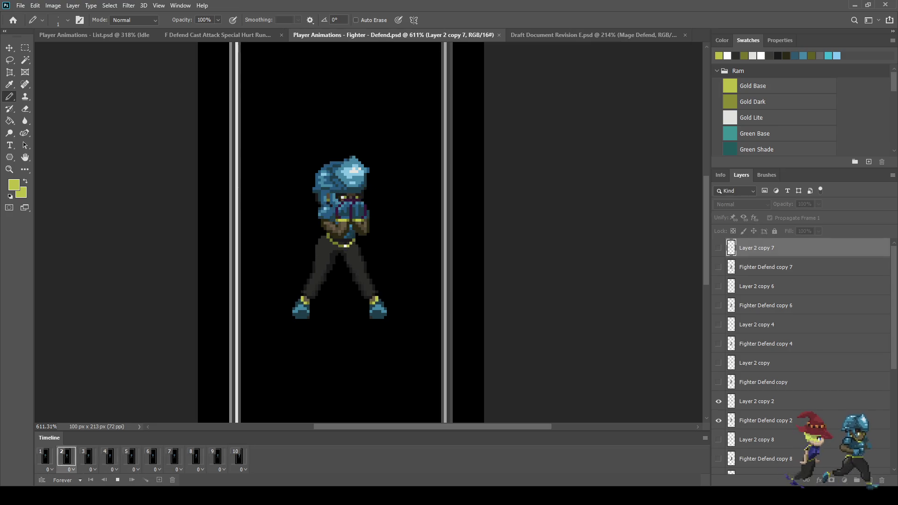
pyautogui.hotkey('ctrl', '1')
pyautogui.hotkey('ctrl', '+')
pyautogui.hotkey('ctrl', '+')
pyautogui.hotkey('ctrl', '+')
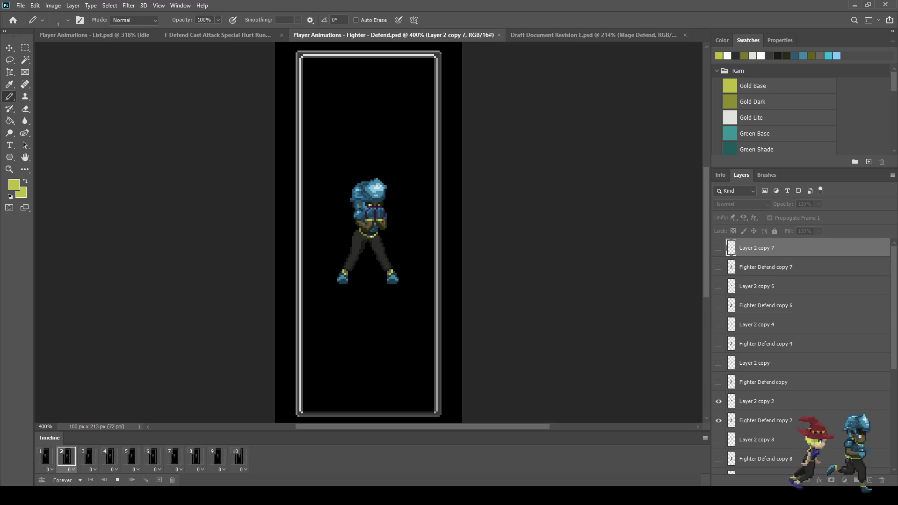
# Step: Stop on frame 10 and save as Player Animations - Fighter - Defend (merged).psd
pyautogui.press('space')
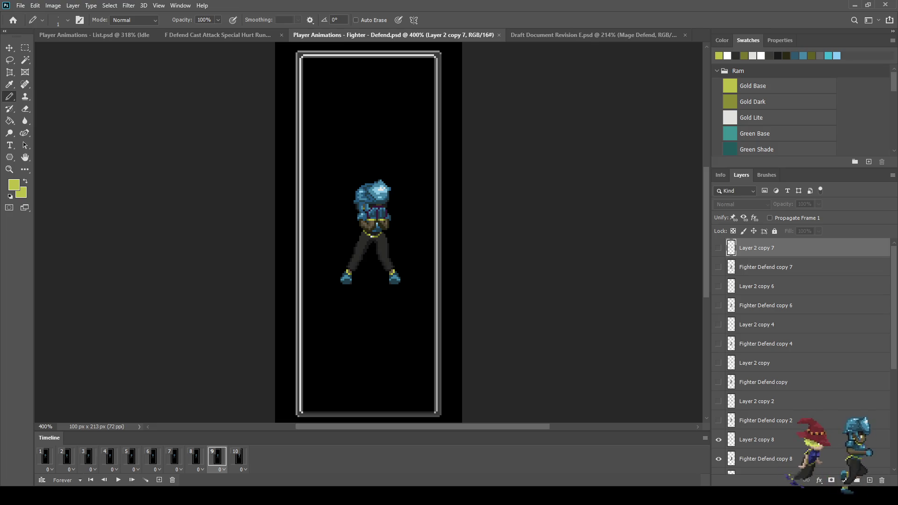
pyautogui.click(239, 456)
pyautogui.hotkey('ctrl', 's')
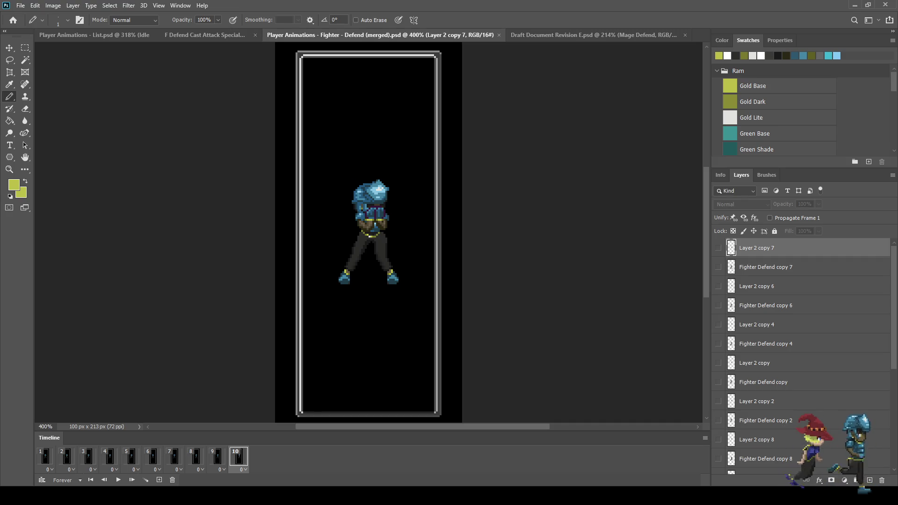
pyautogui.click(46, 456)
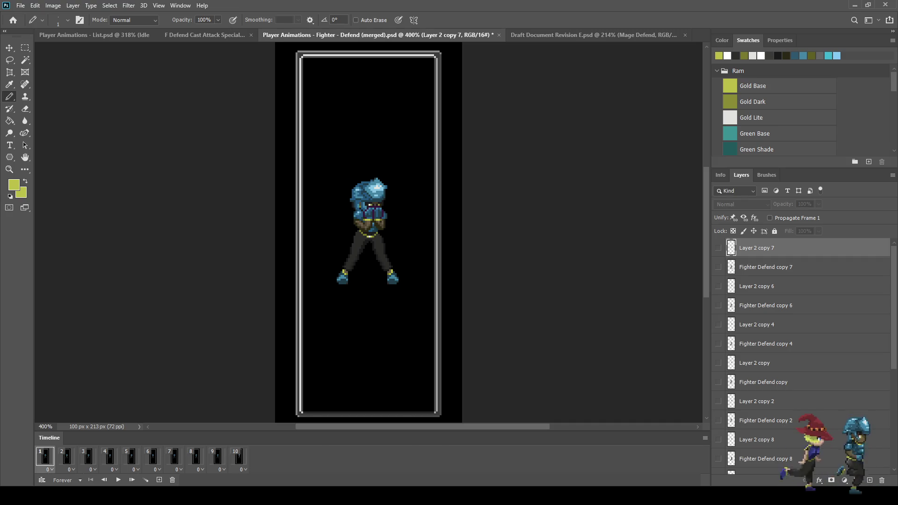
# Step: Merge Layer 2 and Fighter Defend into one frame-1 layer
pyautogui.scroll(-10, 802, 356)
pyautogui.click(757, 426)
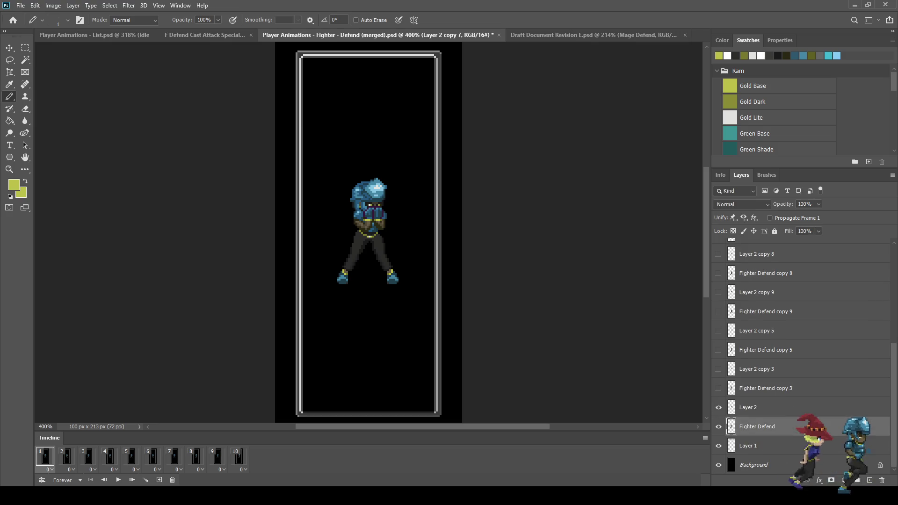
pyautogui.keyDown('shift'); pyautogui.click(749, 408); pyautogui.keyUp('shift')
pyautogui.hotkey('ctrl', 'e')
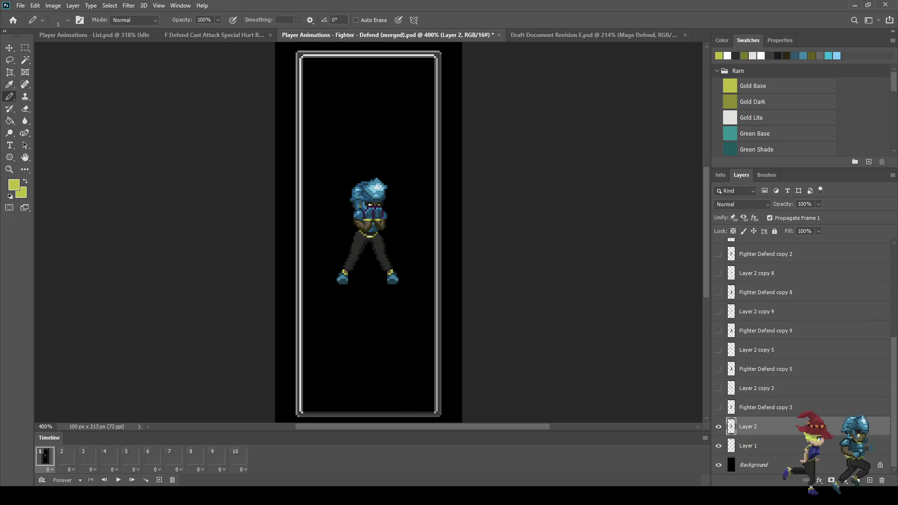
# Step: Merge Layer 2 copy with Fighter Defend copy and move it just above Layer 2
pyautogui.click(66, 456)
pyautogui.scroll(4, 802, 355)
pyautogui.click(755, 350)
pyautogui.keyDown('shift'); pyautogui.click(764, 369); pyautogui.keyUp('shift')
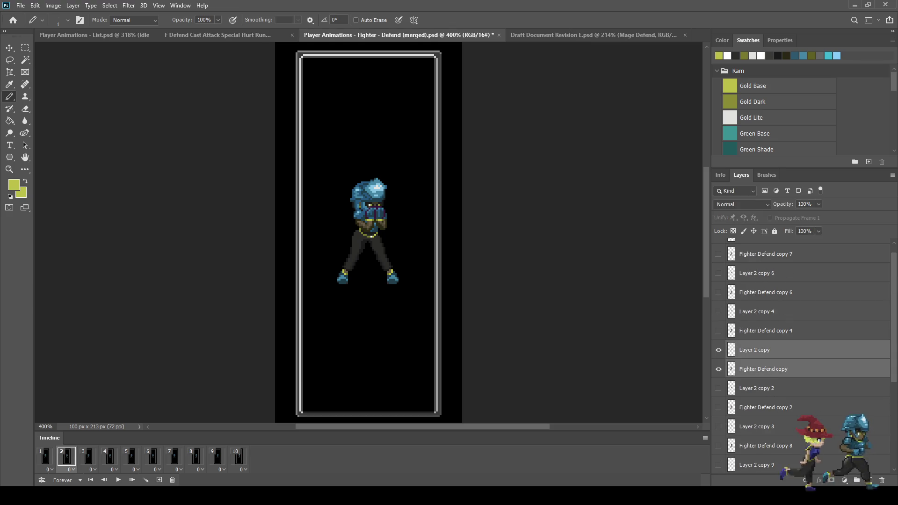
pyautogui.hotkey('ctrl', 'e')
pyautogui.scroll(-2, 802, 355)
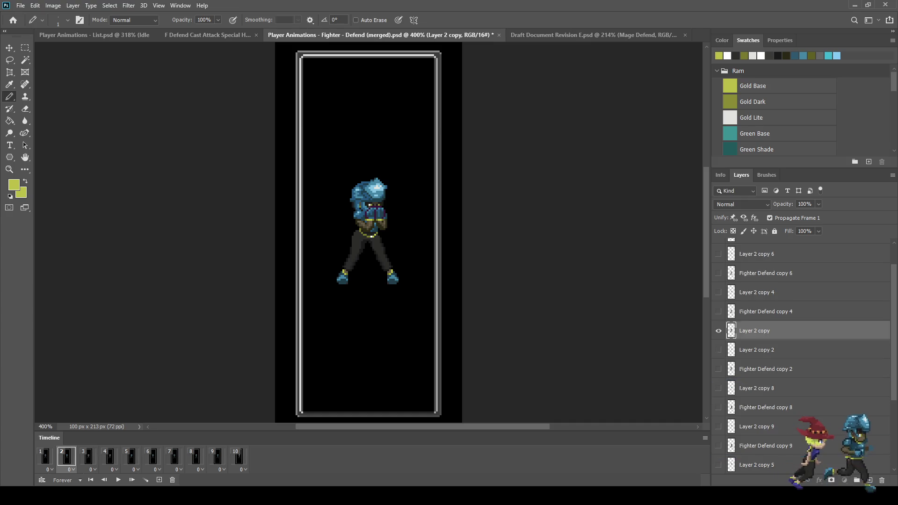
pyautogui.scroll(-5, 802, 356)
pyautogui.moveTo(805, 449); pyautogui.dragTo(805, 418)
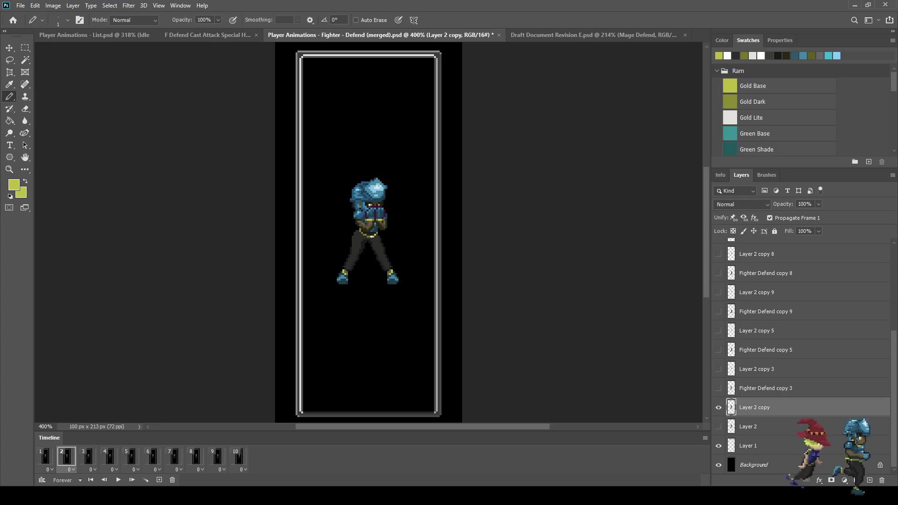
pyautogui.press('space')
# Step: Rename the merged frame layers to 'Defend 1' and 'Defend 2'
pyautogui.doubleClick(748, 426)
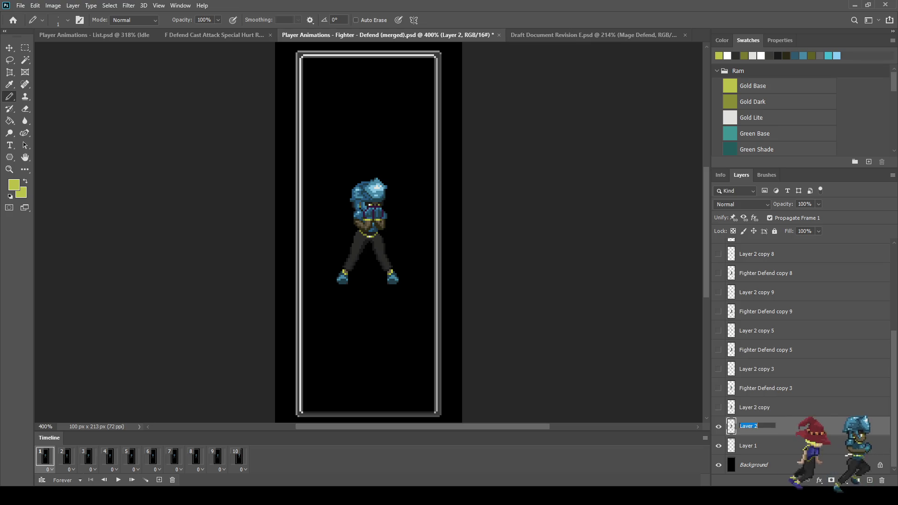
pyautogui.write('Defend')
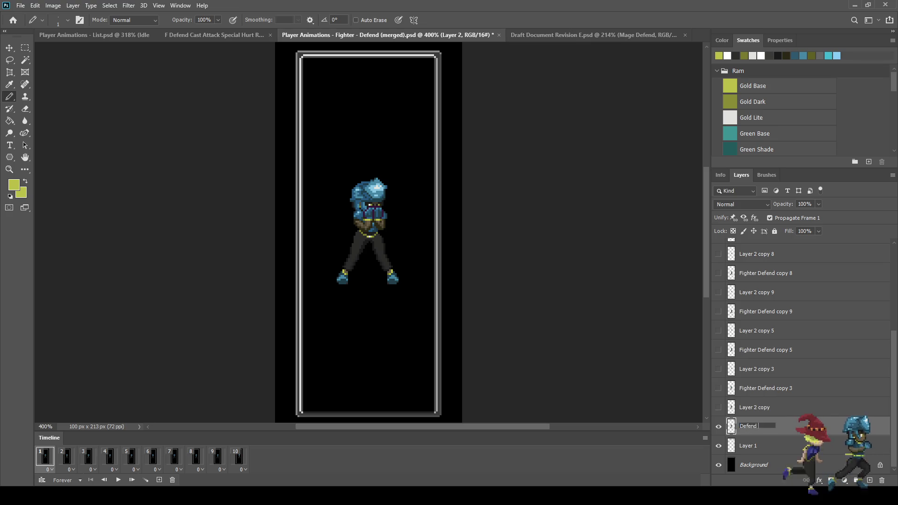
pyautogui.write(' 1')
pyautogui.press('Return')
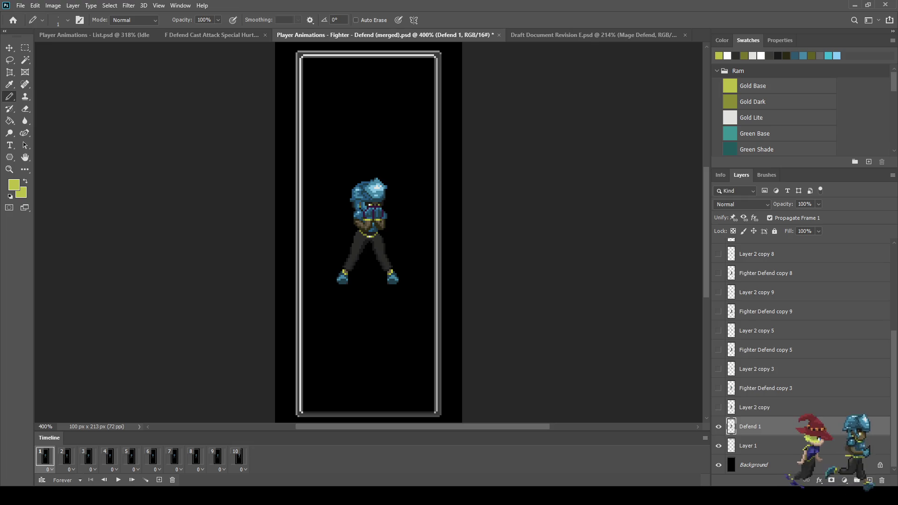
pyautogui.click(66, 456)
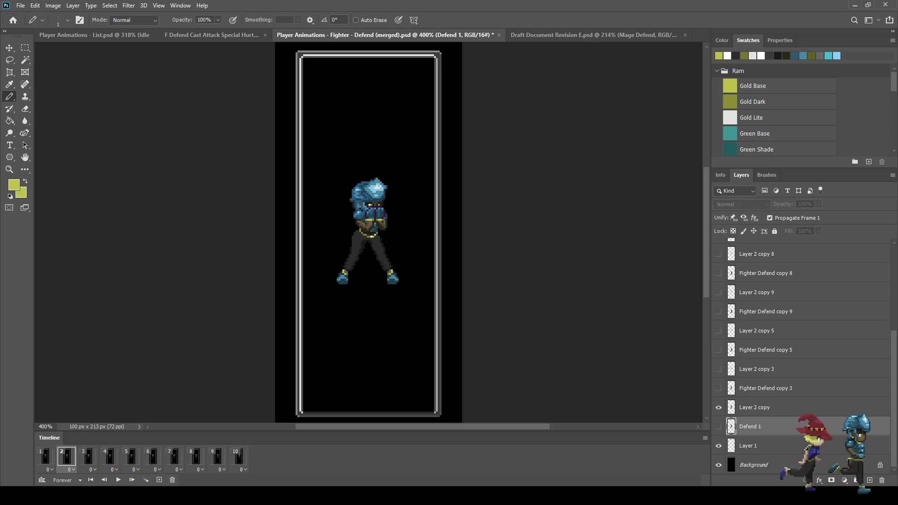
pyautogui.click(754, 406)
pyautogui.doubleClick(754, 407)
pyautogui.write('Defend 2')
pyautogui.press('Return')
pyautogui.click(45, 456)
pyautogui.click(66, 456)
pyautogui.click(88, 456)
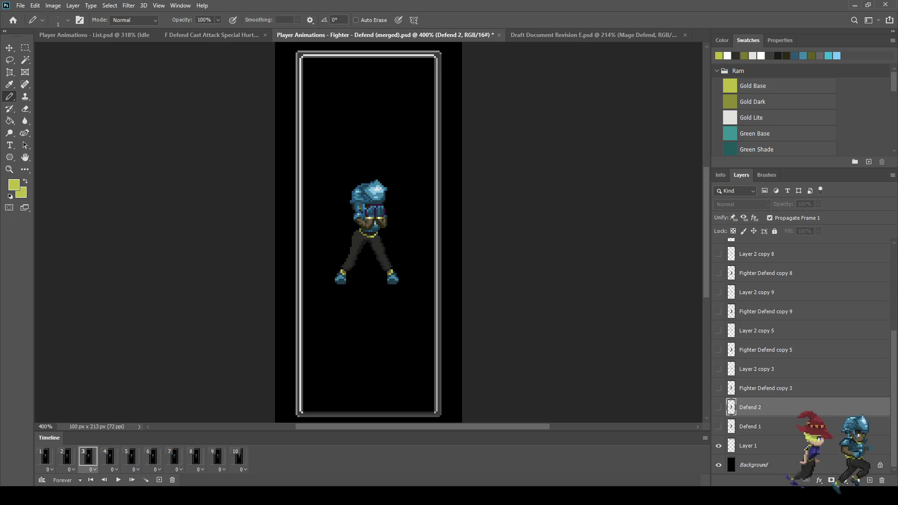
# Step: Merge Layer 2 copy 4 with Fighter Defend copy 4 as 'Defend 3', placed above Defend 2
pyautogui.scroll(4, 799, 356)
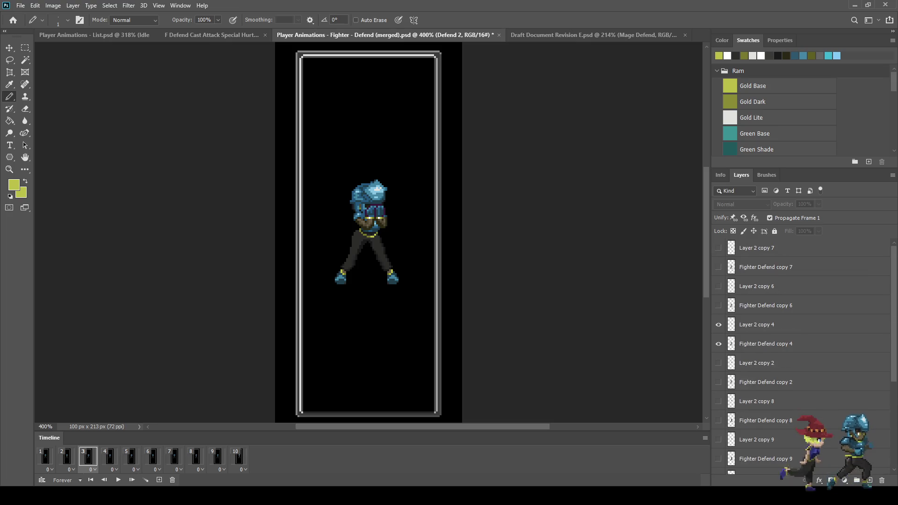
pyautogui.click(767, 325)
pyautogui.keyDown('shift'); pyautogui.click(767, 344); pyautogui.keyUp('shift')
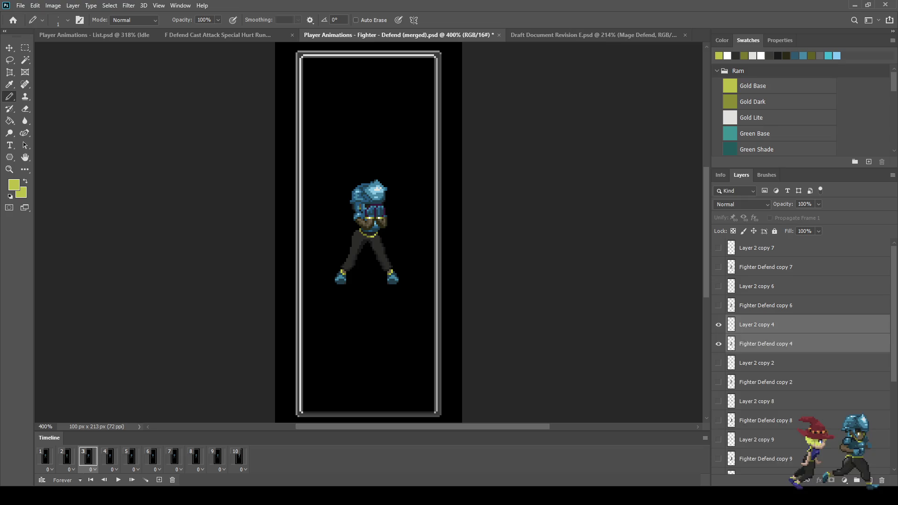
pyautogui.hotkey('ctrl', 'e')
pyautogui.doubleClick(756, 324)
pyautogui.write('Defend 3')
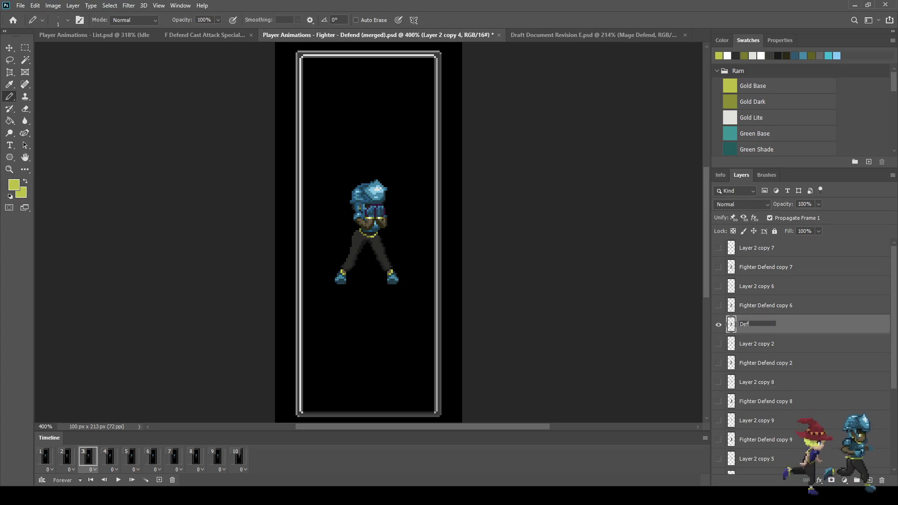
pyautogui.press('Return')
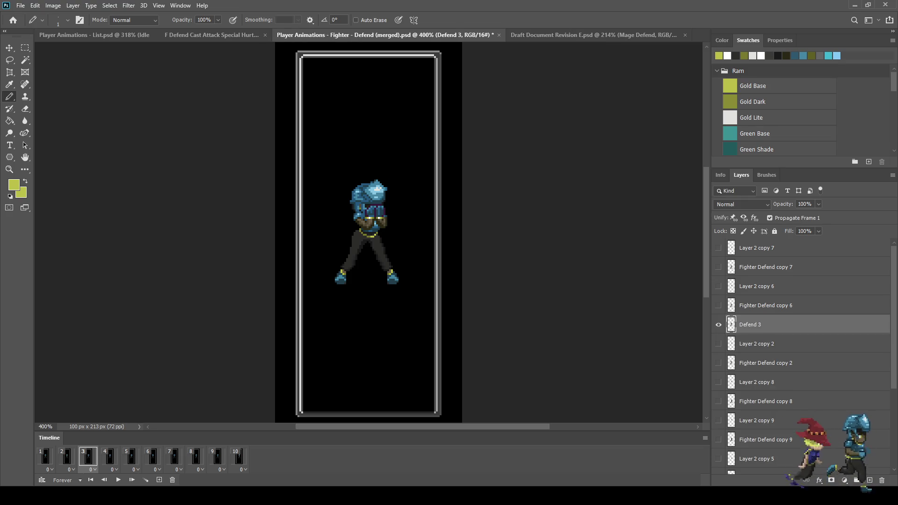
pyautogui.moveTo(758, 325); pyautogui.dragTo(758, 450)
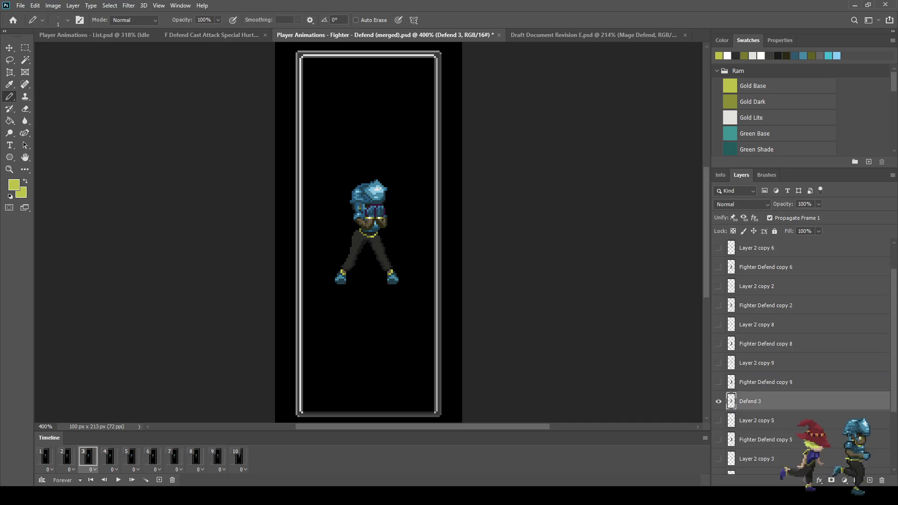
pyautogui.scroll(-1, 795, 356)
pyautogui.moveTo(758, 324); pyautogui.dragTo(758, 411)
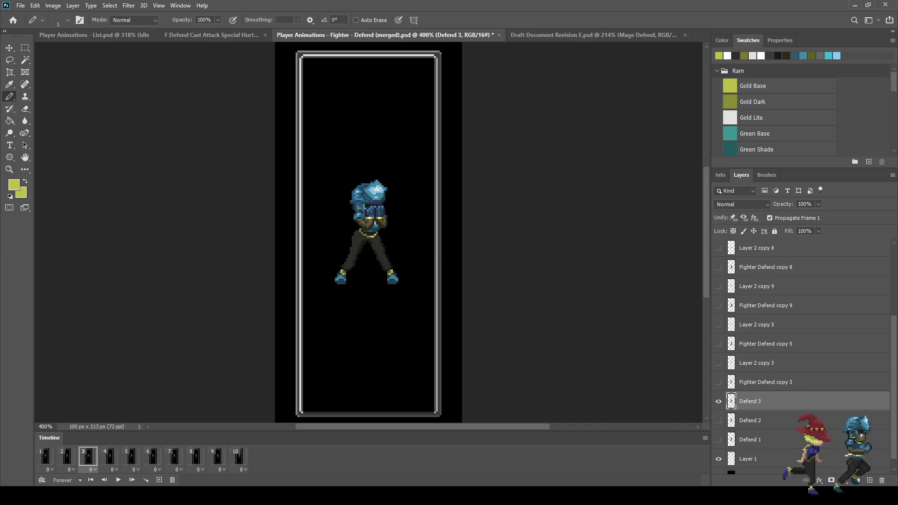
# Step: Merge frame 4's two figure layers as 'Defend 4' and place it above Defend 3
pyautogui.click(109, 457)
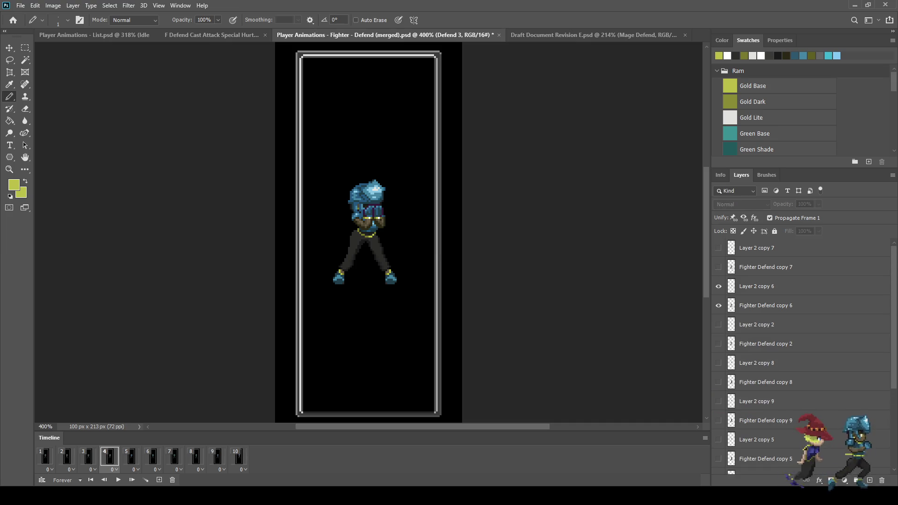
pyautogui.click(767, 305)
pyautogui.keyDown('shift'); pyautogui.click(767, 286); pyautogui.keyUp('shift')
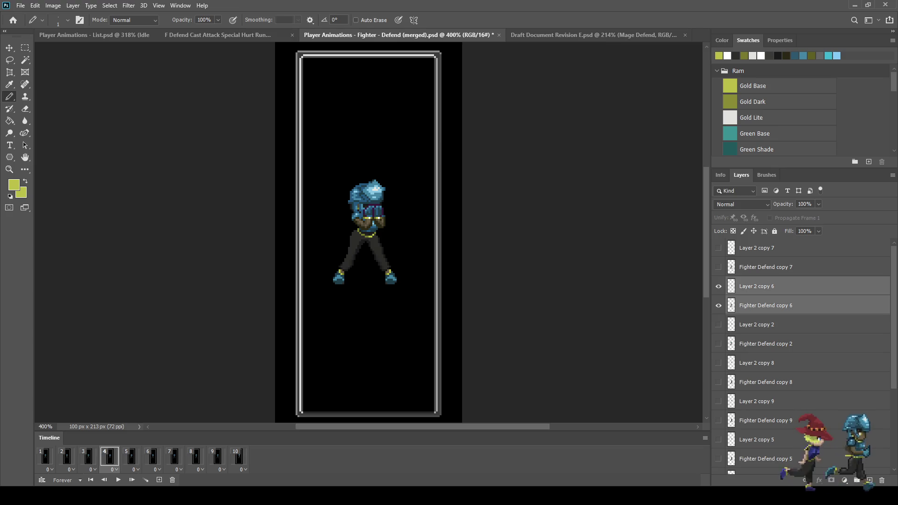
pyautogui.hotkey('ctrl', 'e')
pyautogui.doubleClick(757, 286)
pyautogui.write('Defend ')
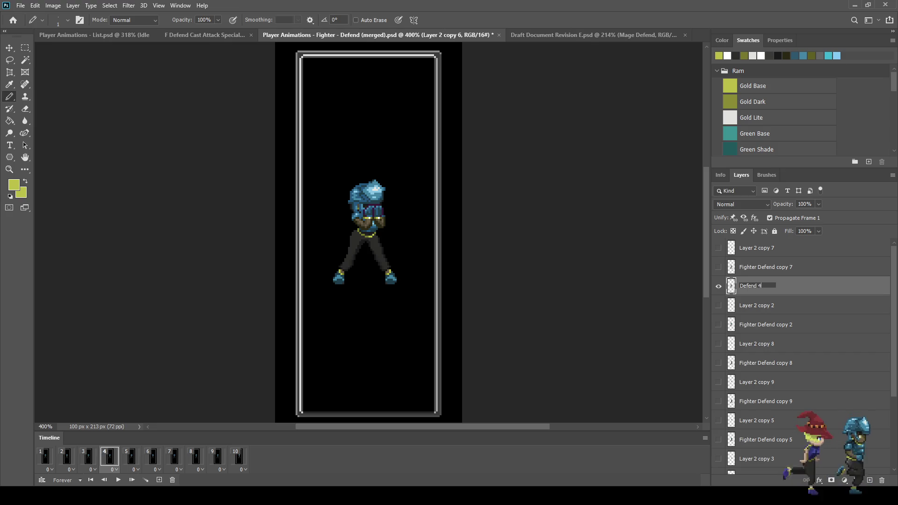
pyautogui.write('4')
pyautogui.press('Return')
pyautogui.moveTo(757, 286); pyautogui.dragTo(756, 431)
pyautogui.scroll(-3, 795, 355)
pyautogui.moveTo(757, 311); pyautogui.dragTo(756, 379)
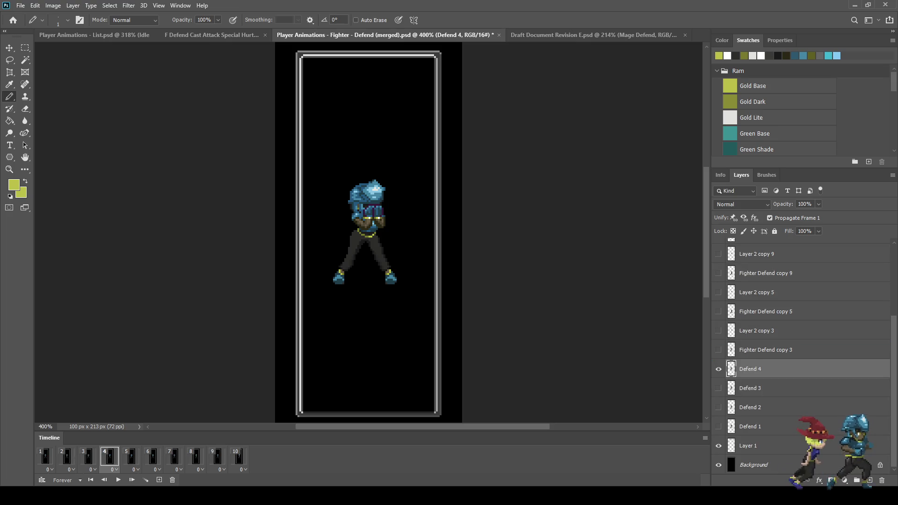
pyautogui.click(131, 456)
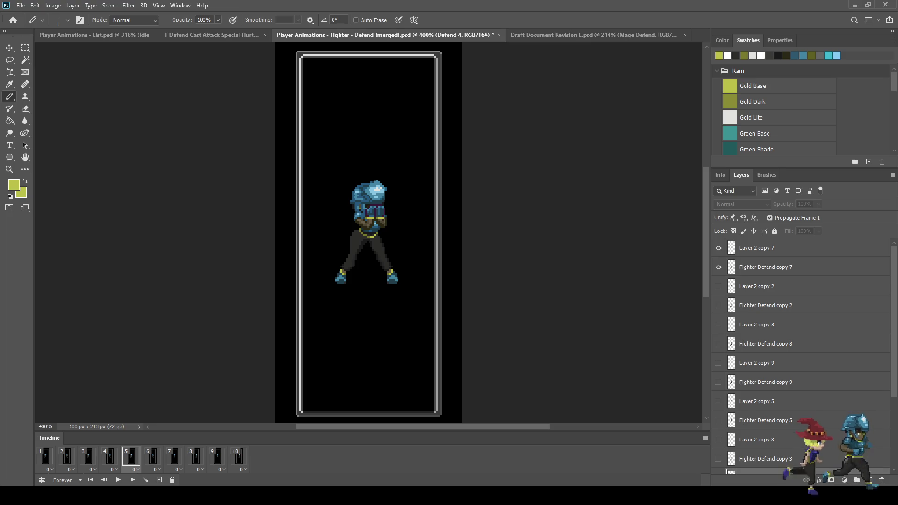
# Step: Merge Layer 2 copy 7 with Fighter Defend copy 7 as 'Defend 5', moved above Defend 4
pyautogui.click(756, 248)
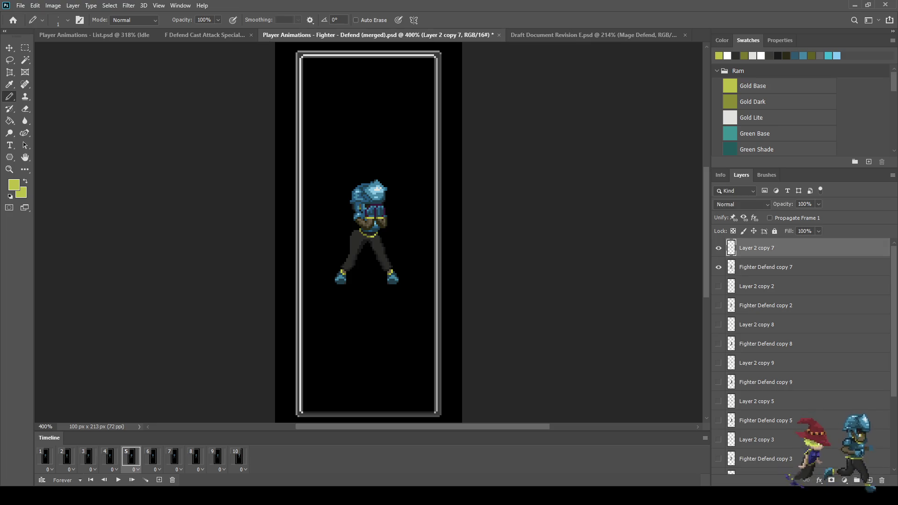
pyautogui.keyDown('shift'); pyautogui.click(765, 267); pyautogui.keyUp('shift')
pyautogui.hotkey('ctrl', 'e')
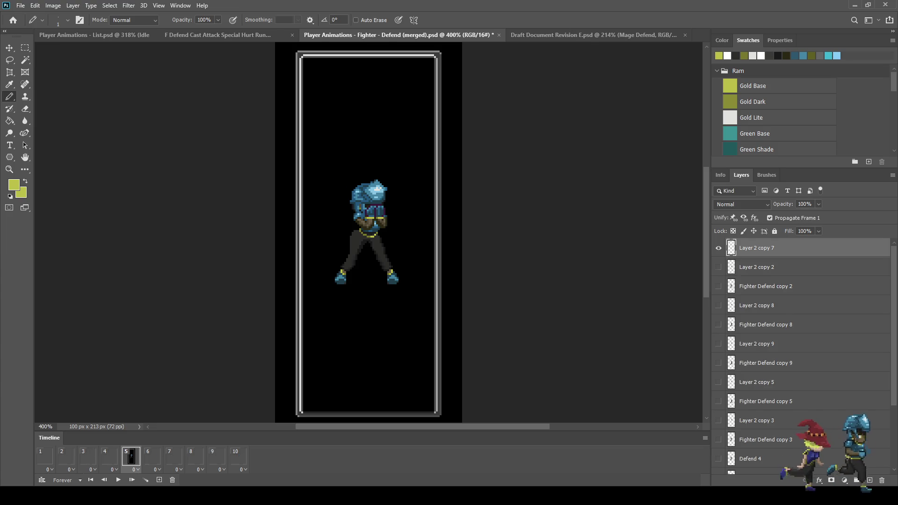
pyautogui.doubleClick(756, 248)
pyautogui.write('Defend 5')
pyautogui.press('Return')
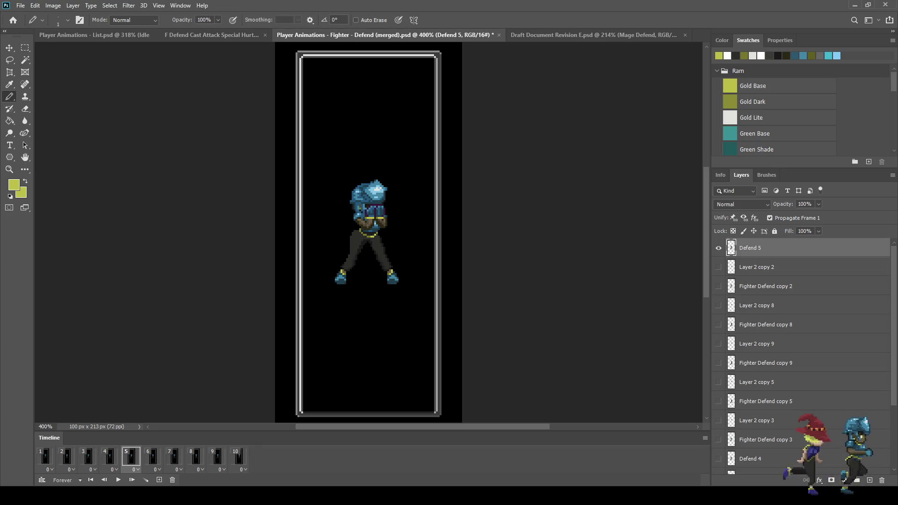
pyautogui.hotkey('ctrl', '[')
pyautogui.hotkey('ctrl', '[')
pyautogui.hotkey('ctrl', '[')
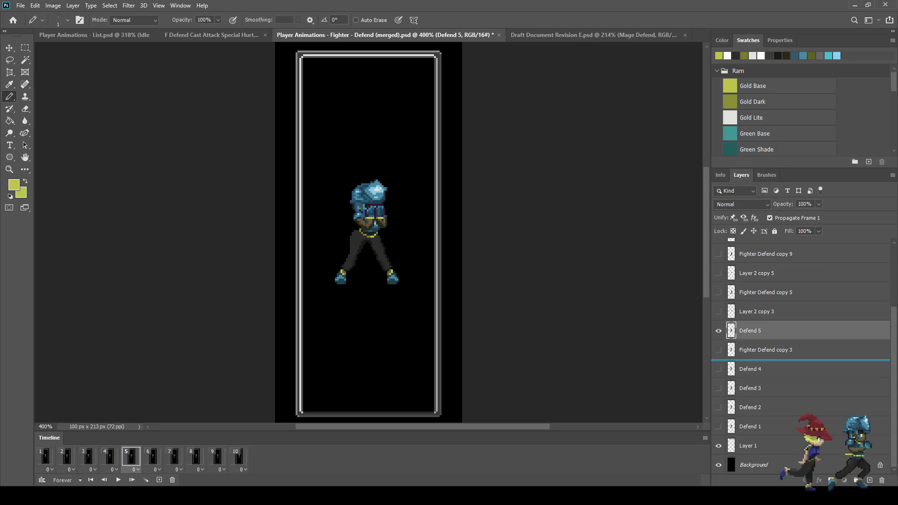
pyautogui.hotkey('ctrl', '[')
# Step: Merge Layer 2 copy 2 with Fighter Defend copy 2 as 'Defend 6', placed above Defend 5
pyautogui.click(153, 457)
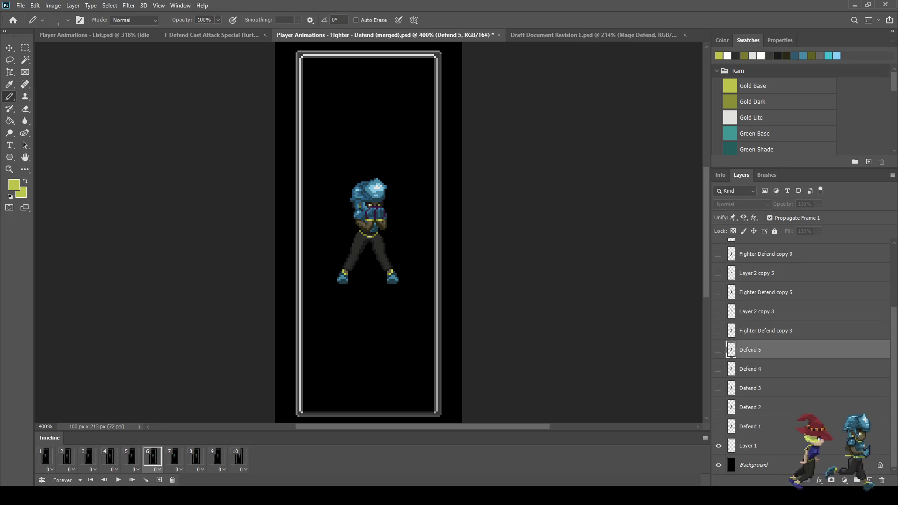
pyautogui.hotkey('alt', '.')
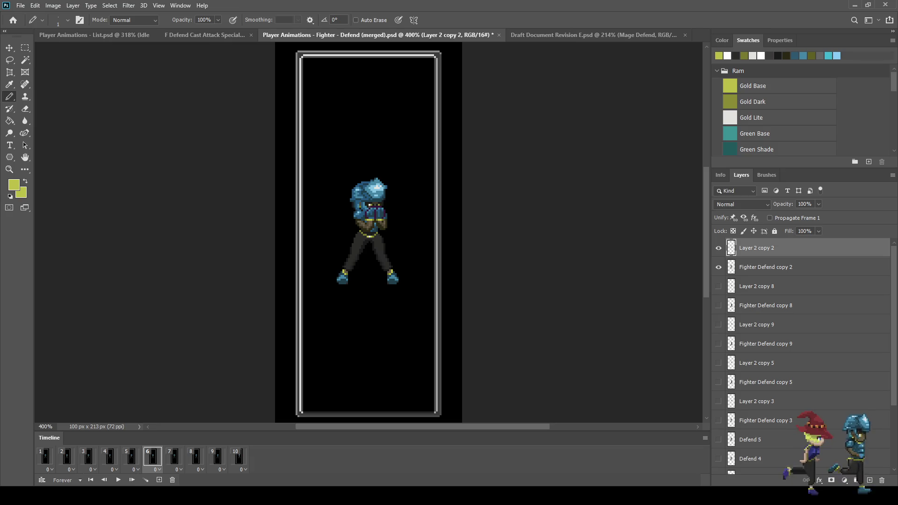
pyautogui.hotkey('shift', 'alt', '[')
pyautogui.hotkey('ctrl', 'e')
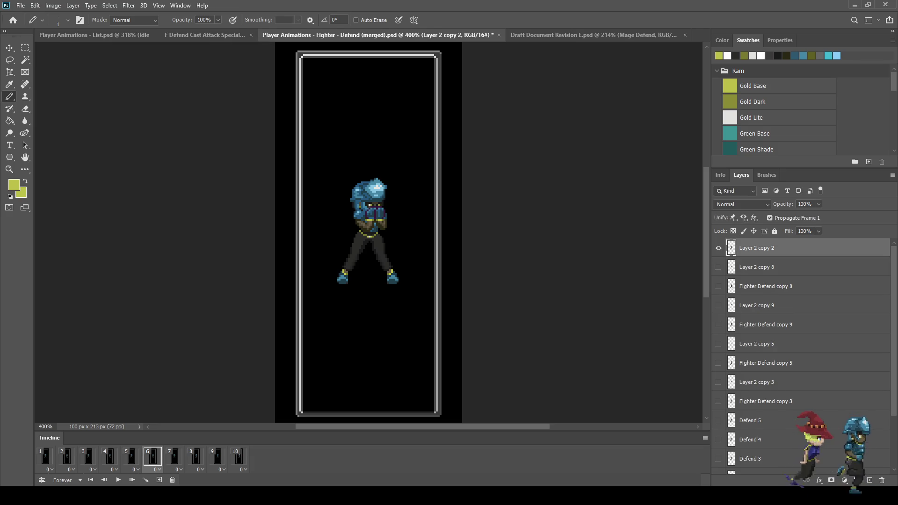
pyautogui.doubleClick(757, 248)
pyautogui.write('Defen')
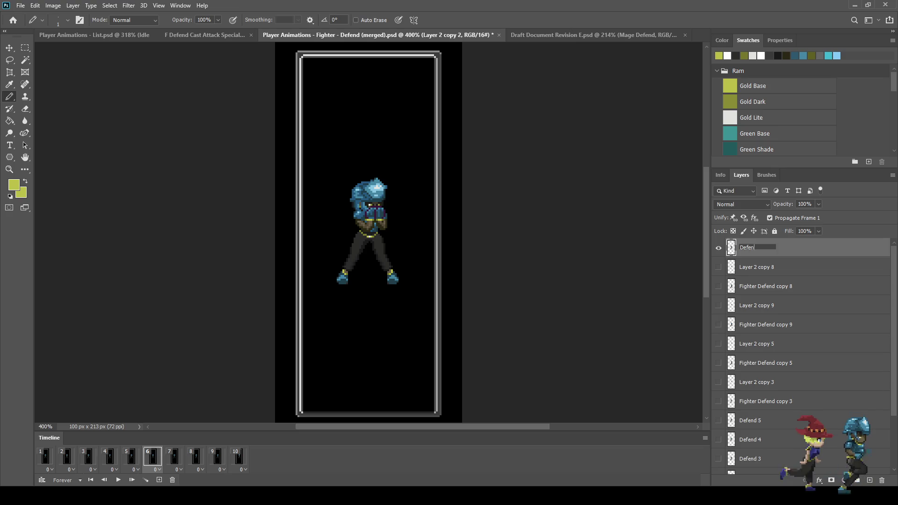
pyautogui.write('d 6')
pyautogui.press('Return')
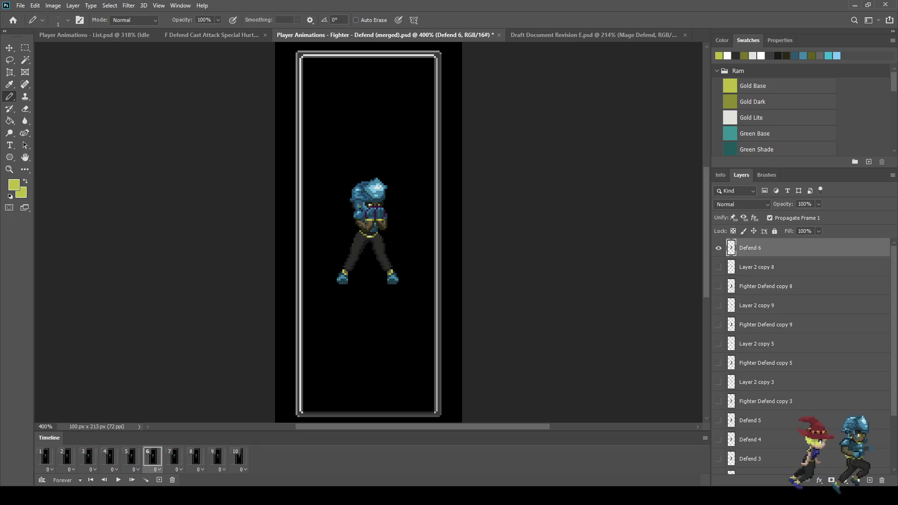
pyautogui.moveTo(753, 248); pyautogui.dragTo(753, 431)
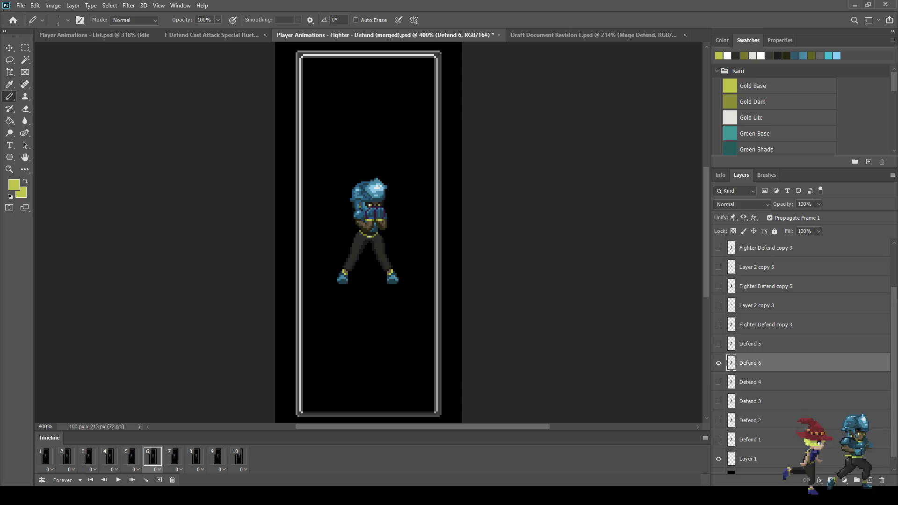
pyautogui.scroll(-1, 795, 356)
pyautogui.moveTo(753, 350); pyautogui.dragTo(753, 321)
# Step: Save the Defend (merged) document
pyautogui.hotkey('ctrl', 's')
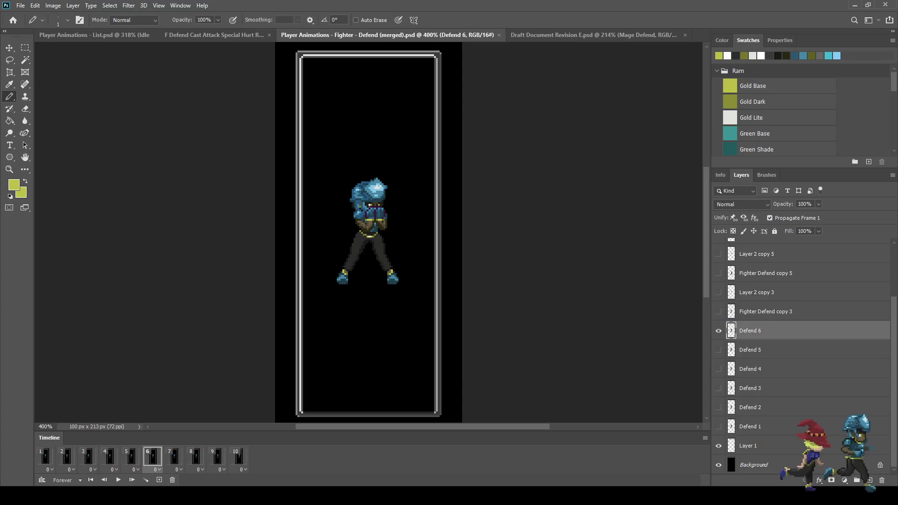
pyautogui.scroll(5, 795, 356)
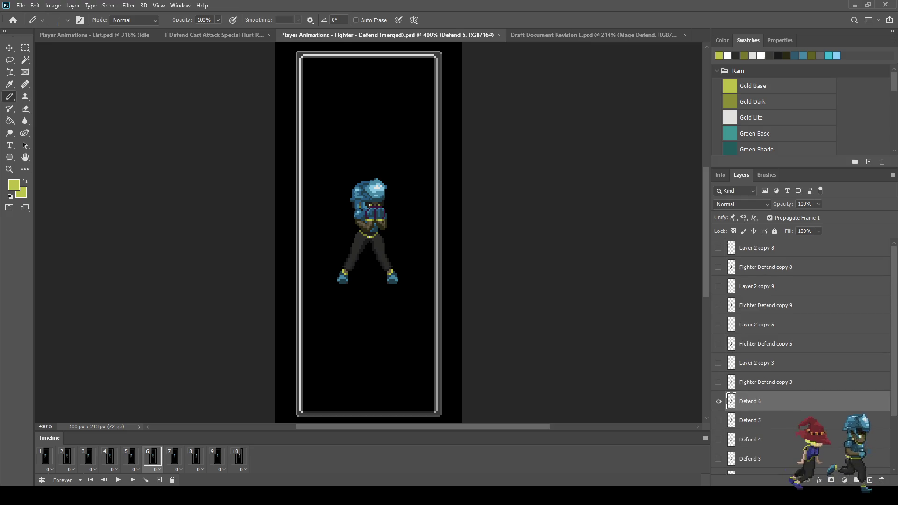
pyautogui.click(174, 456)
# Step: Merge Layer 2 copy 3 and Fighter Defend copy 3 into one layer named Defend 7
pyautogui.click(756, 363)
pyautogui.keyDown('shift'); pyautogui.click(766, 382); pyautogui.keyUp('shift')
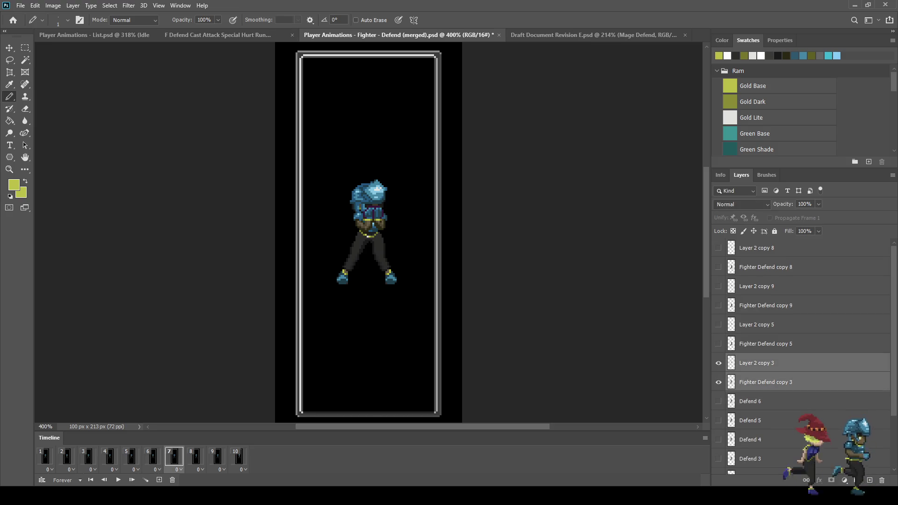
pyautogui.hotkey('ctrl', 'e')
pyautogui.doubleClick(756, 363)
pyautogui.write('Defend')
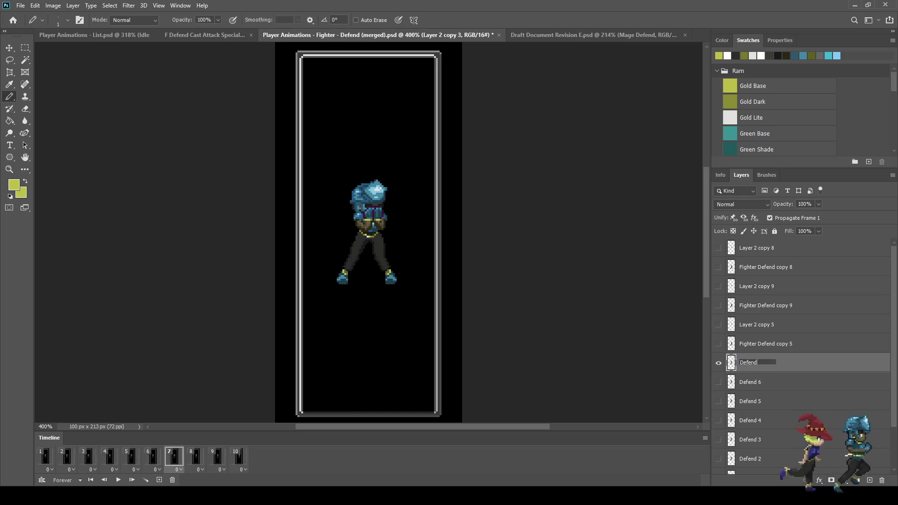
pyautogui.press('Return')
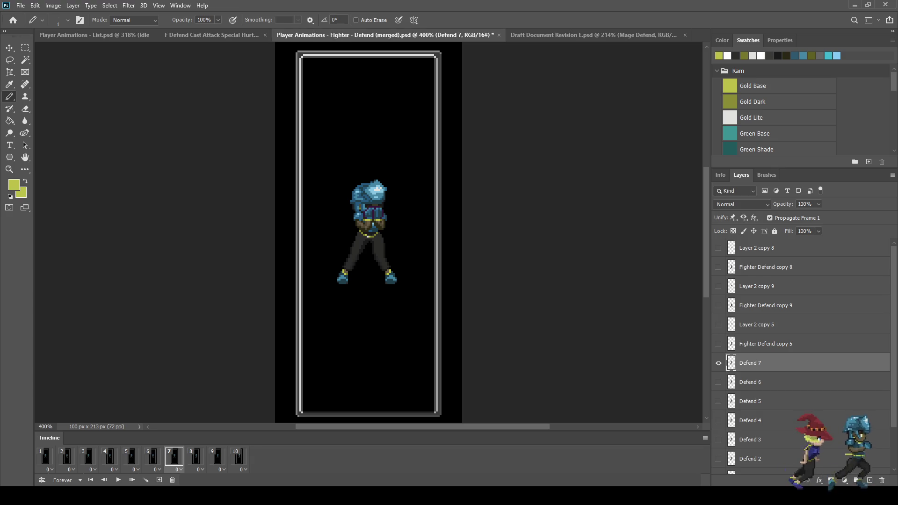
# Step: On frame 8, merge Layer 2 copy 5 and Fighter Defend copy 5 into Defend 8
pyautogui.click(196, 456)
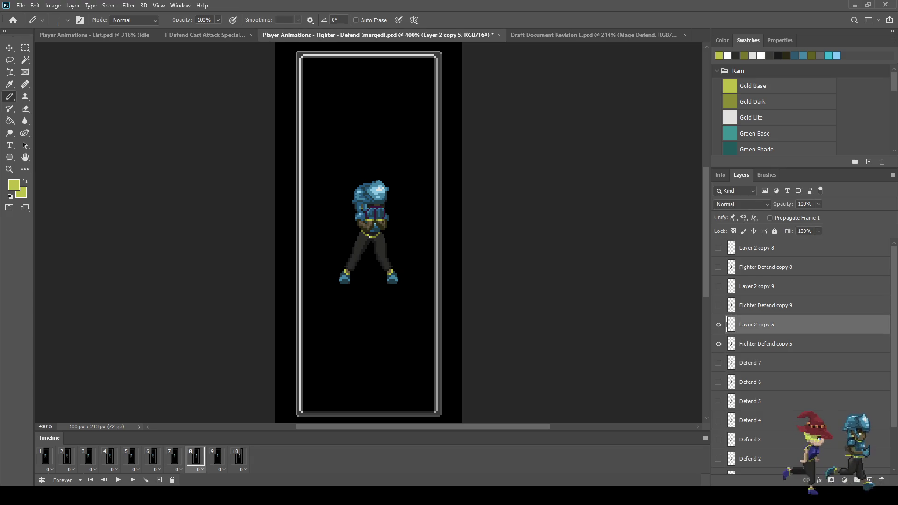
pyautogui.keyDown('shift'); pyautogui.click(766, 343); pyautogui.keyUp('shift')
pyautogui.click(769, 218)
pyautogui.hotkey('ctrl', 'e')
pyautogui.doubleClick(756, 325)
pyautogui.write('Defend')
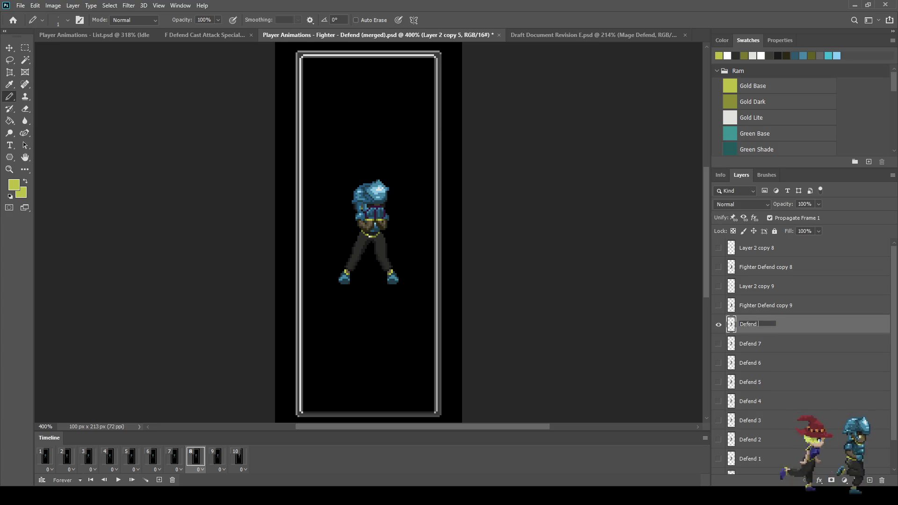
pyautogui.write(' 8')
pyautogui.press('Return')
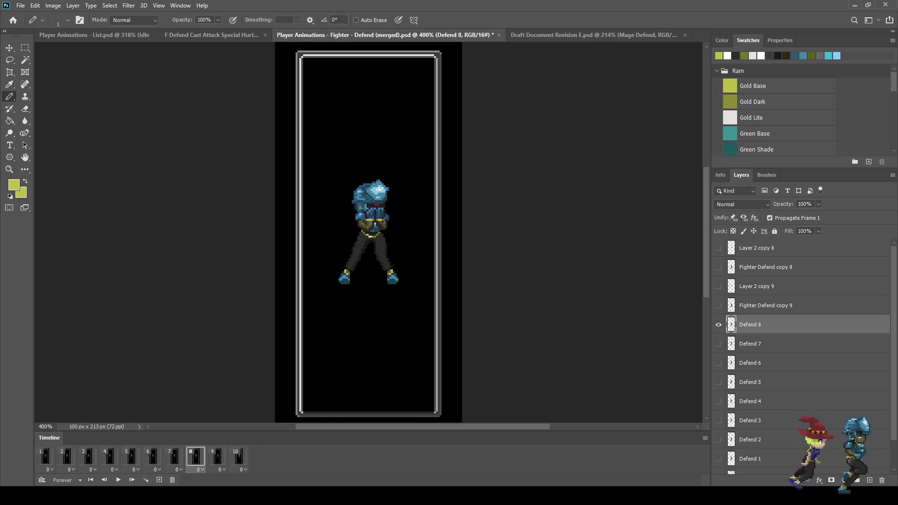
# Step: On frame 9, merge the layer pair into Defend 9 and move it below the frame 10 layers
pyautogui.click(217, 457)
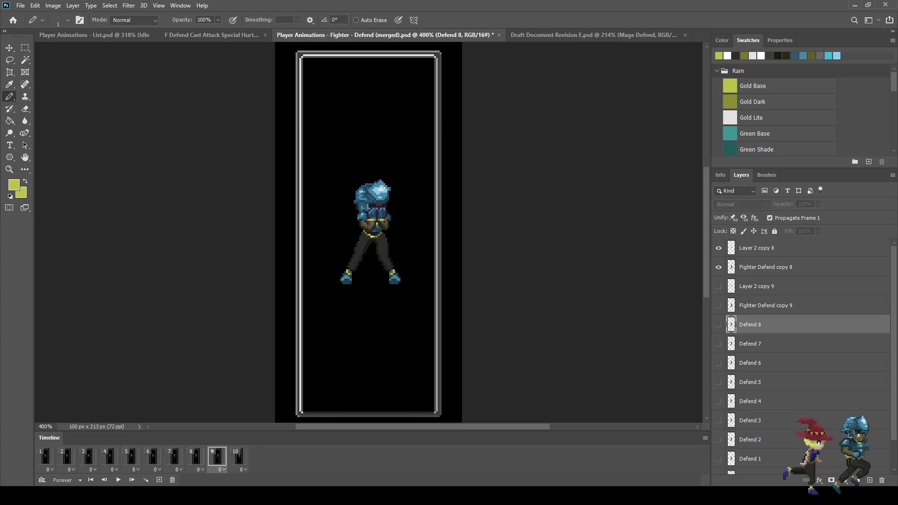
pyautogui.hotkey('alt', '.')
pyautogui.hotkey('alt', 'shift', '[')
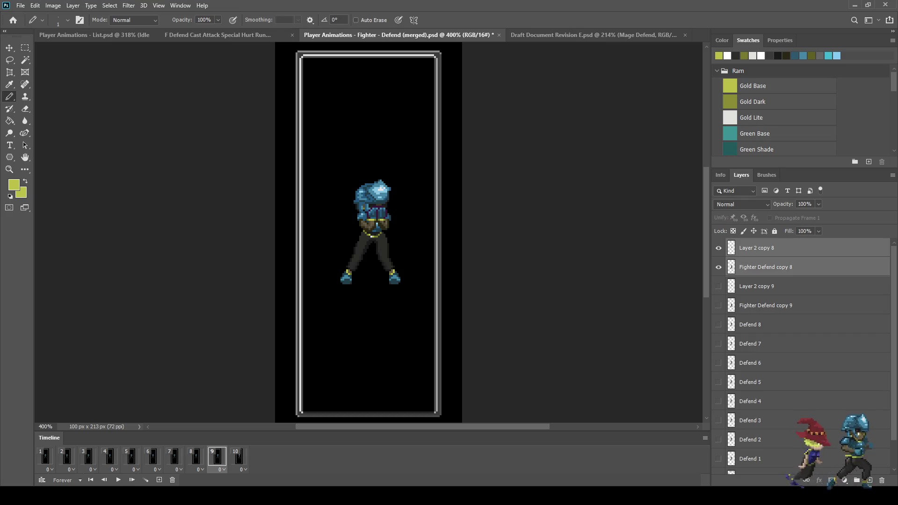
pyautogui.hotkey('ctrl', 'e')
pyautogui.doubleClick(757, 248)
pyautogui.write('Defend')
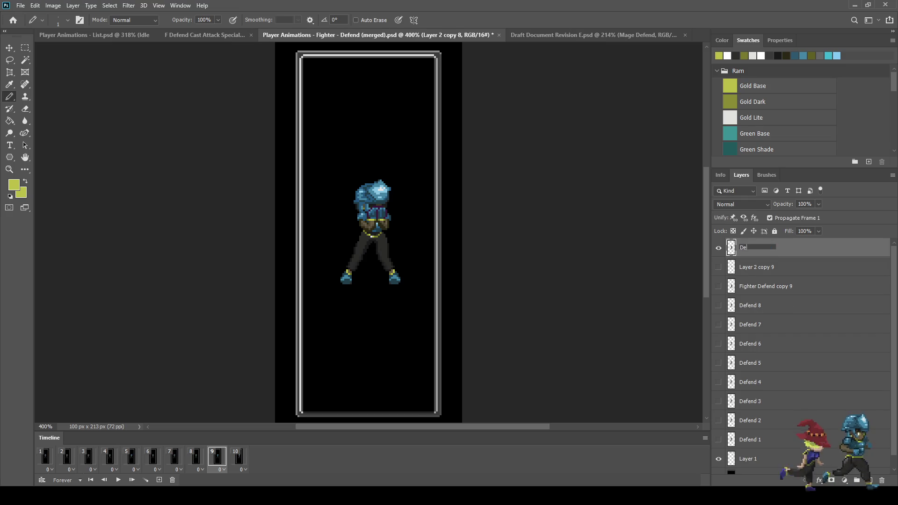
pyautogui.press('Return')
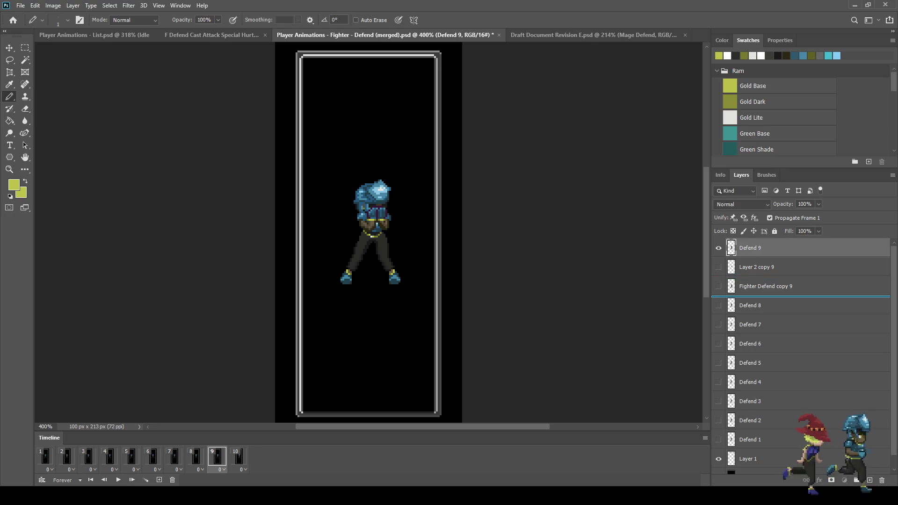
pyautogui.hotkey('ctrl', '[')
pyautogui.hotkey('ctrl', '[')
# Step: Merge the frame 10 layers into Defend 10, save, and play the animation
pyautogui.click(238, 456)
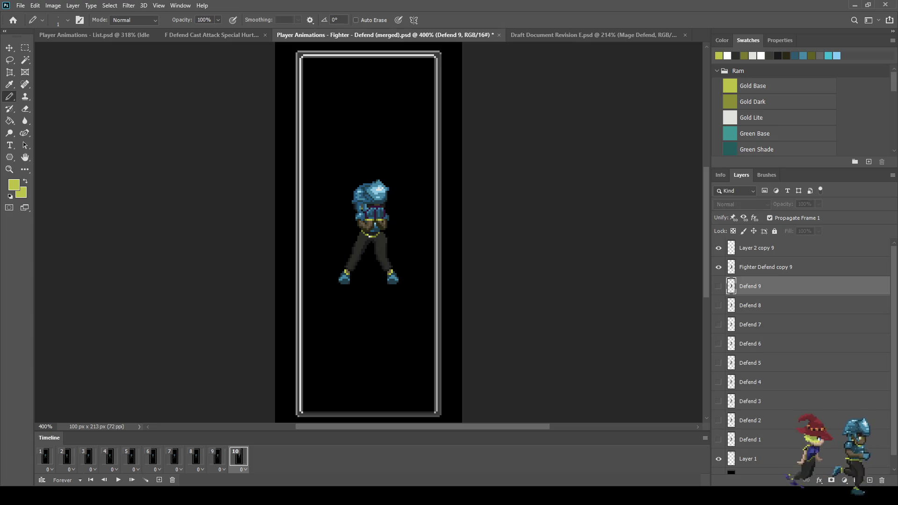
pyautogui.hotkey('ctrl', 'e')
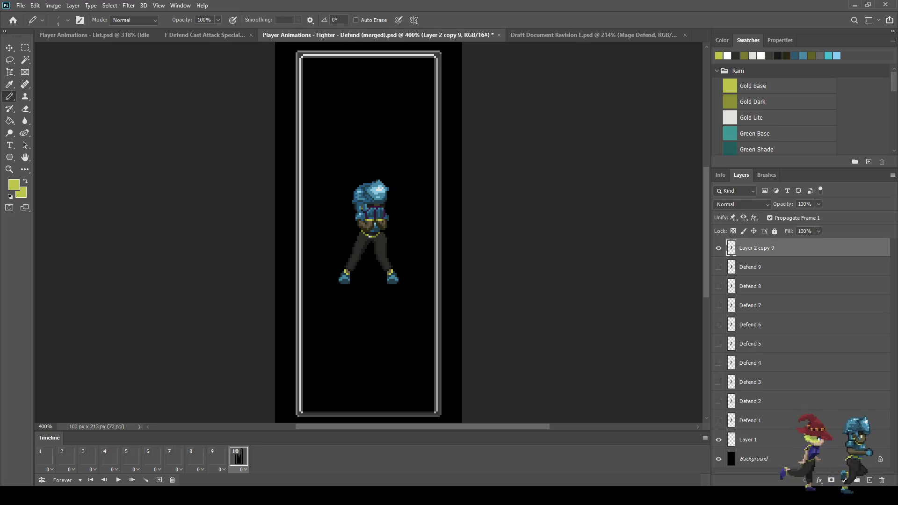
pyautogui.doubleClick(756, 247)
pyautogui.write('Defend ')
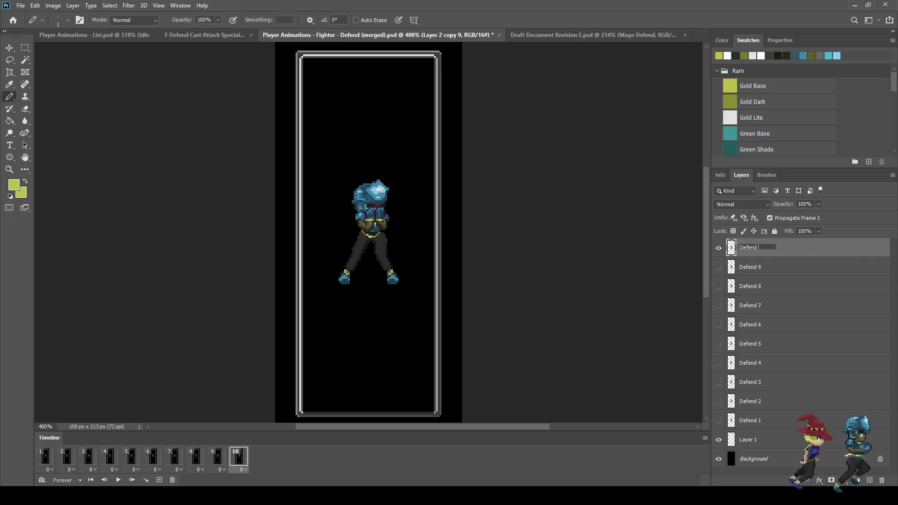
pyautogui.write('10')
pyautogui.press('Return')
pyautogui.hotkey('ctrl', 's')
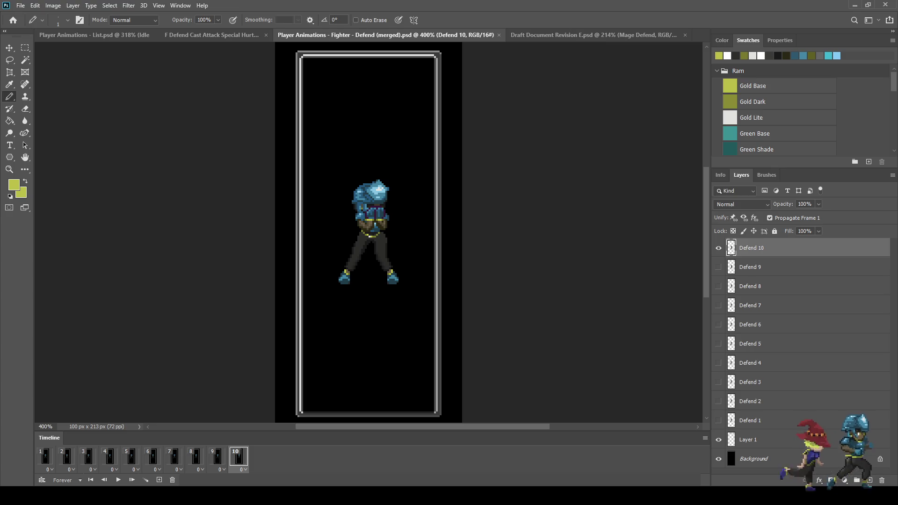
pyautogui.press('space')
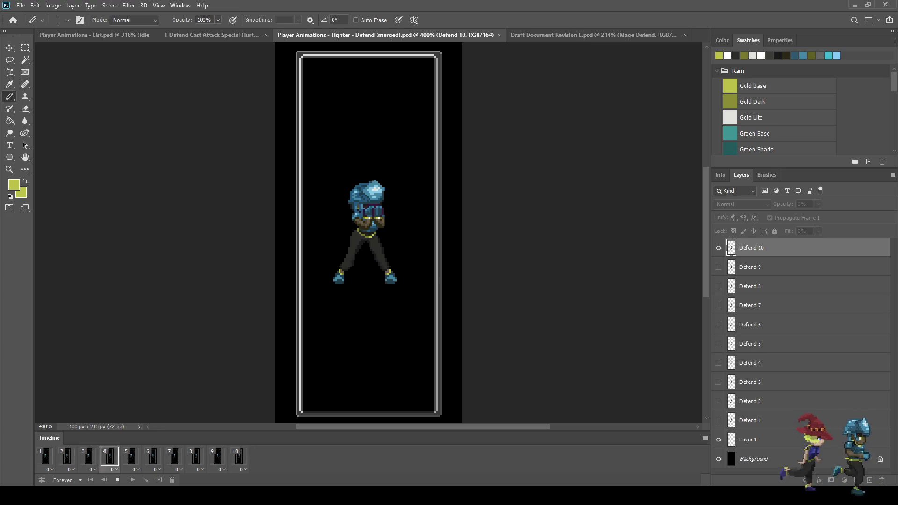
# Step: Zoom in on the Defend sprite, stop playback, then play the Draft Document Revision E animation
pyautogui.hotkey('ctrl', '1')
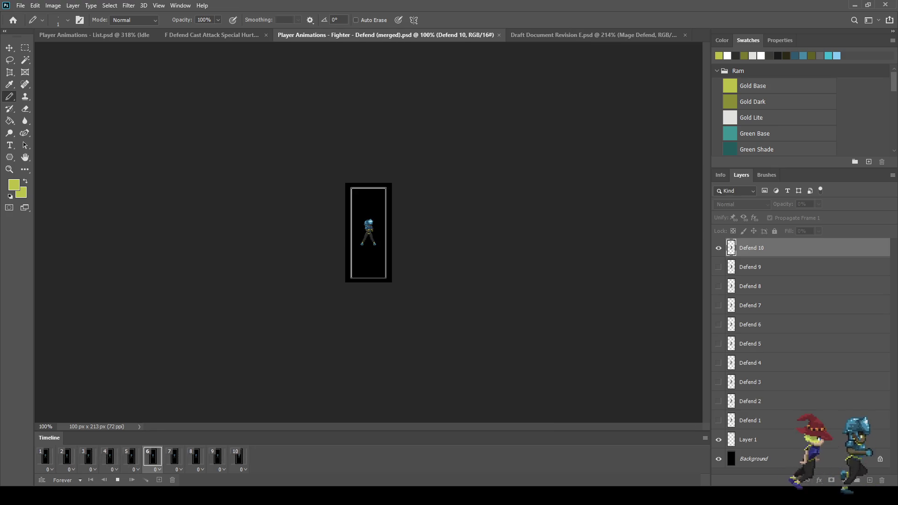
pyautogui.hotkey('ctrl', '+')
pyautogui.hotkey('ctrl', '+')
pyautogui.press('space')
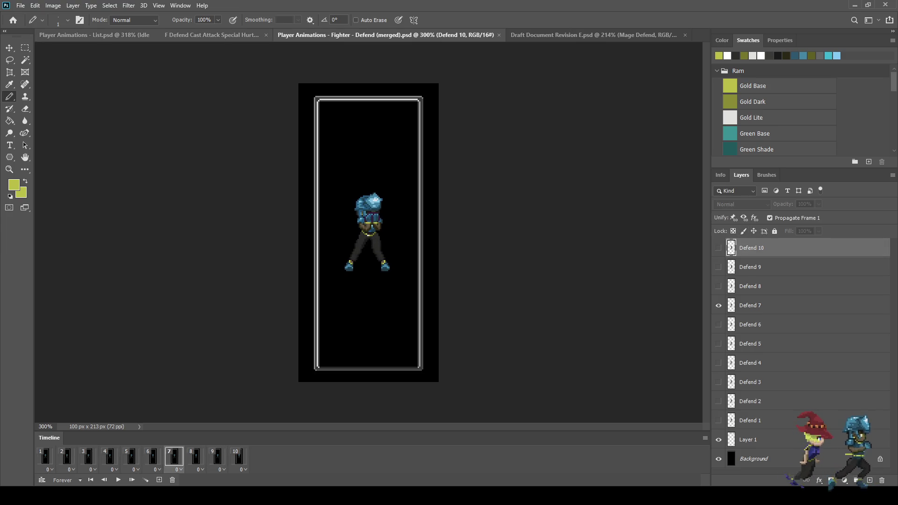
pyautogui.click(593, 35)
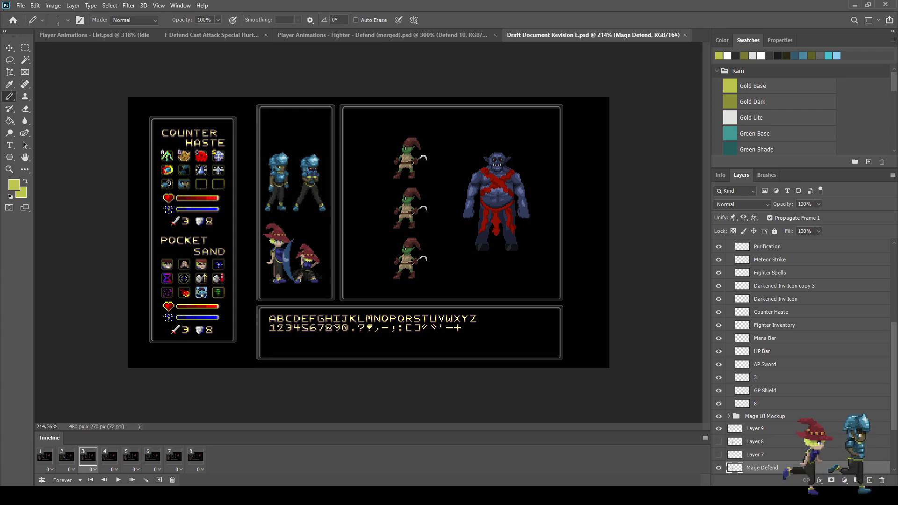
pyautogui.press('space')
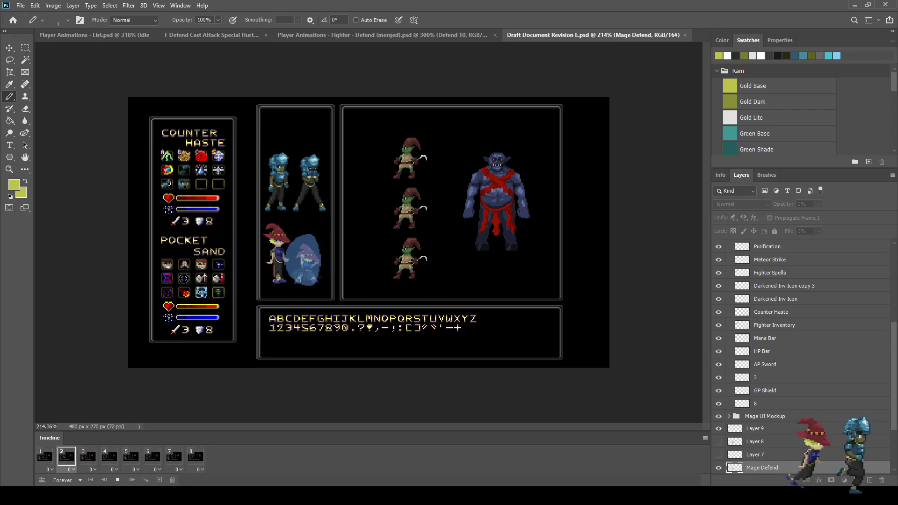
# Step: Stop the Draft Document animation and play the Fighter Defend animation again
pyautogui.press('space')
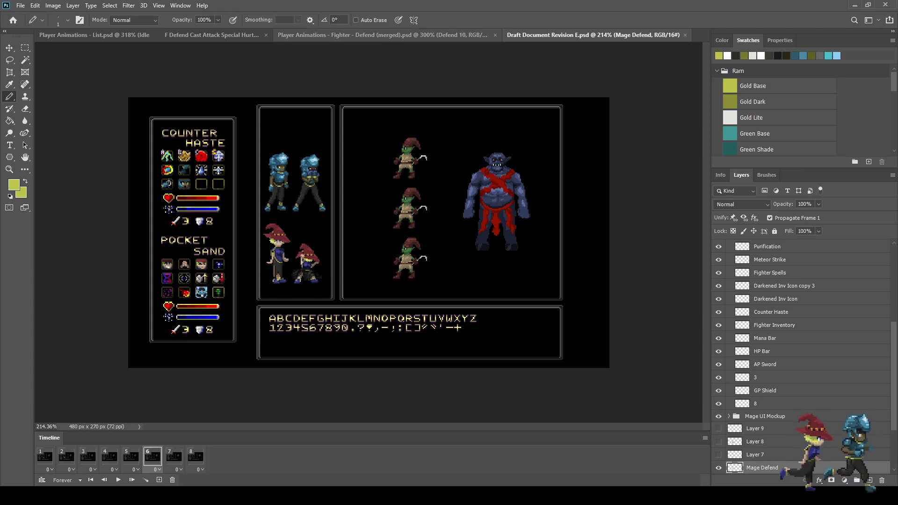
pyautogui.click(386, 35)
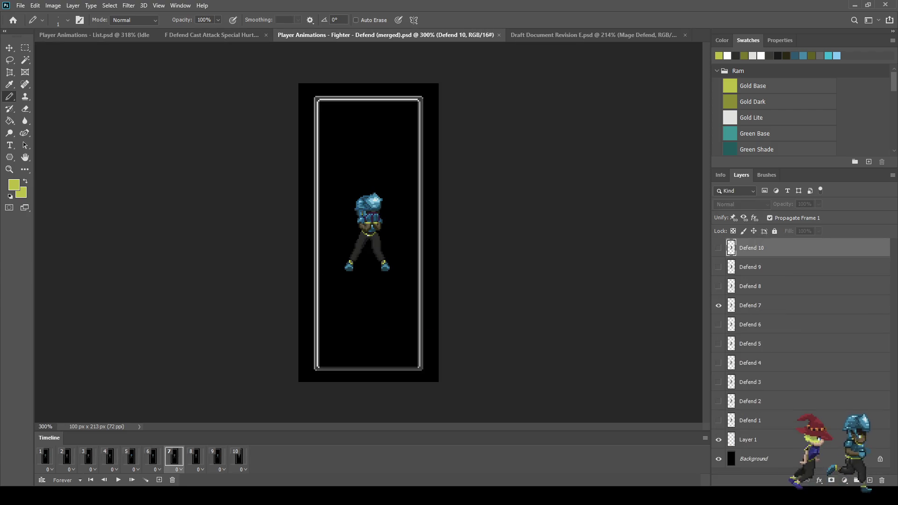
pyautogui.press('space')
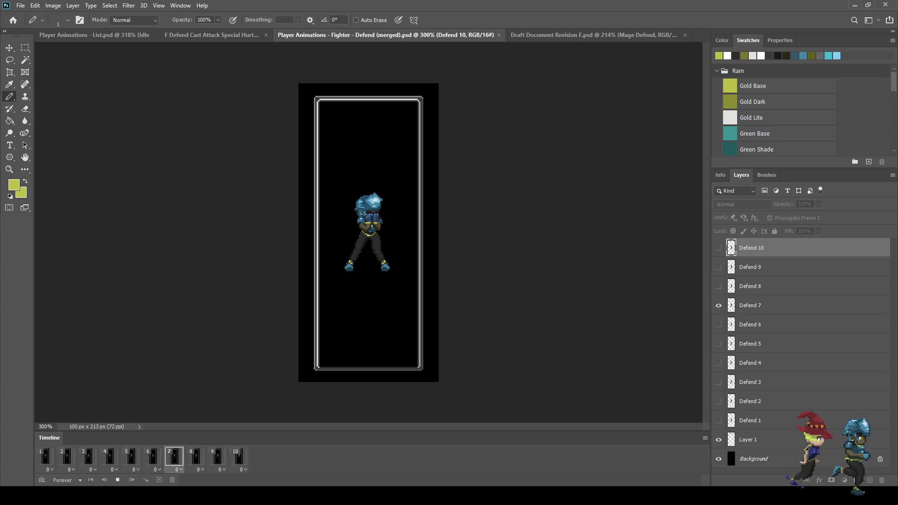
# Step: Stop the Defend animation on frame 1, then view the List and Draft Document files
pyautogui.press('space')
pyautogui.press('Home')
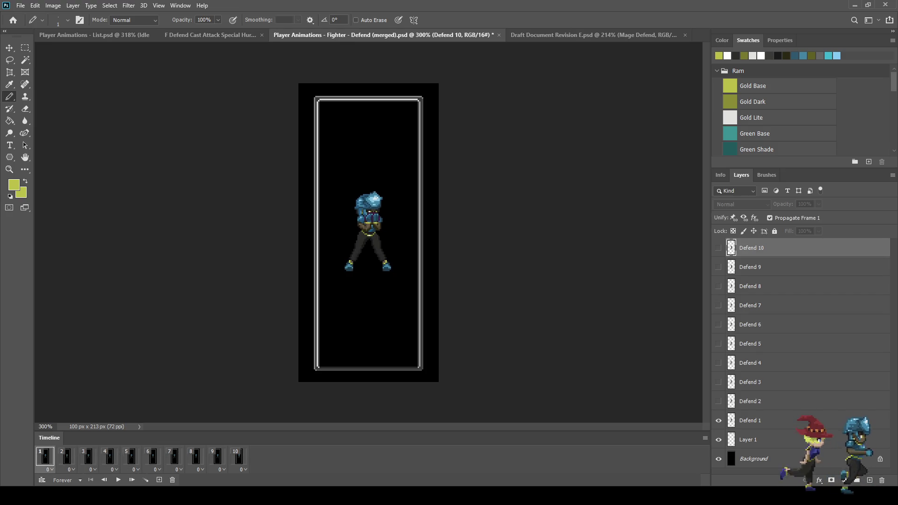
pyautogui.hotkey('ctrl', 'shift', 'Tab')
pyautogui.hotkey('ctrl', 'shift', 'Tab')
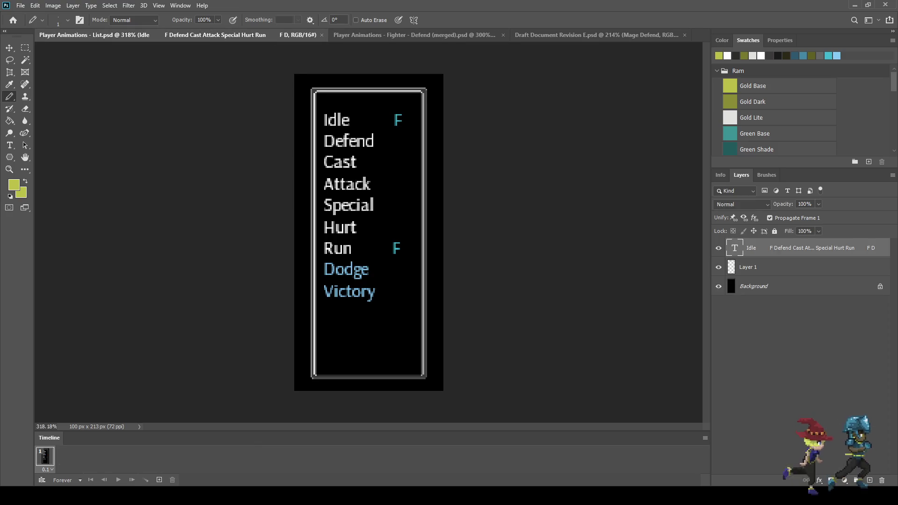
pyautogui.hotkey('ctrl', 'shift', 'Tab')
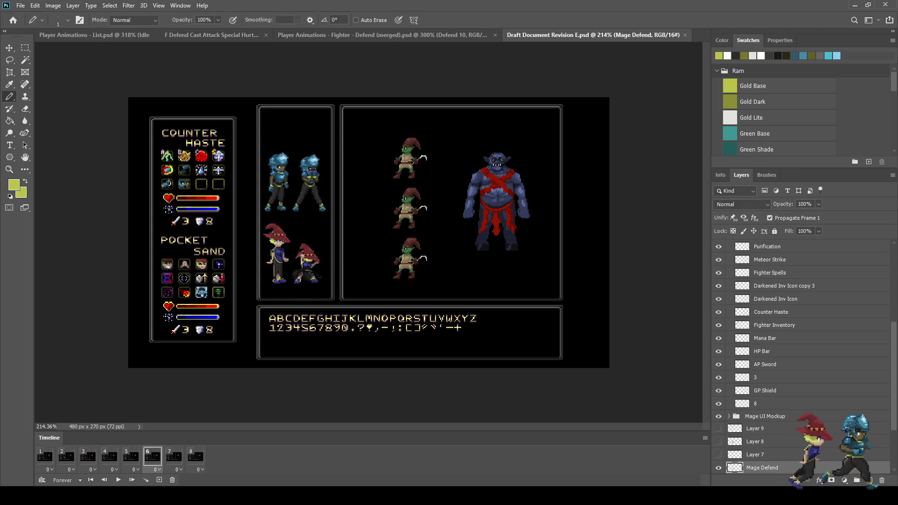
# Step: Back in the Fighter Defend document, play the animation briefly and stop on the first frame
pyautogui.click(383, 35)
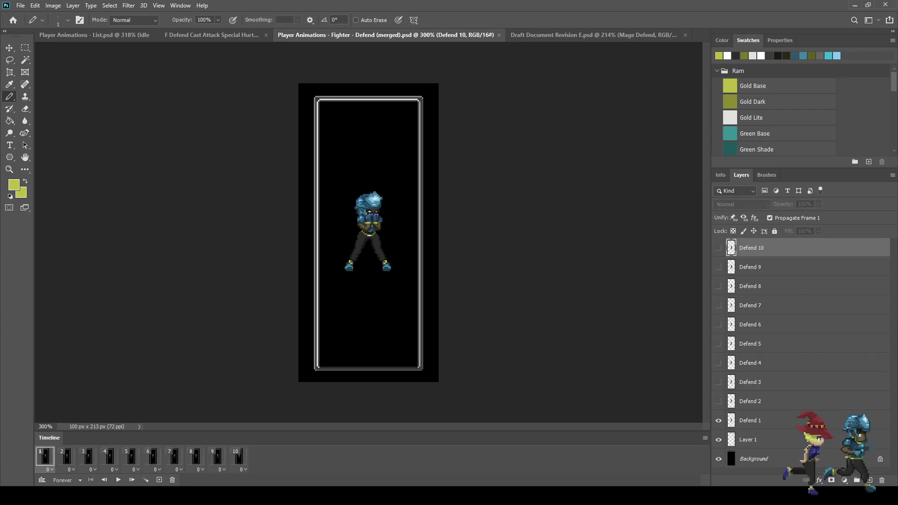
pyautogui.press('space')
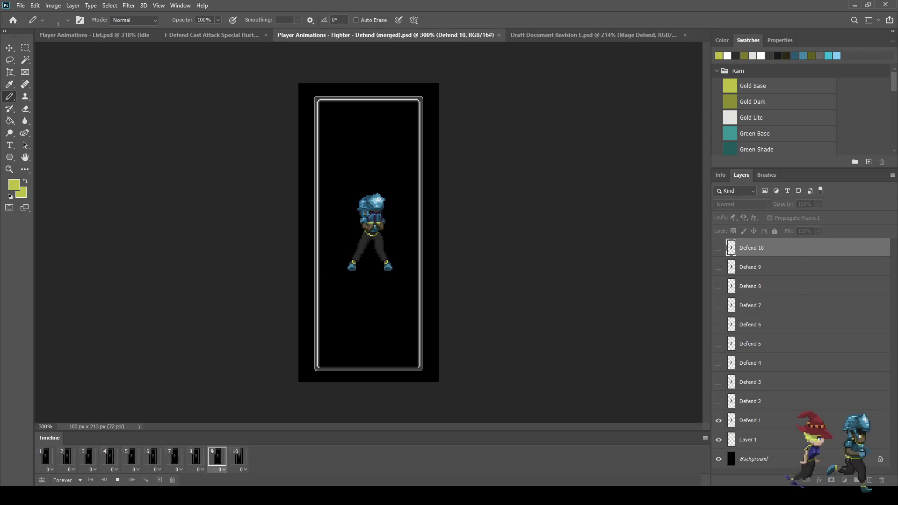
pyautogui.press('space')
pyautogui.scroll(2, 367, 250)
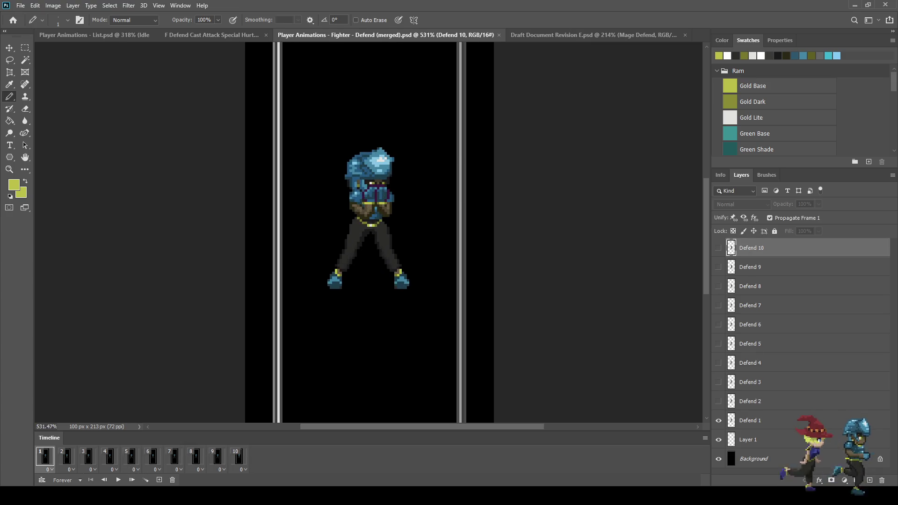
# Step: Step forward through the Defend animation frames one by one in the Timeline
pyautogui.click(67, 456)
pyautogui.click(88, 456)
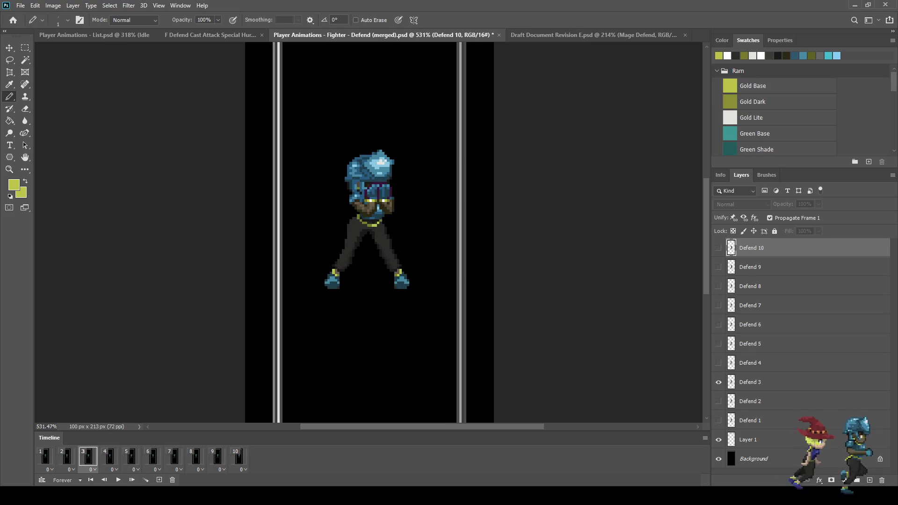
pyautogui.click(110, 456)
pyautogui.click(131, 456)
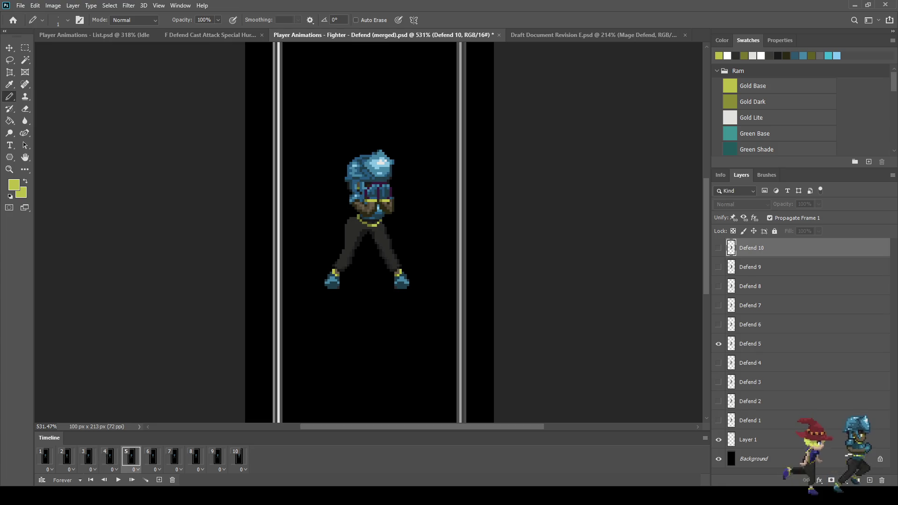
pyautogui.click(153, 456)
pyautogui.click(174, 456)
pyautogui.click(196, 456)
pyautogui.click(217, 456)
pyautogui.click(238, 456)
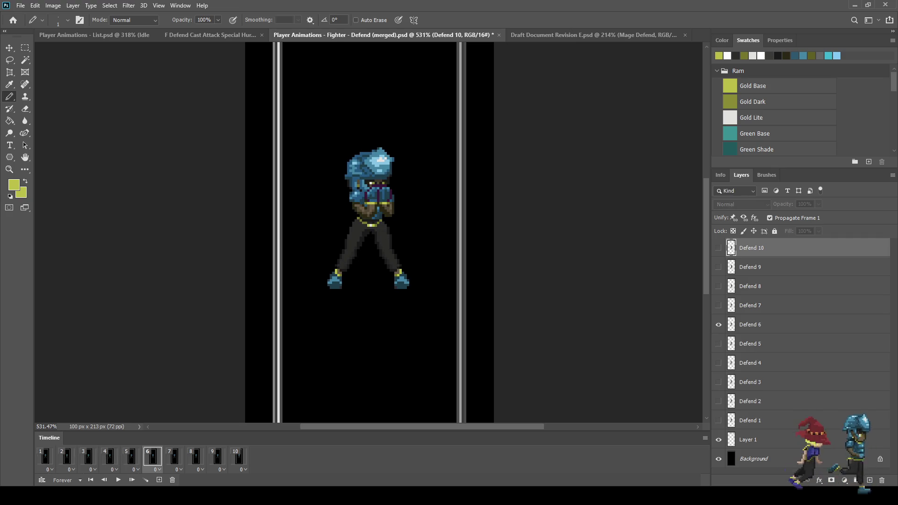
# Step: Sample the trousers' dark grey, repaint leg pixels with the Pencil, save, and show frame 7
pyautogui.press('space')
pyautogui.scroll(6, 339, 240)
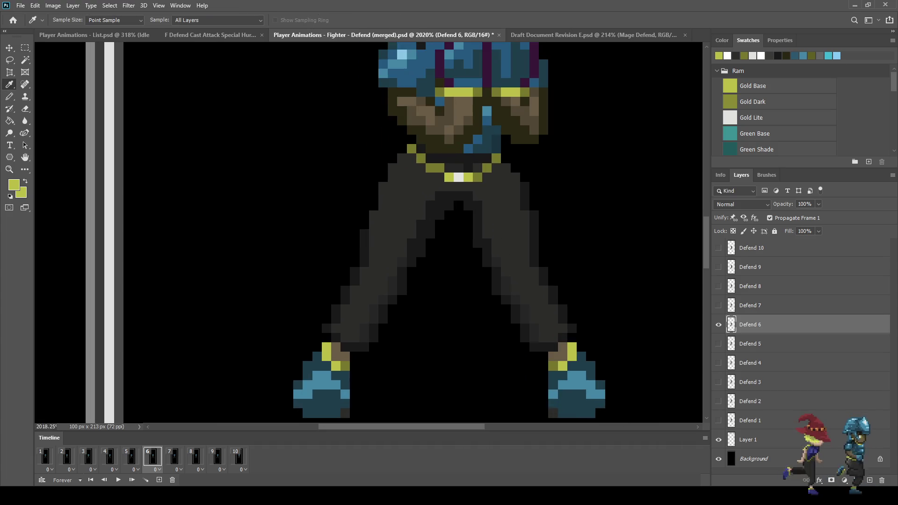
pyautogui.click(364, 239)
pyautogui.press('b')
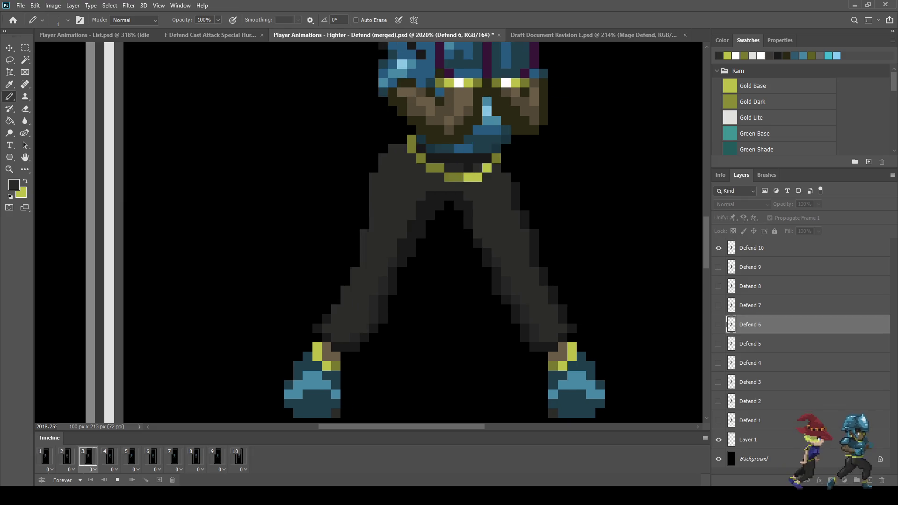
pyautogui.scroll(-5, 456, 234)
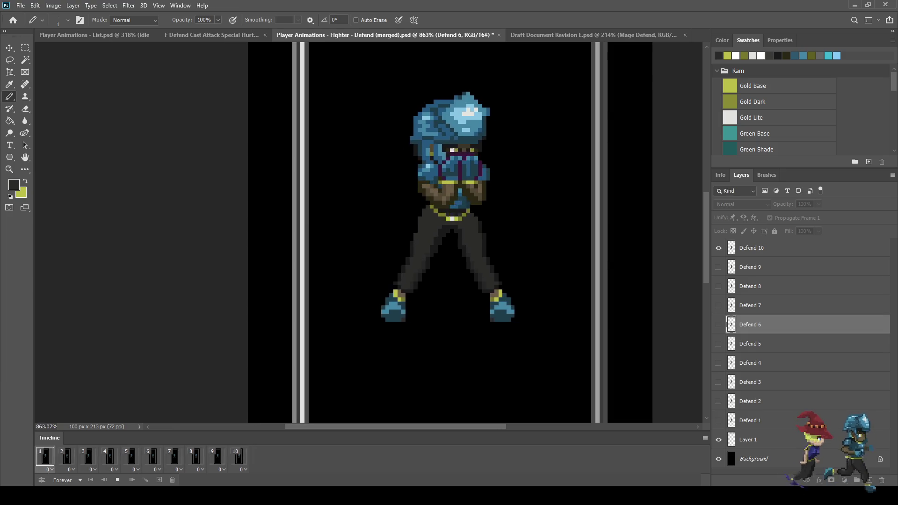
pyautogui.scroll(3, 389, 245)
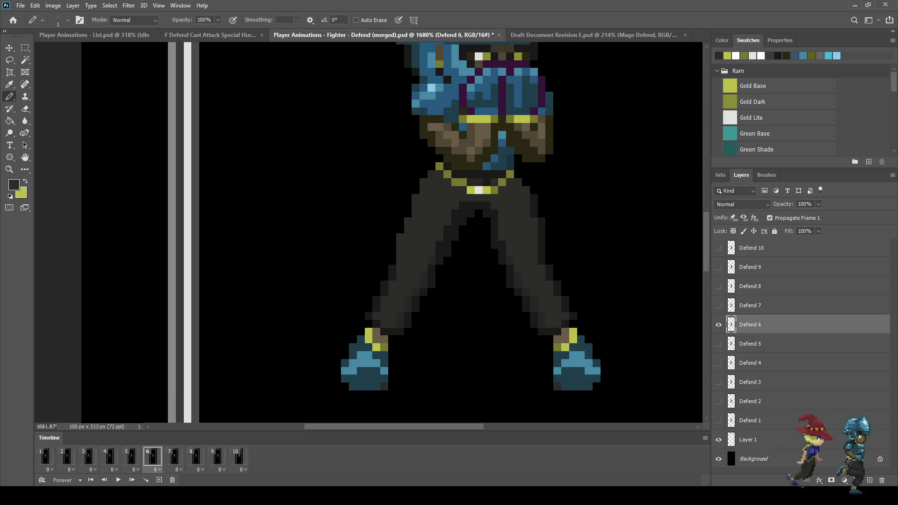
pyautogui.hotkey('ctrl', 's')
pyautogui.press('Right')
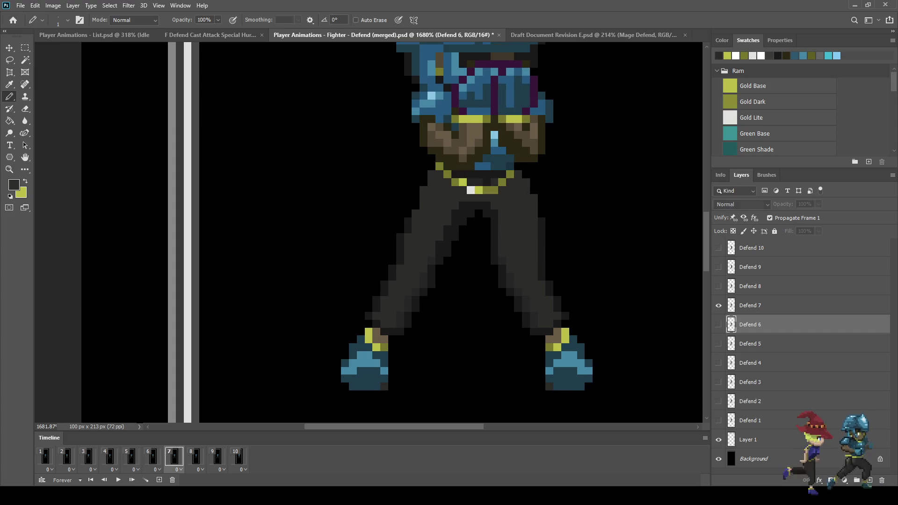
pyautogui.keyDown('alt'); pyautogui.scroll(2, 405, 244); pyautogui.keyUp('alt')
pyautogui.keyDown('alt'); pyautogui.scroll(3, 378, 240); pyautogui.keyUp('alt')
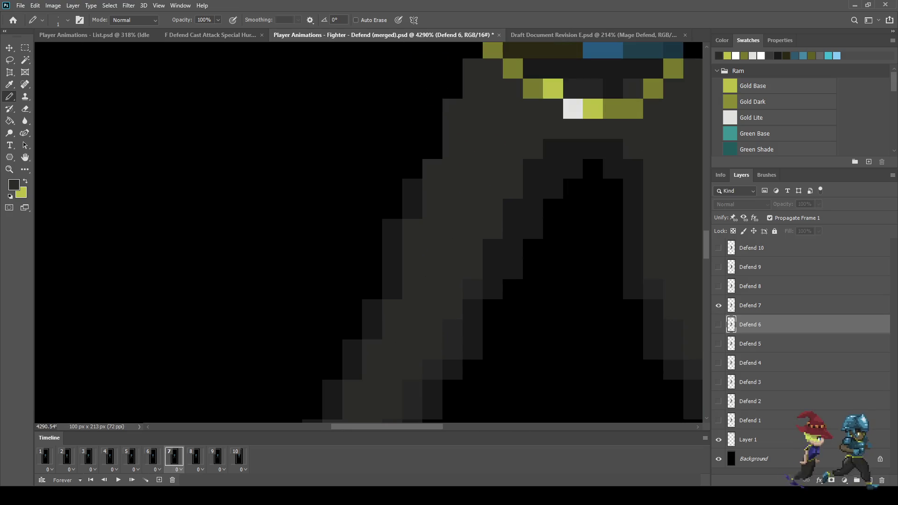
# Step: Flip repeatedly between frames 6 and 7 to compare the fighter's legs
pyautogui.press('Left')
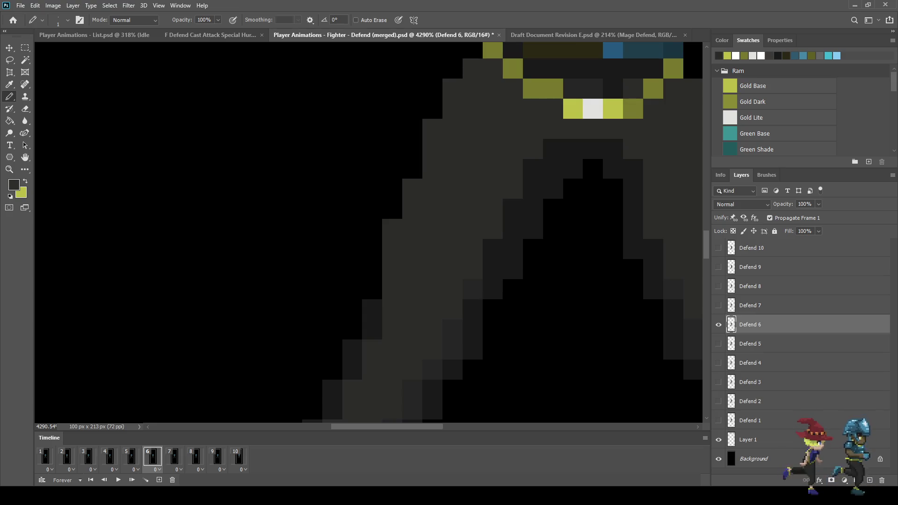
pyautogui.press('Right')
pyautogui.press('Left')
pyautogui.press('Right')
pyautogui.press('Left')
pyautogui.press('Right')
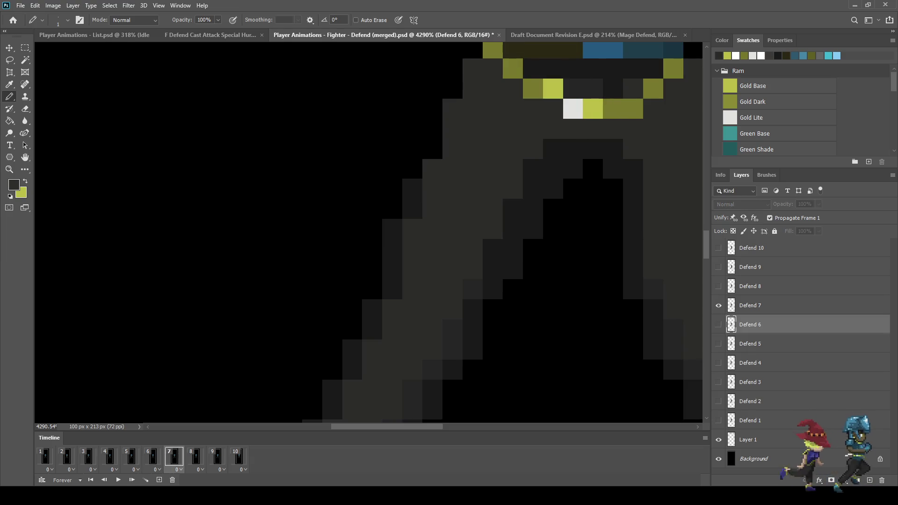
pyautogui.press('Left')
pyautogui.press('Right')
pyautogui.press('Left')
pyautogui.press('Right')
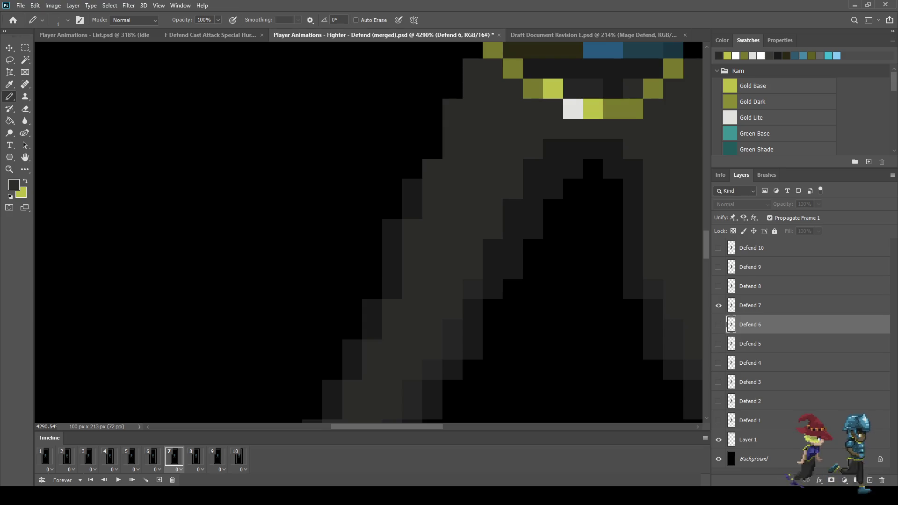
pyautogui.press('Left')
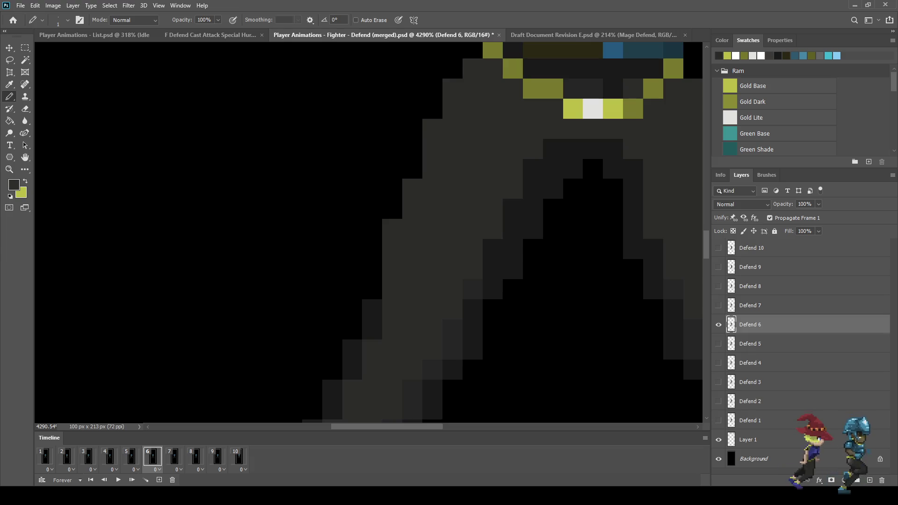
pyautogui.press('Right')
pyautogui.press('Left')
pyautogui.press('Right')
pyautogui.press('Left')
pyautogui.press('Right')
pyautogui.press('Left')
pyautogui.press('Right')
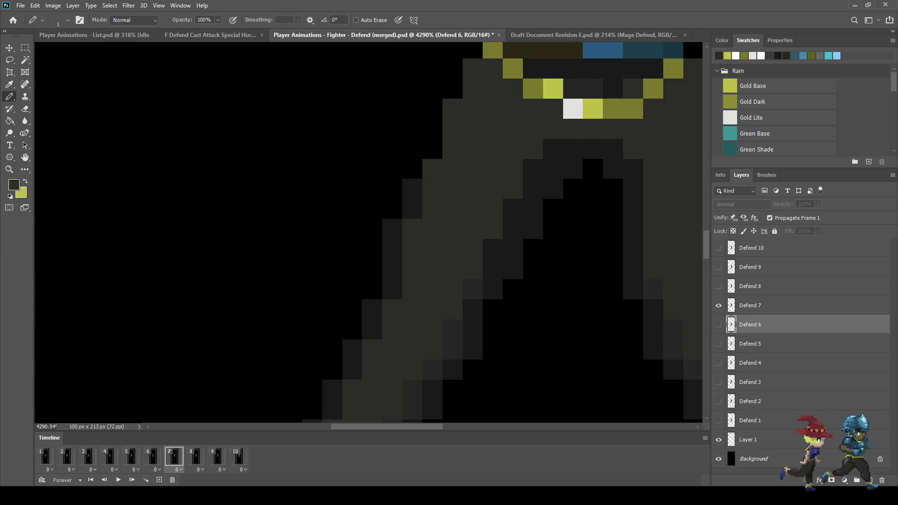
pyautogui.press('Left')
pyautogui.press('Right')
pyautogui.press('Left')
pyautogui.press('Right')
pyautogui.press('Left')
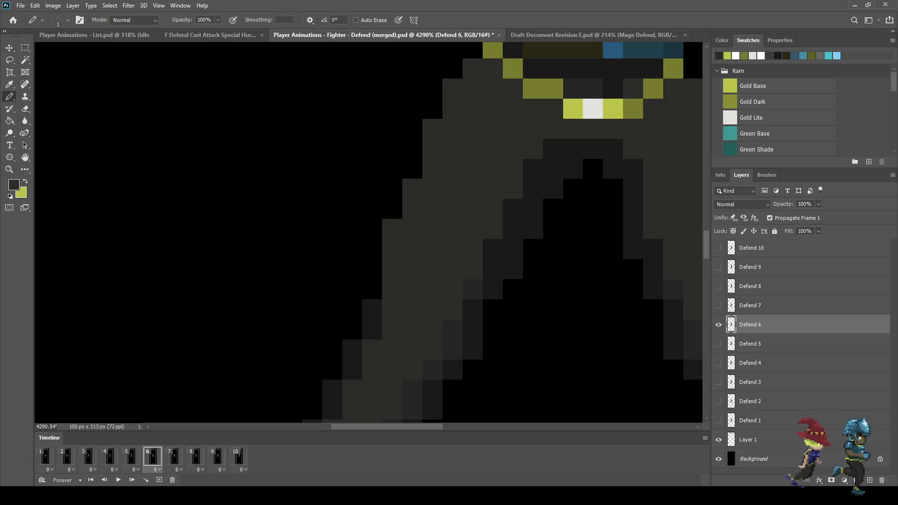
pyautogui.press('Right')
pyautogui.press('Right')
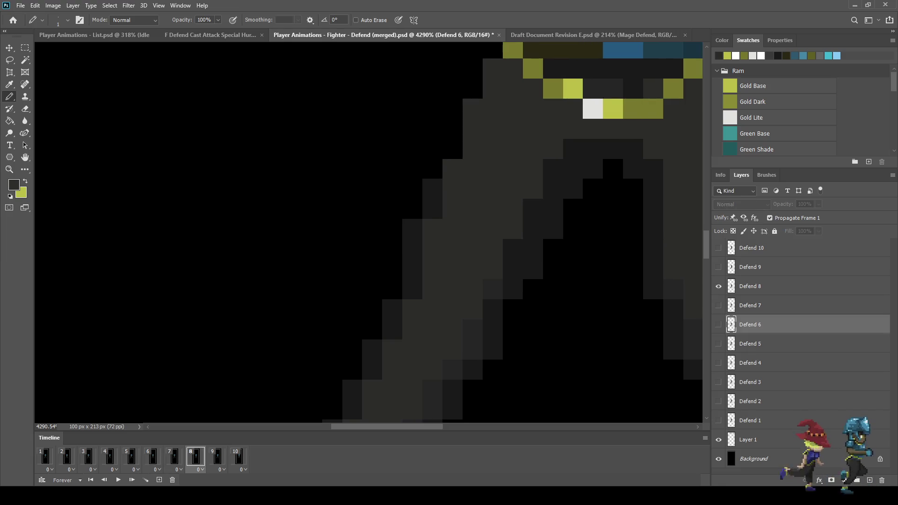
# Step: Play the animation once, save the Defend file, and return to frame 1
pyautogui.scroll(-5, 502, 187)
pyautogui.press('space')
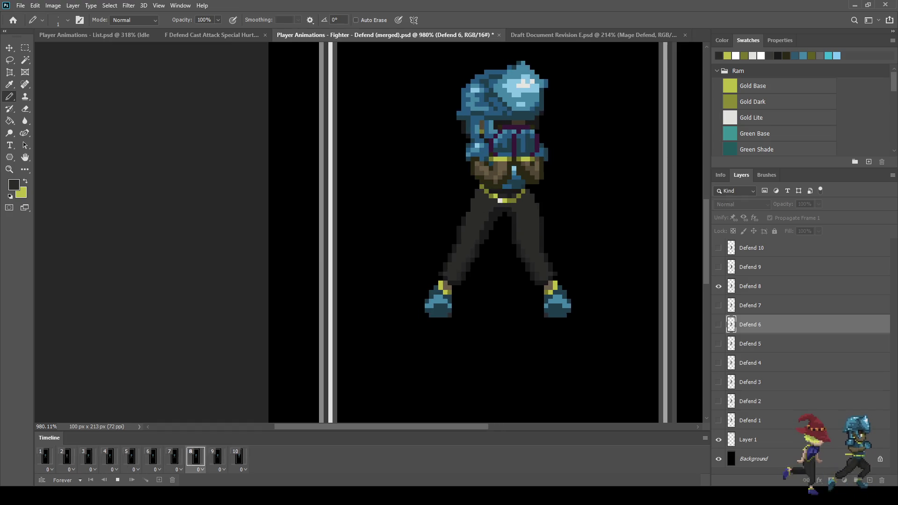
pyautogui.press('space')
pyautogui.hotkey('ctrl', 's')
pyautogui.click(45, 456)
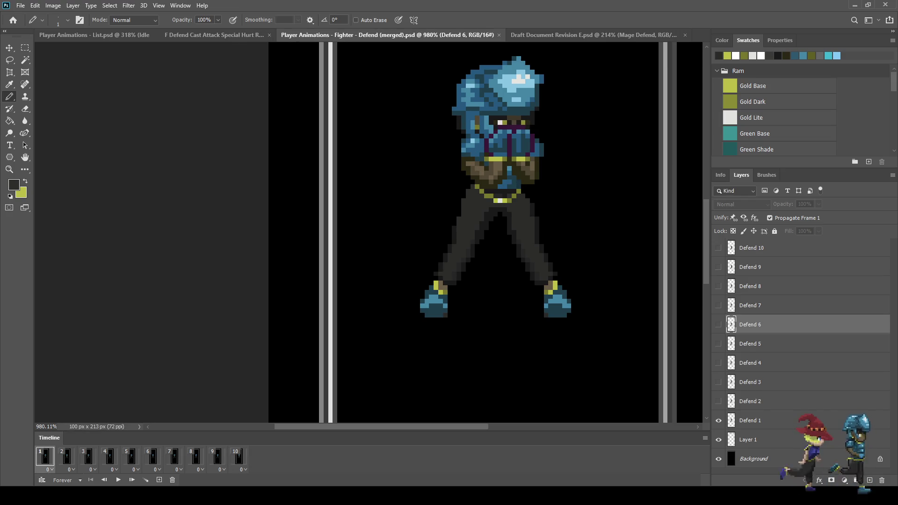
pyautogui.scroll(-5, 369, 234)
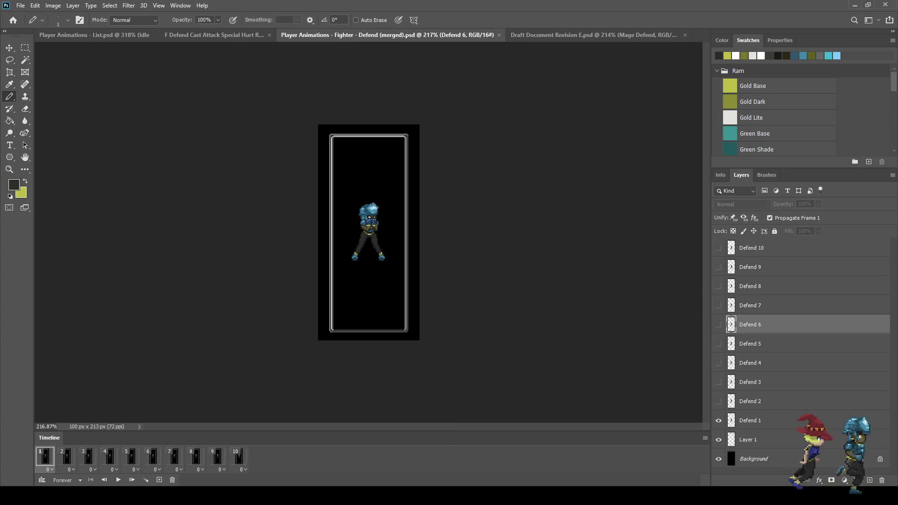
# Step: Zoom in and play the Defend animation, pausing it on the Defend 5 pose
pyautogui.scroll(3, 380, 234)
pyautogui.press('space')
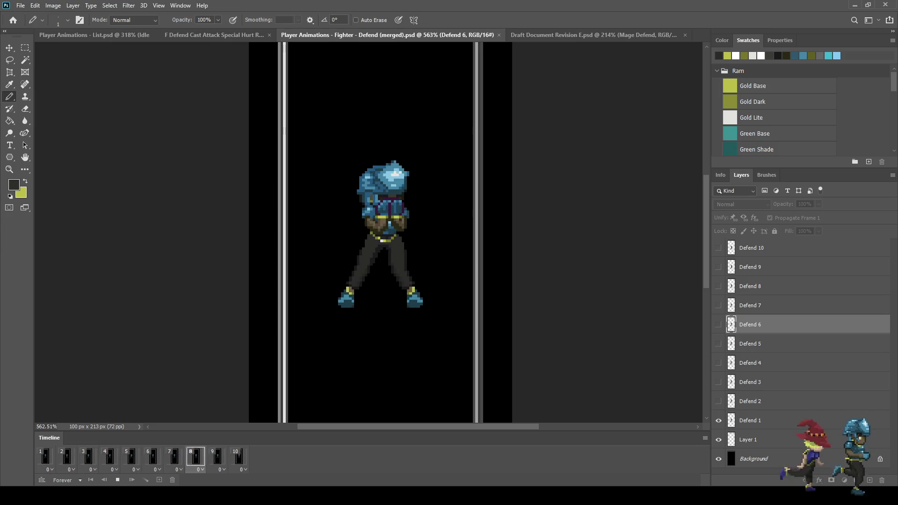
pyautogui.press('space')
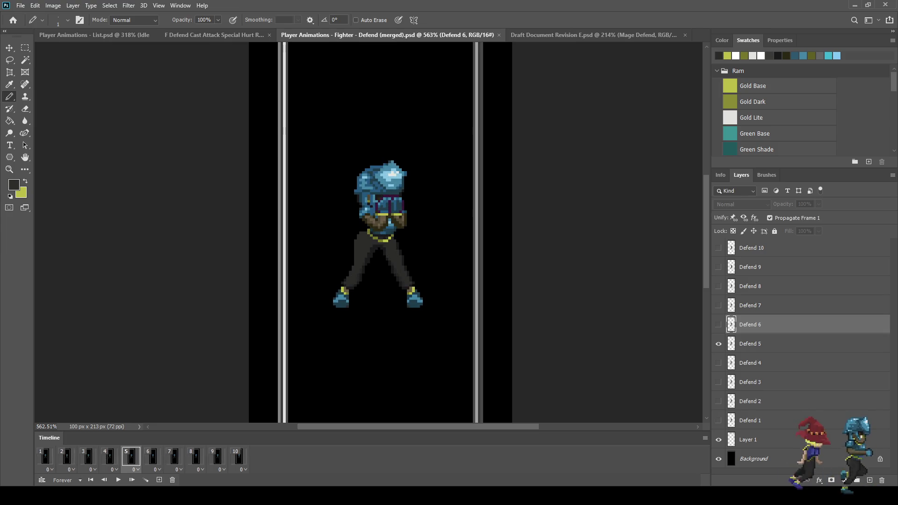
# Step: Compare frames 6 and 5, toggling between the Eyedropper and Pencil tools
pyautogui.scroll(5, 387, 253)
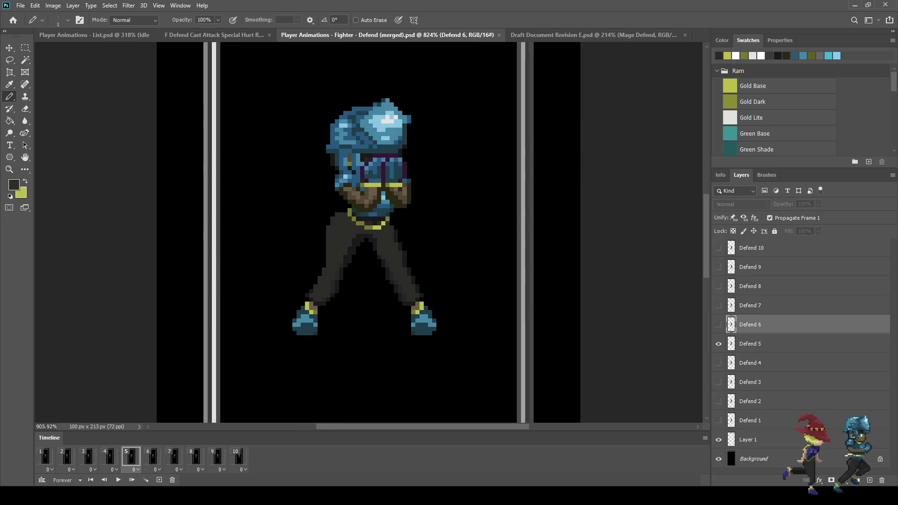
pyautogui.click(152, 456)
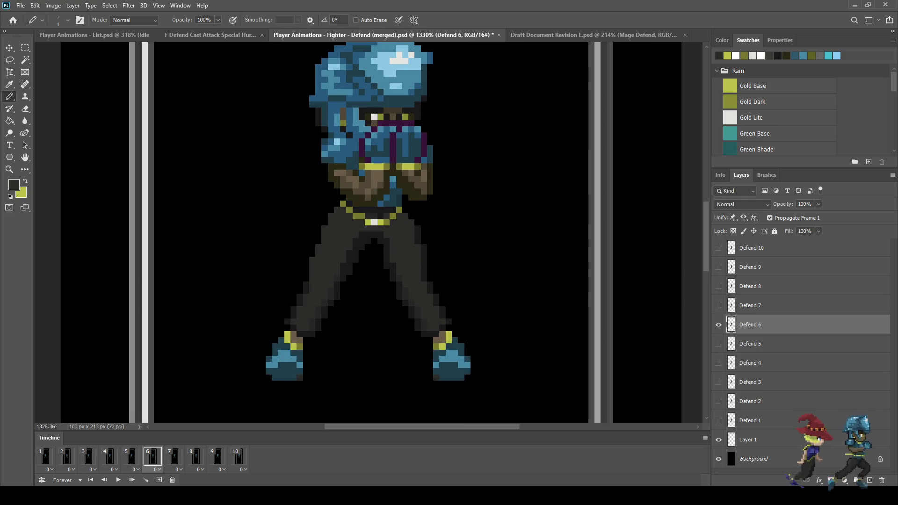
pyautogui.click(131, 456)
pyautogui.scroll(3, 331, 251)
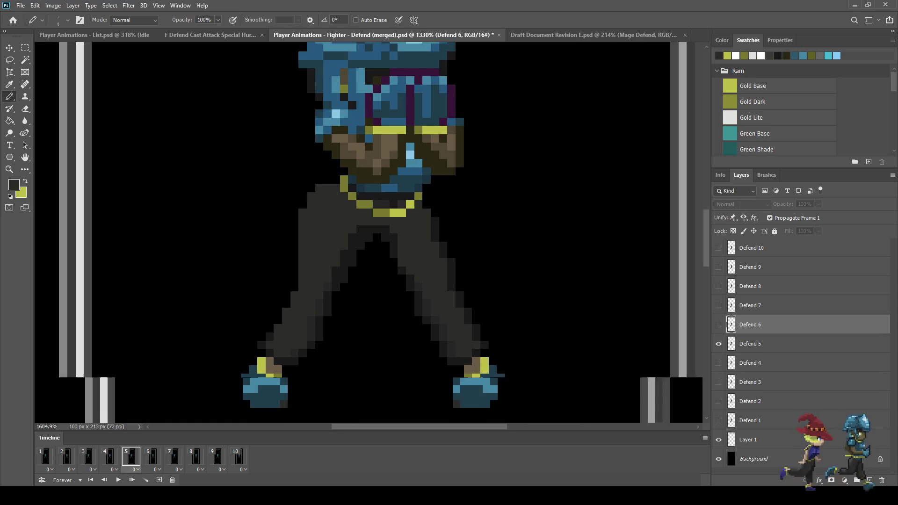
pyautogui.press('i')
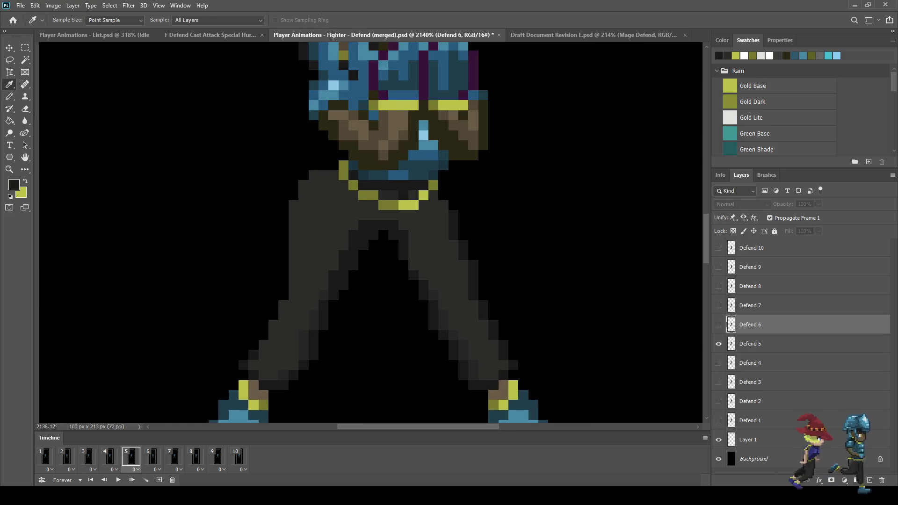
pyautogui.press('b')
# Step: Step back and forth between frames 5 and 6, then play and stop on frame 7
pyautogui.hotkey('ctrl', ',')
pyautogui.hotkey('ctrl', ',')
pyautogui.hotkey('ctrl', '.')
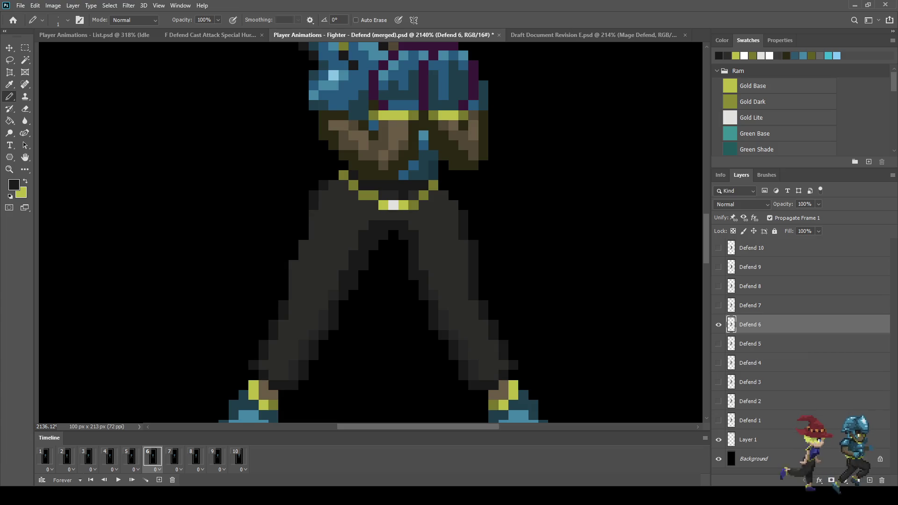
pyautogui.hotkey('ctrl', ',')
pyautogui.hotkey('ctrl', '.')
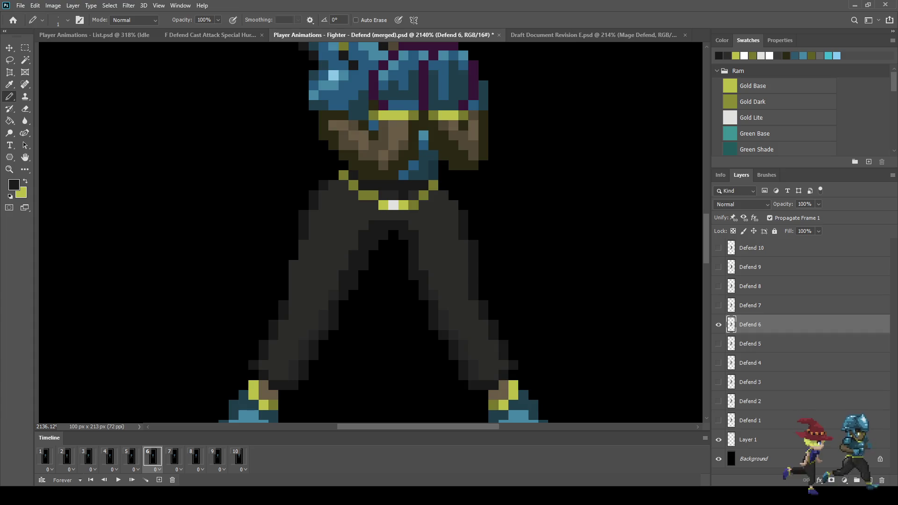
pyautogui.hotkey('ctrl', ',')
pyautogui.hotkey('ctrl', '.')
pyautogui.hotkey('ctrl', '.')
pyautogui.scroll(-2, 387, 242)
pyautogui.press('space')
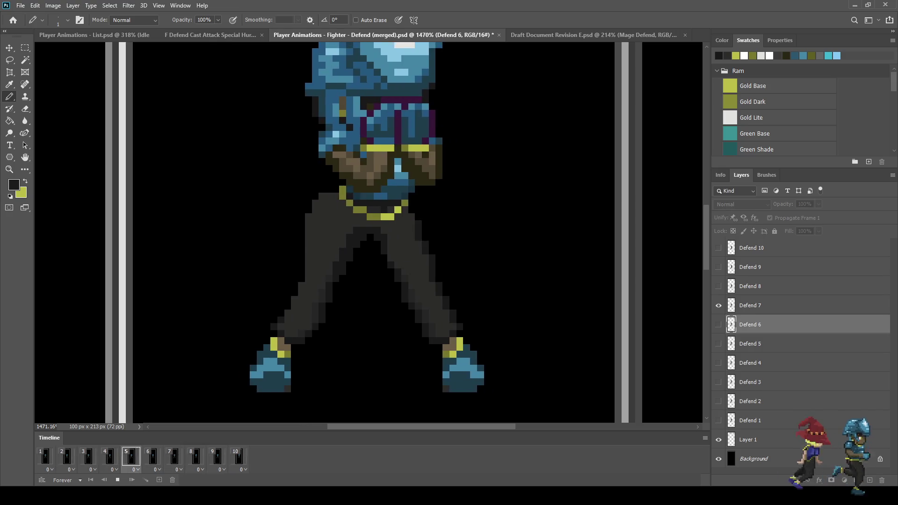
pyautogui.press('space')
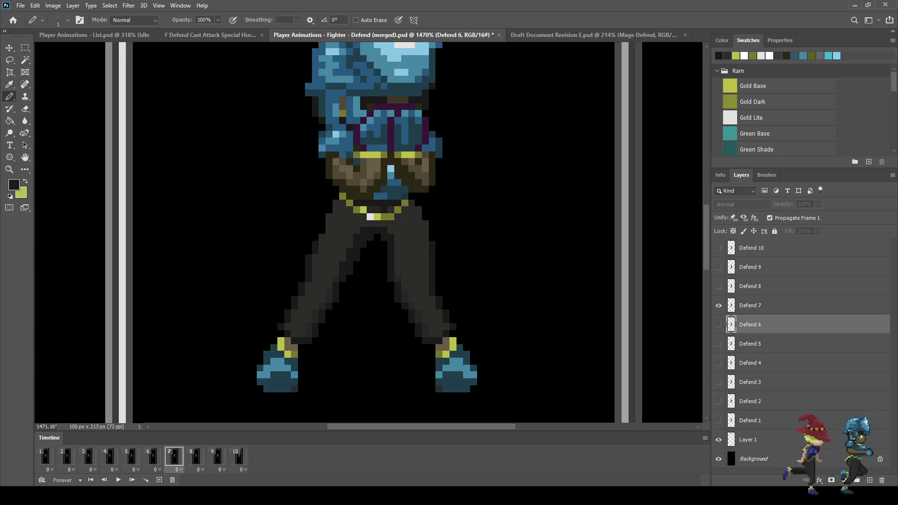
# Step: Flip between frames 5, 6 and 7, then advance through frames 8 and 9
pyautogui.hotkey('ctrl', ',')
pyautogui.hotkey('ctrl', ',')
pyautogui.hotkey('ctrl', '.')
pyautogui.hotkey('ctrl', '.')
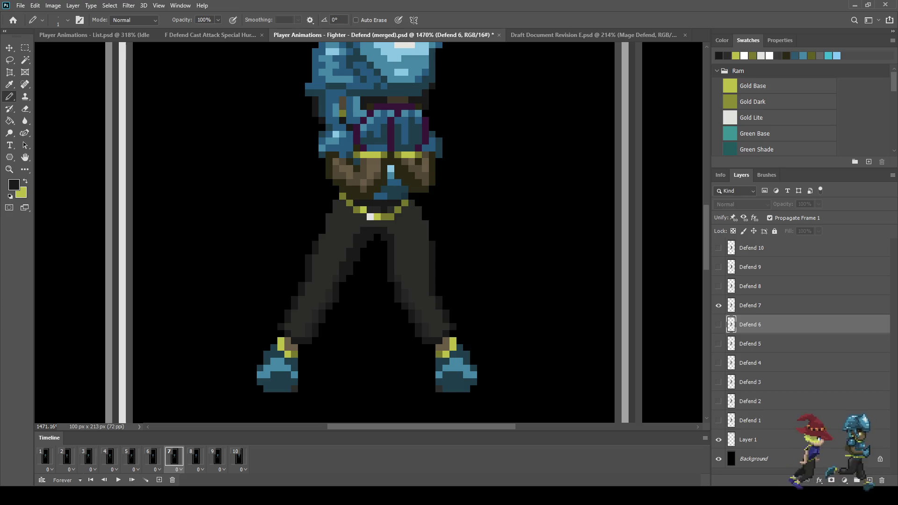
pyautogui.hotkey('ctrl', ',')
pyautogui.hotkey('ctrl', '.')
pyautogui.hotkey('ctrl', ',')
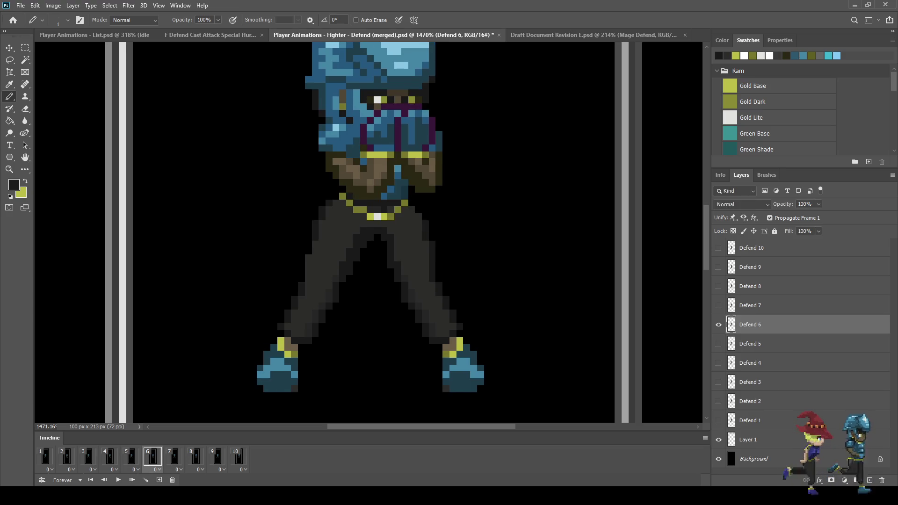
pyautogui.hotkey('ctrl', '.')
pyautogui.hotkey('ctrl', '.')
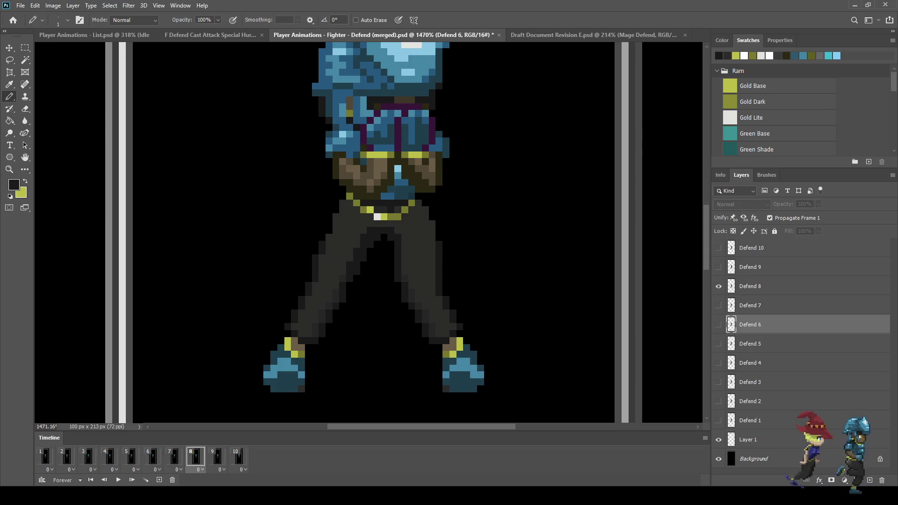
pyautogui.hotkey('ctrl', '.')
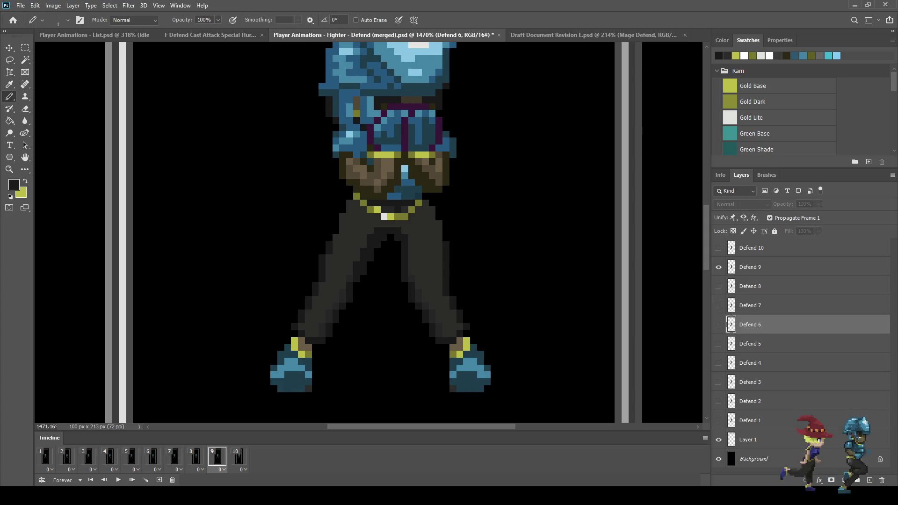
pyautogui.hotkey('ctrl', '.')
pyautogui.hotkey('ctrl', '.')
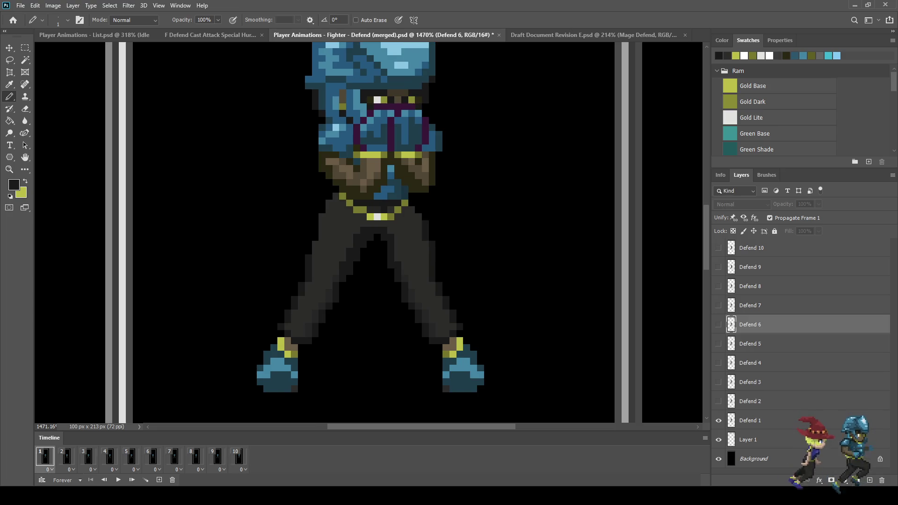
pyautogui.scroll(6, 424, 210)
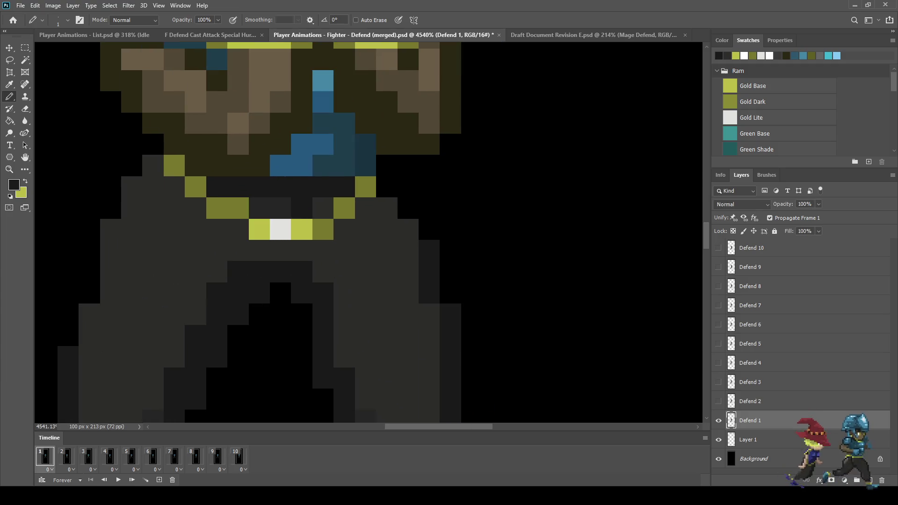
# Step: Paint three dark grey pixels by the belt and leg edge, play to check, and return to frame 1
pyautogui.click(387, 187)
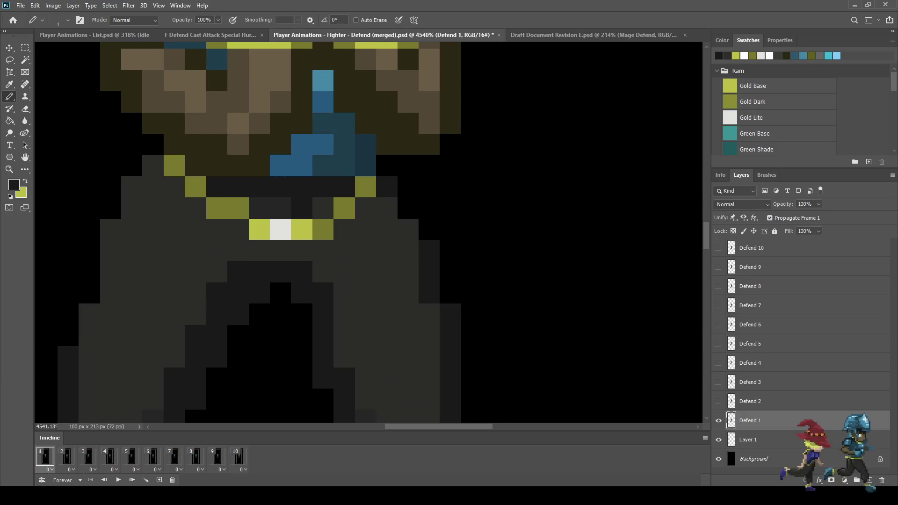
pyautogui.click(408, 208)
pyautogui.click(429, 229)
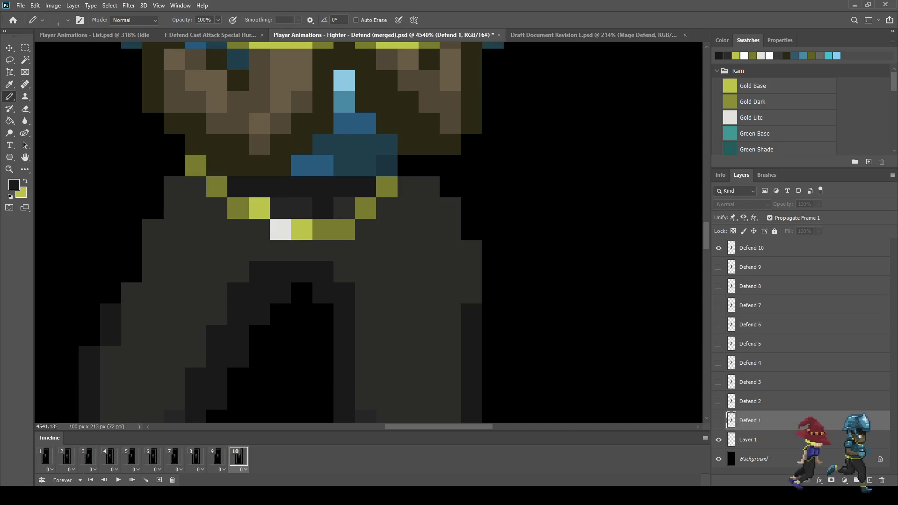
pyautogui.scroll(-6, 430, 230)
pyautogui.press('space')
pyautogui.scroll(-3, 568, 265)
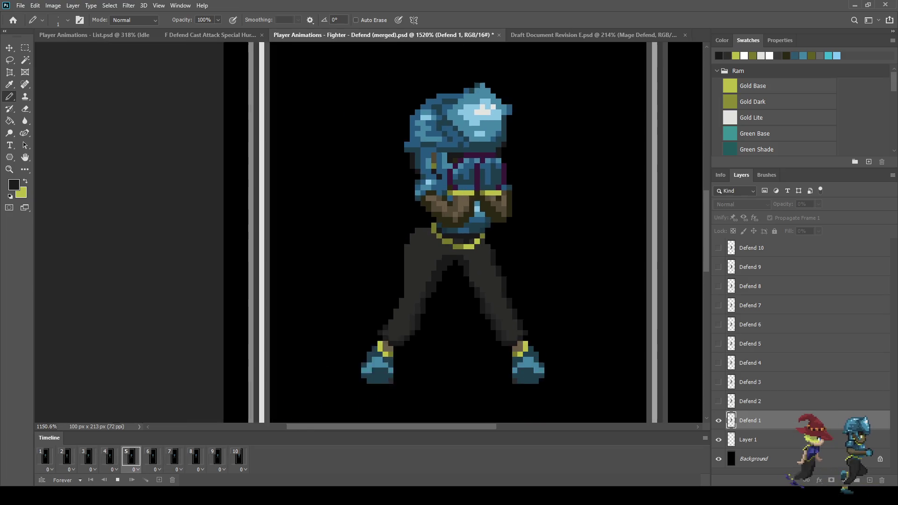
pyautogui.scroll(-2, 580, 276)
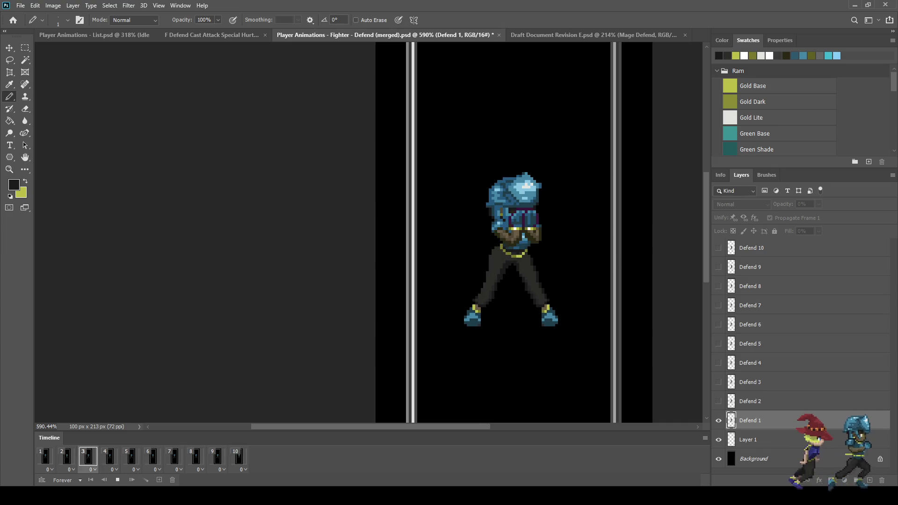
pyautogui.scroll(-2, 580, 276)
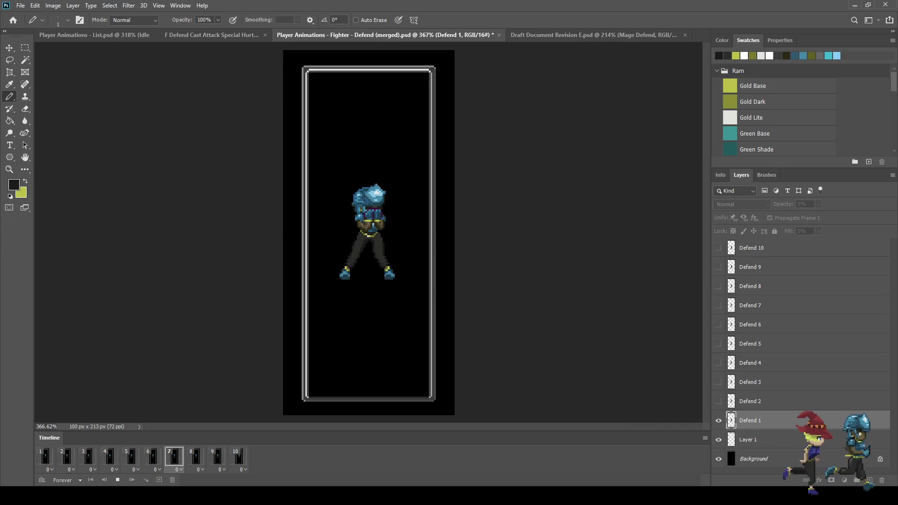
pyautogui.press('space')
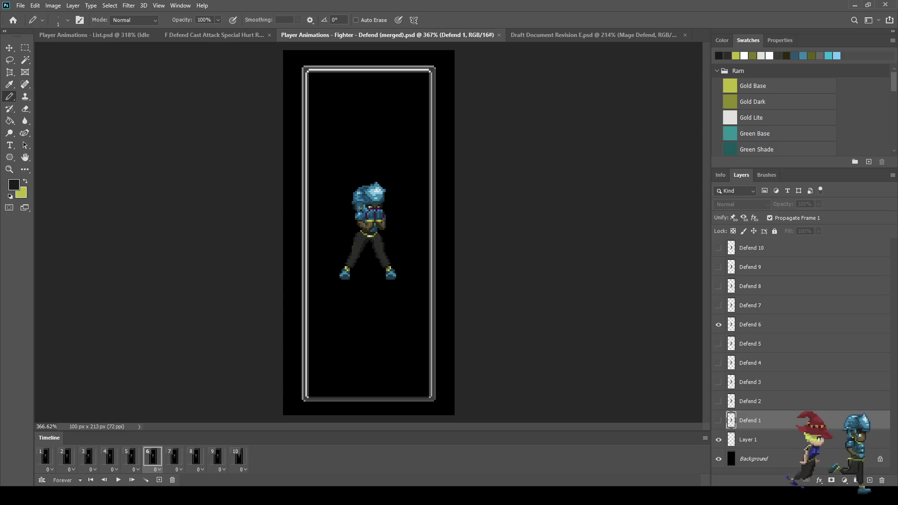
pyautogui.click(45, 456)
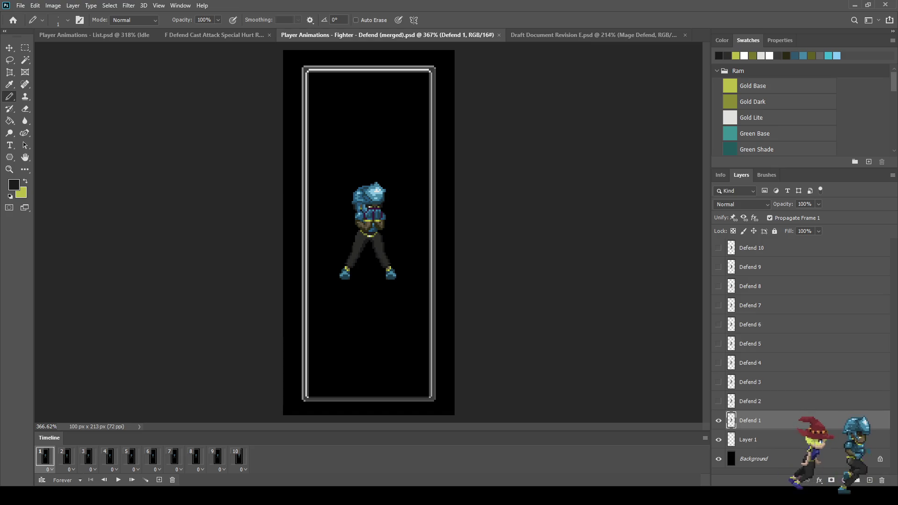
# Step: Switch to the Player Animations - List.psd document
pyautogui.scroll(2, 369, 224)
pyautogui.scroll(-3, 370, 225)
pyautogui.scroll(3, 369, 224)
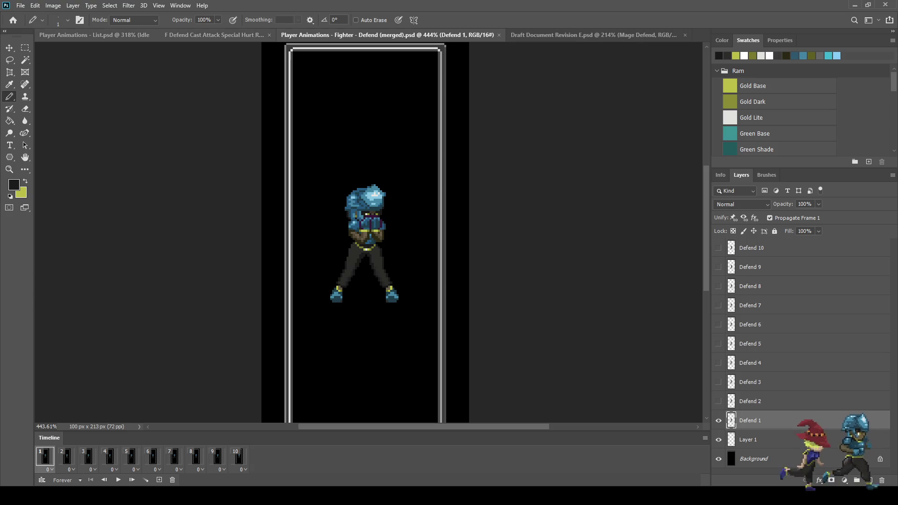
pyautogui.hotkey('ctrl', 'shift', 'Tab')
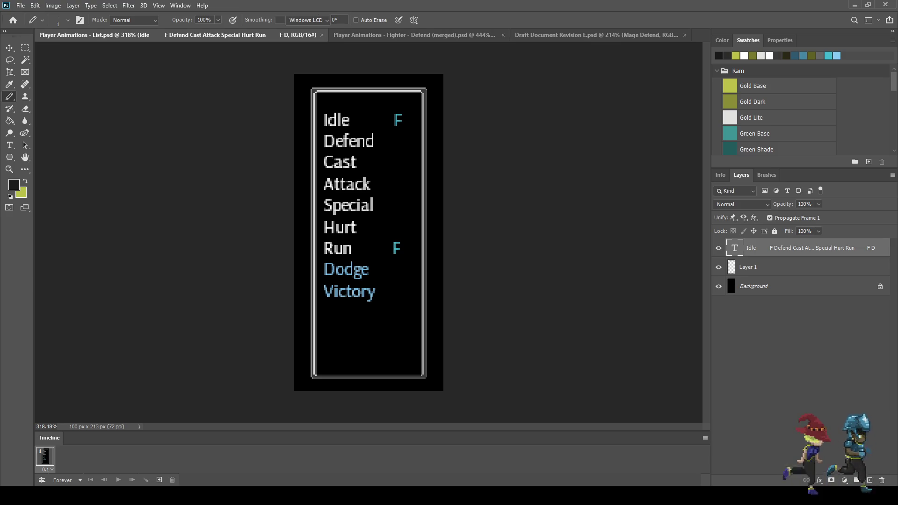
# Step: Copy the cyan F from after Idle and paste it after Defend, removing the extra space
pyautogui.press('t')
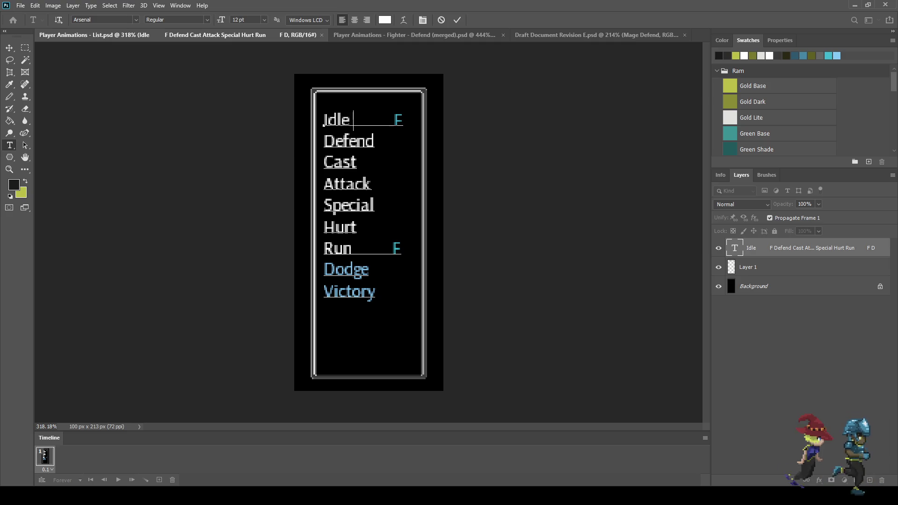
pyautogui.moveTo(394, 121); pyautogui.dragTo(404, 121)
pyautogui.hotkey('ctrl', 'c')
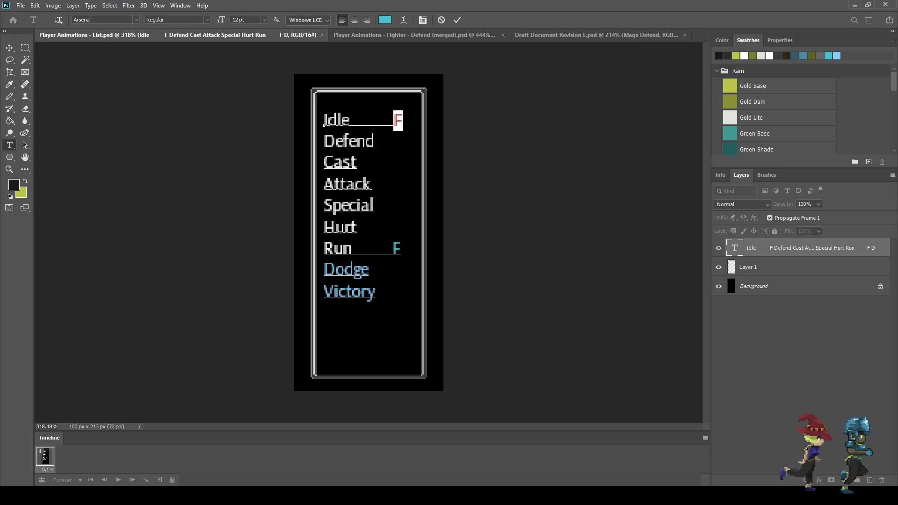
pyautogui.click(374, 141)
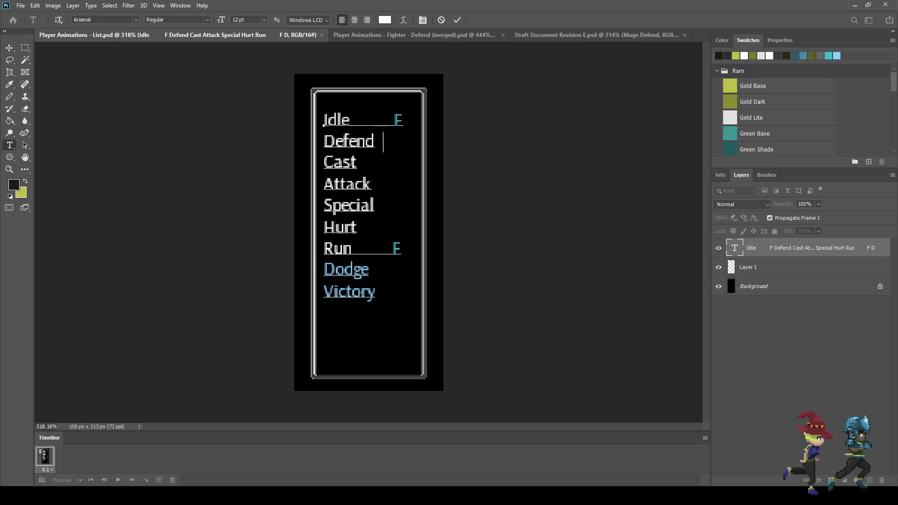
pyautogui.hotkey('ctrl', 'v')
pyautogui.press('Left')
pyautogui.press('BackSpace')
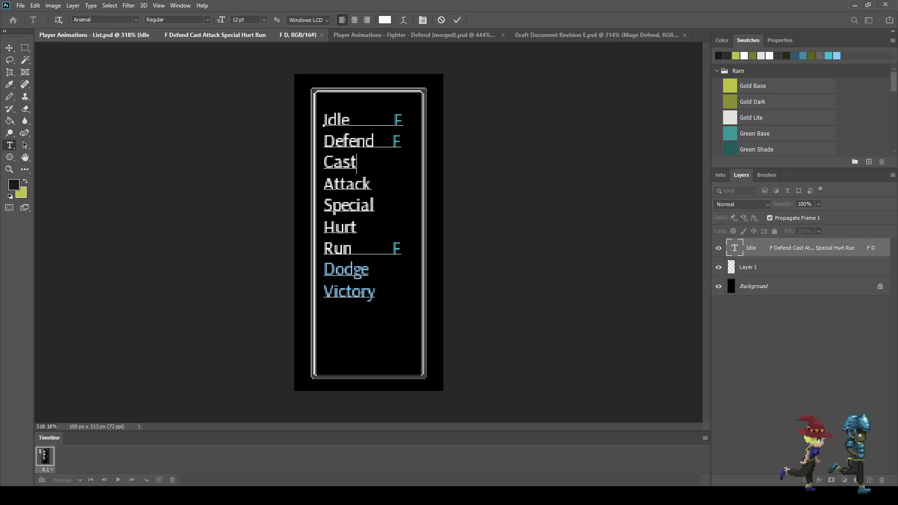
pyautogui.click(457, 20)
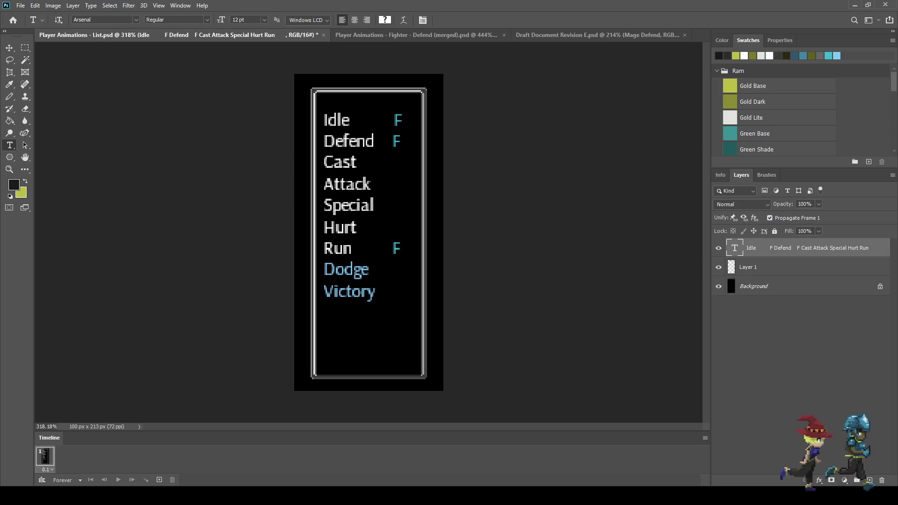
pyautogui.click(417, 35)
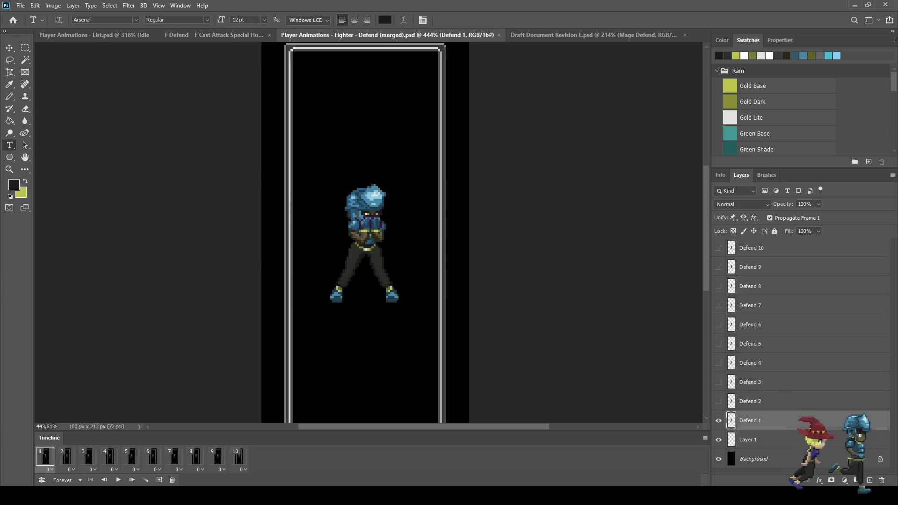
# Step: Play and stop the Defend animation in the Fighter Defend (merged) document
pyautogui.click(593, 35)
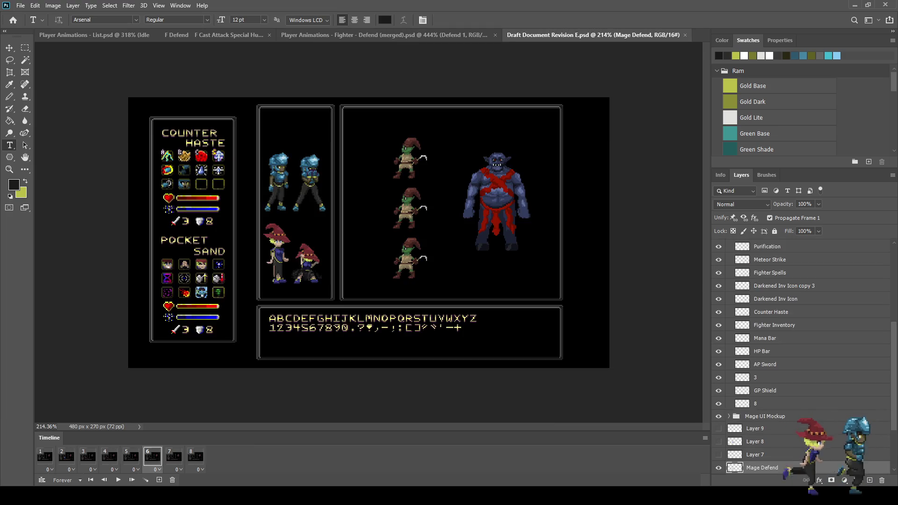
pyautogui.hotkey('ctrl', 'shift', 'Tab')
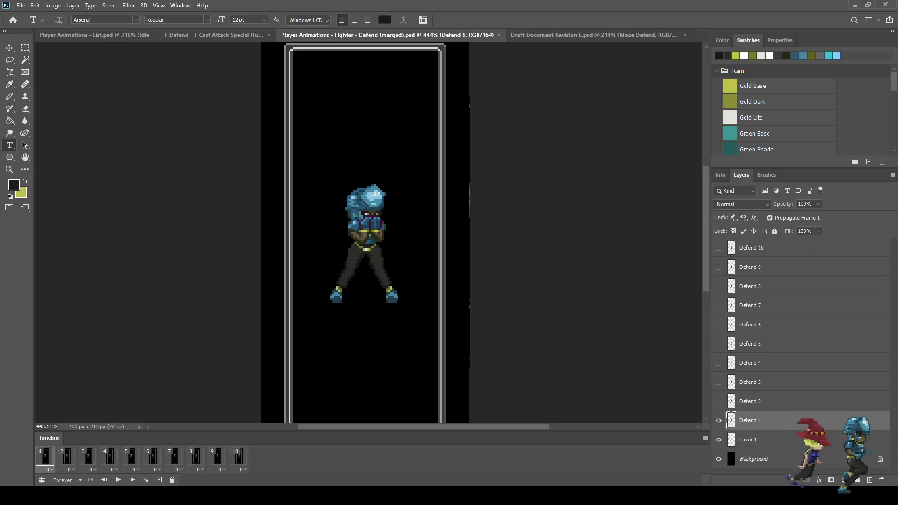
pyautogui.press('space')
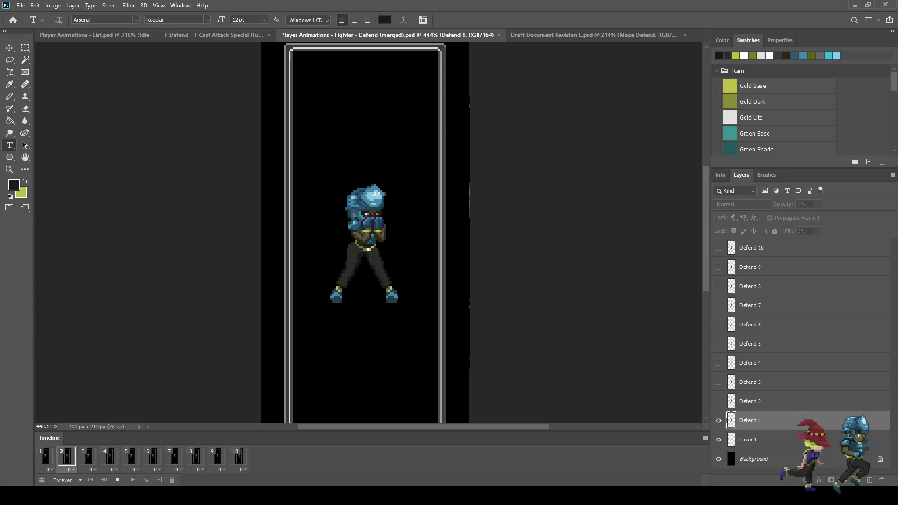
pyautogui.scroll(-1, 369, 233)
pyautogui.scroll(1, 369, 232)
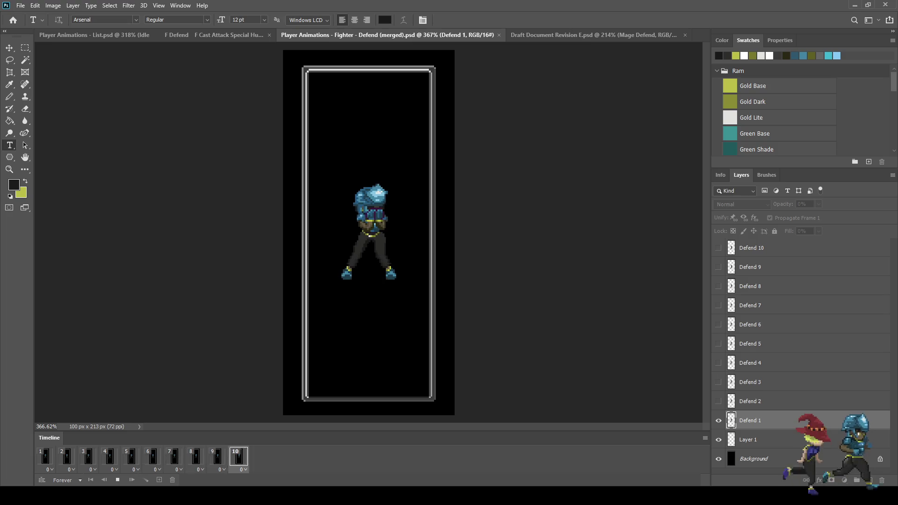
pyautogui.press('space')
pyautogui.hotkey('ctrl', 'shift', 'Tab')
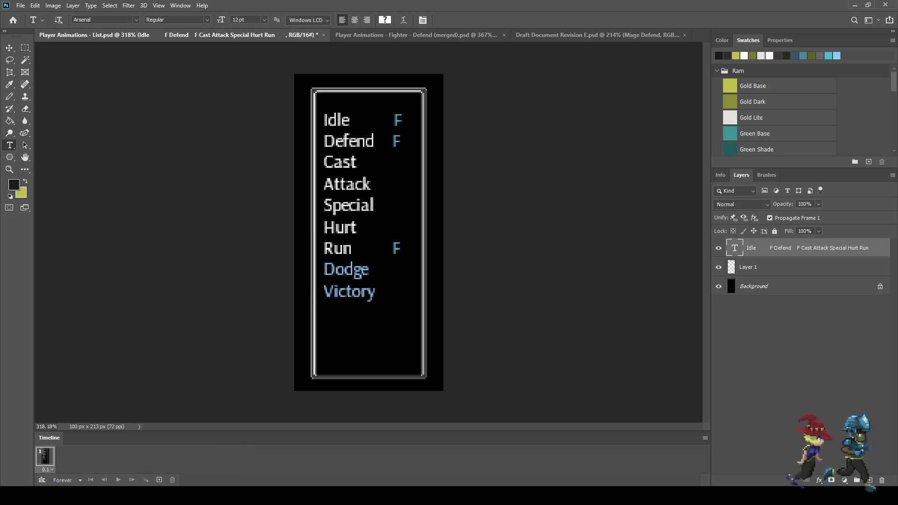
pyautogui.hotkey('ctrl', 'Tab')
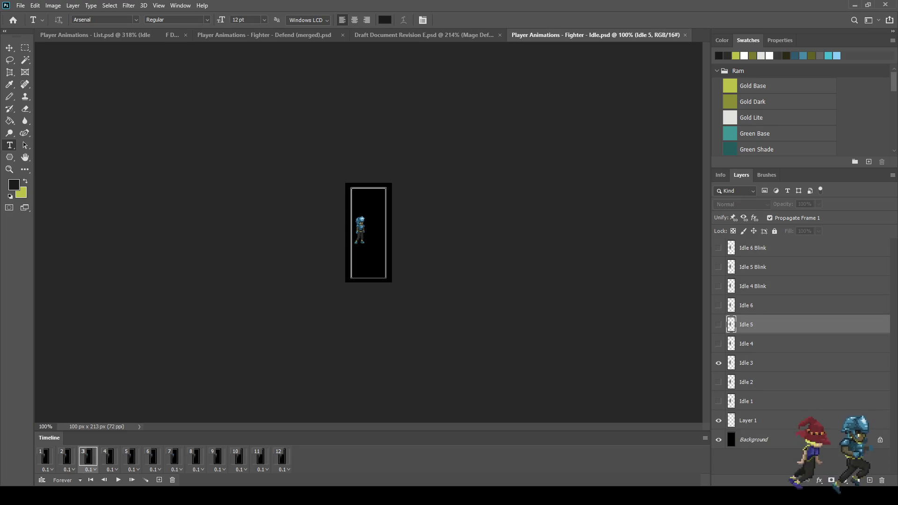
# Step: Zoom the Idle, Defend and Run canvases to 400%
pyautogui.hotkey('ctrl', '+')
pyautogui.hotkey('ctrl', '+')
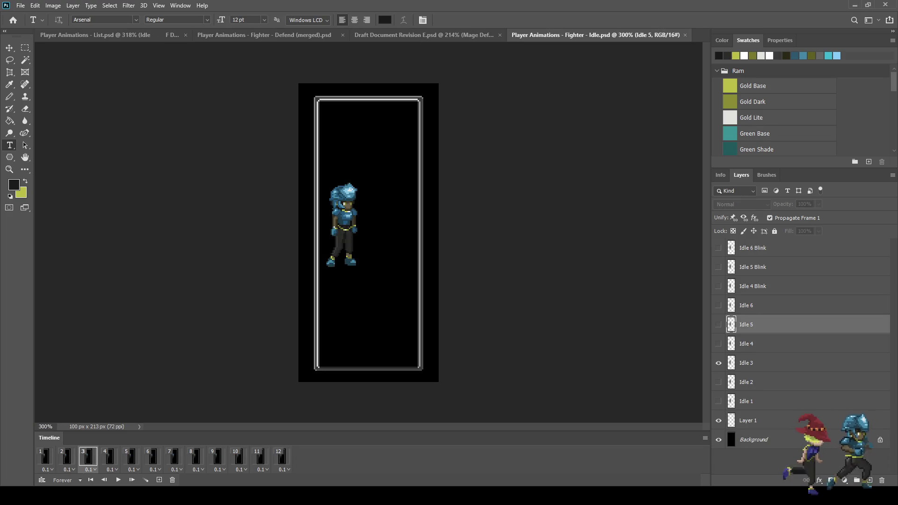
pyautogui.hotkey('ctrl', '+')
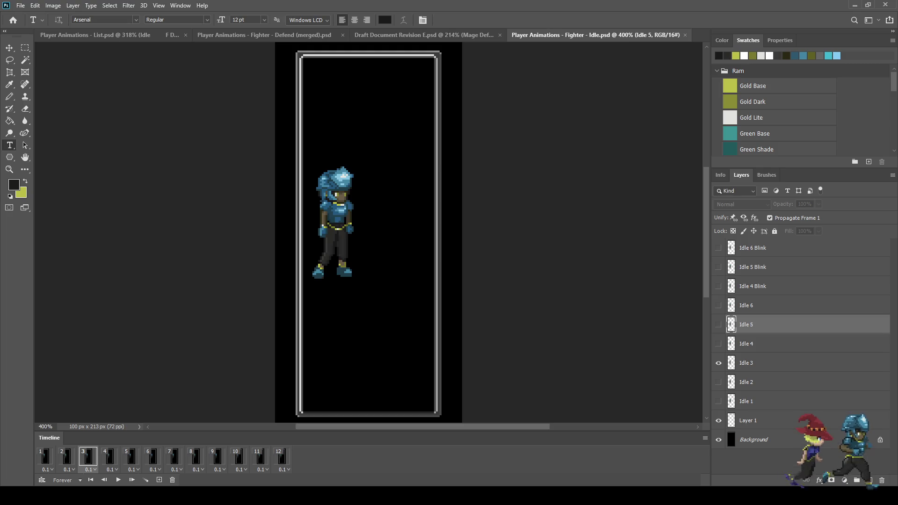
pyautogui.hotkey('ctrl', 'shift', 'Tab')
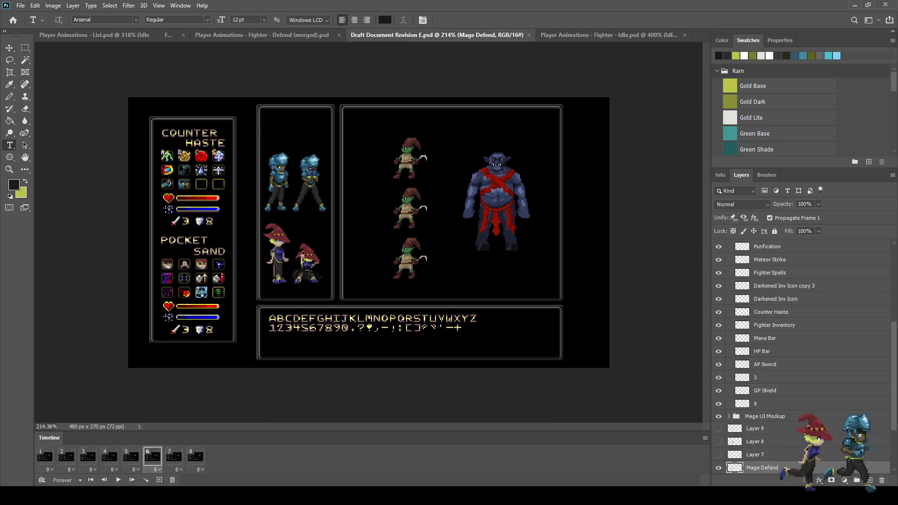
pyautogui.hotkey('ctrl', 'Tab')
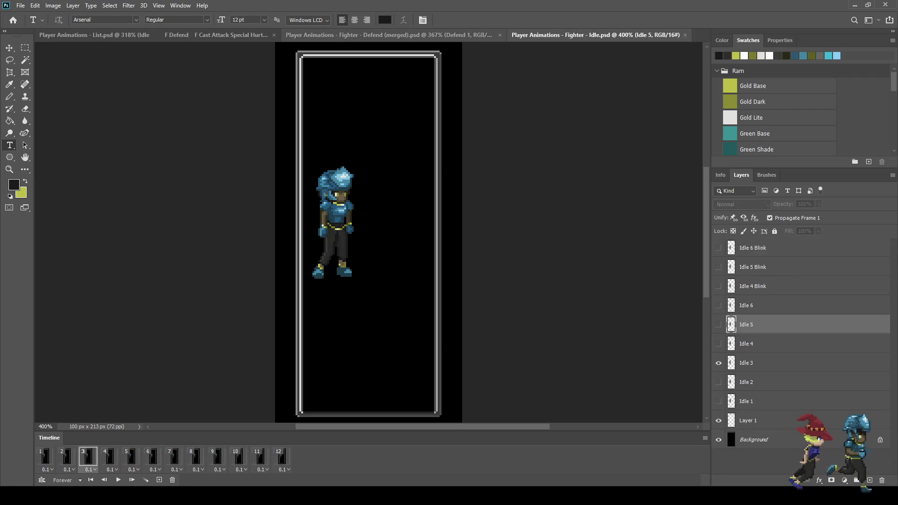
pyautogui.hotkey('ctrl', 'shift', 'Tab')
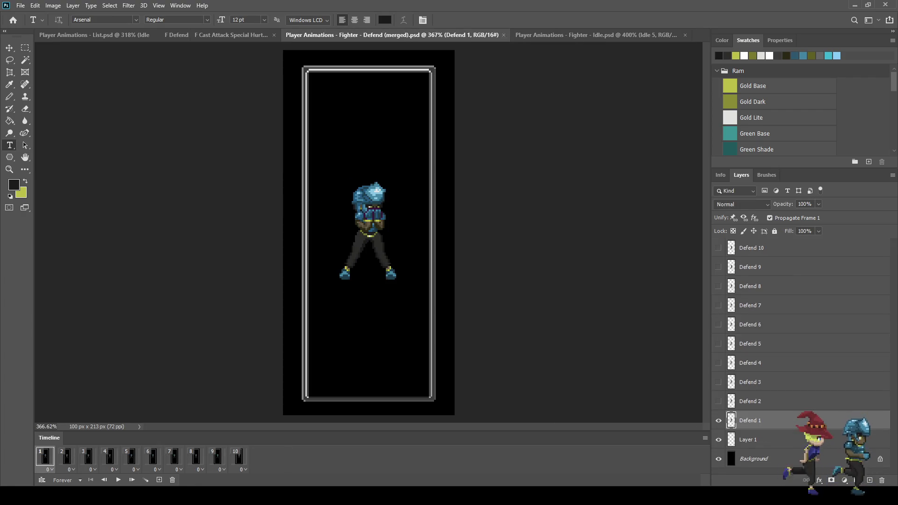
pyautogui.hotkey('ctrl', '+')
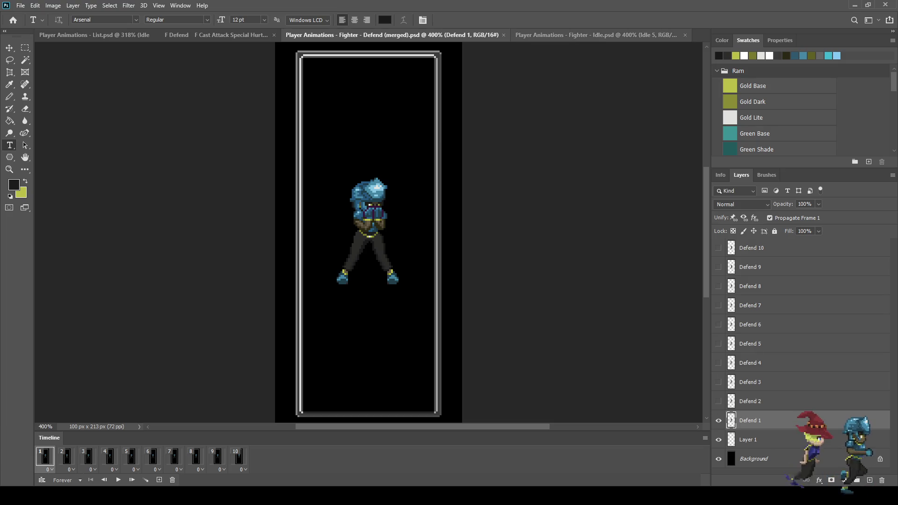
pyautogui.hotkey('ctrl', 'Tab')
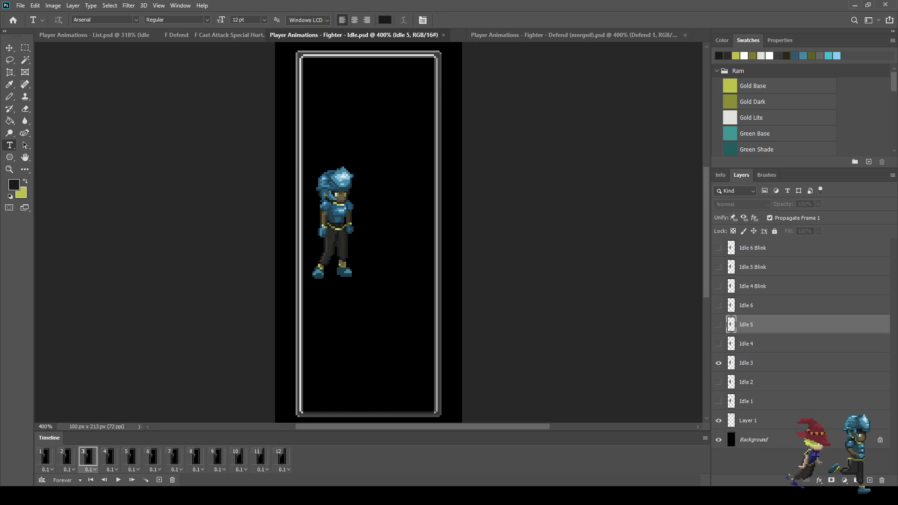
pyautogui.hotkey('ctrl', 'Tab')
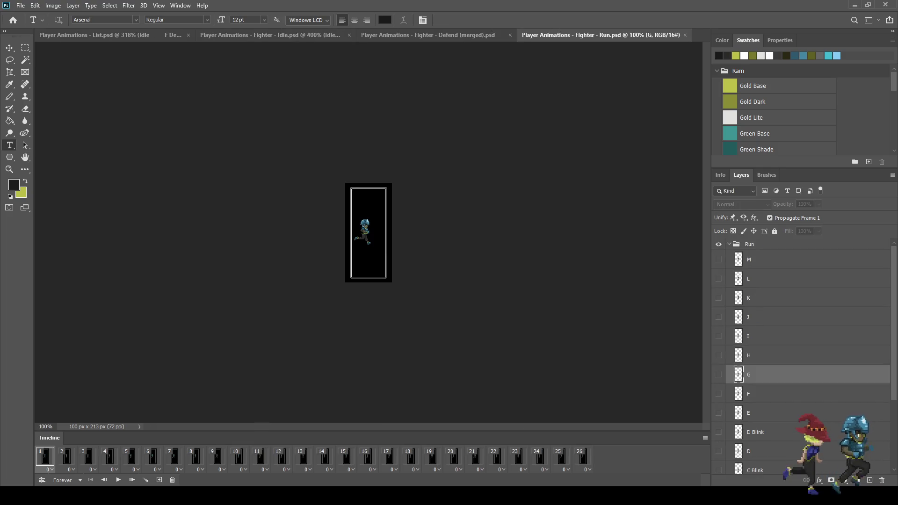
pyautogui.hotkey('ctrl', '+')
pyautogui.hotkey('ctrl', '+')
pyautogui.hotkey('ctrl', '+')
# Step: Play the Idle, Defend and Run animations in turn to compare their loops
pyautogui.hotkey('ctrl', 'shift', 'Tab')
pyautogui.hotkey('ctrl', 'shift', 'Tab')
pyautogui.press('space')
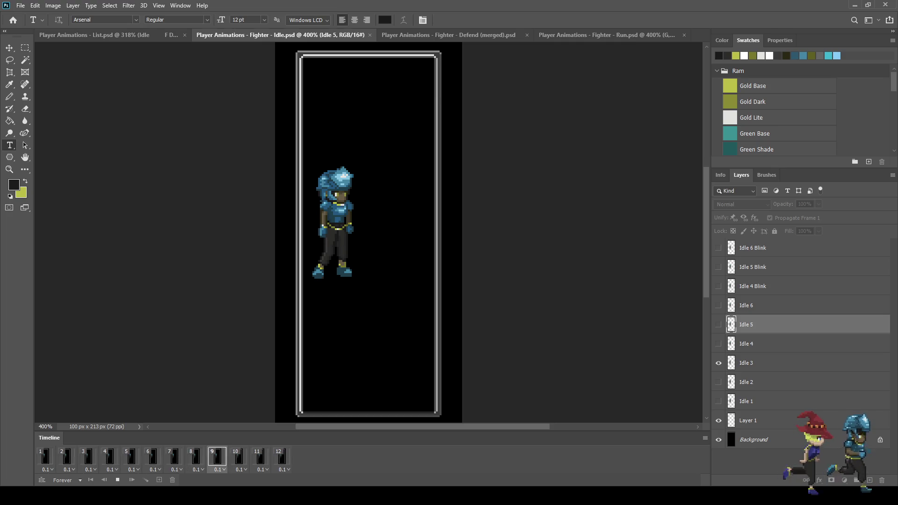
pyautogui.press('space')
pyautogui.hotkey('ctrl', 'Tab')
pyautogui.press('space')
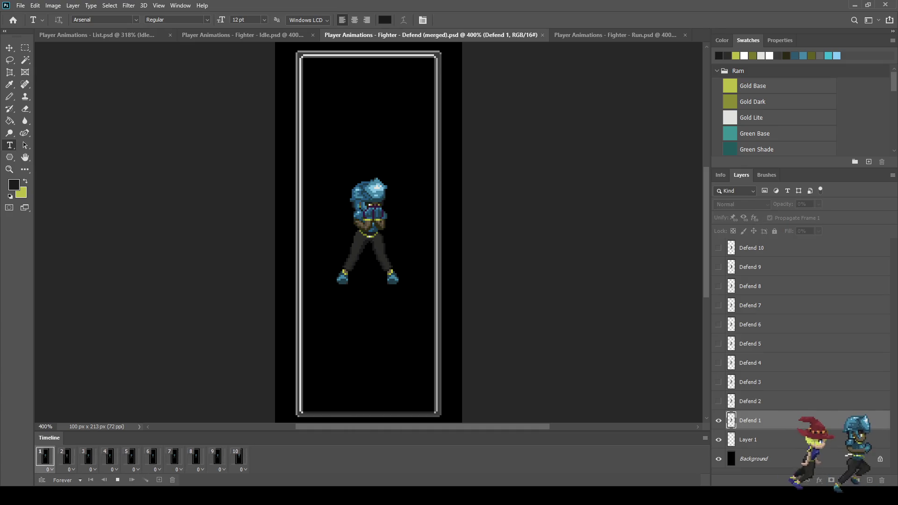
pyautogui.hotkey('ctrl', 'Tab')
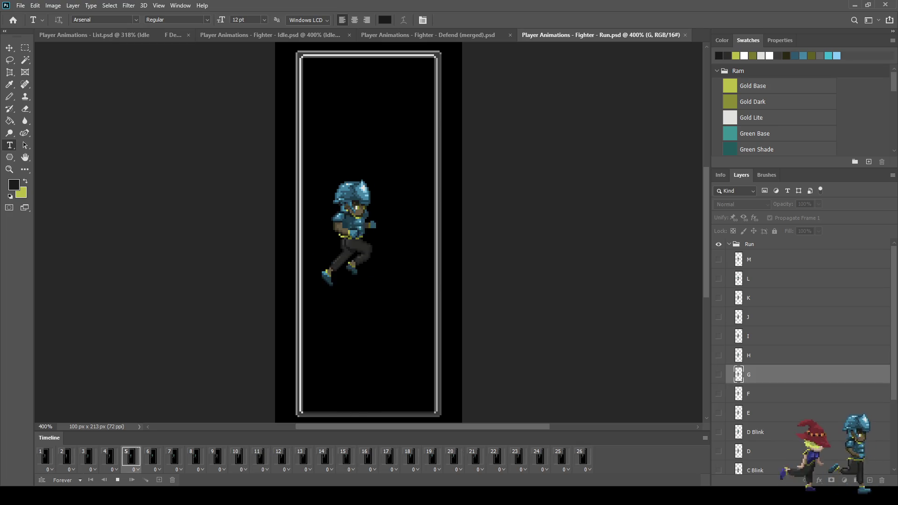
pyautogui.press('space')
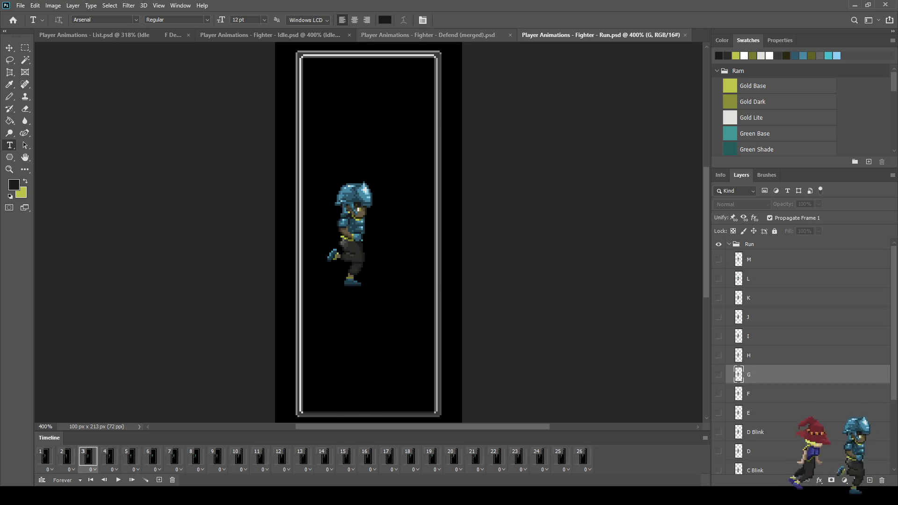
# Step: Replay the Defend and Idle loops once more, then close the Run document
pyautogui.hotkey('ctrl', 'shift', 'Tab')
pyautogui.press('space')
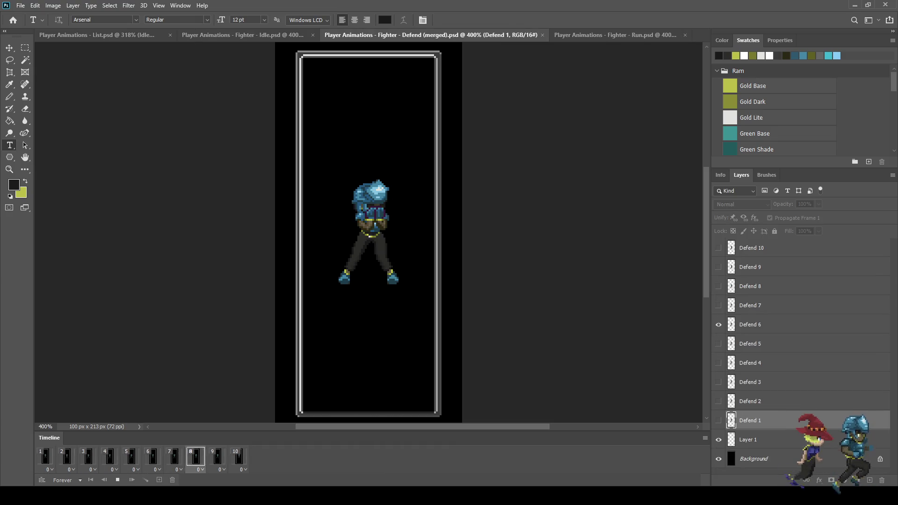
pyautogui.press('space')
pyautogui.hotkey('ctrl', 'shift', 'Tab')
pyautogui.press('space')
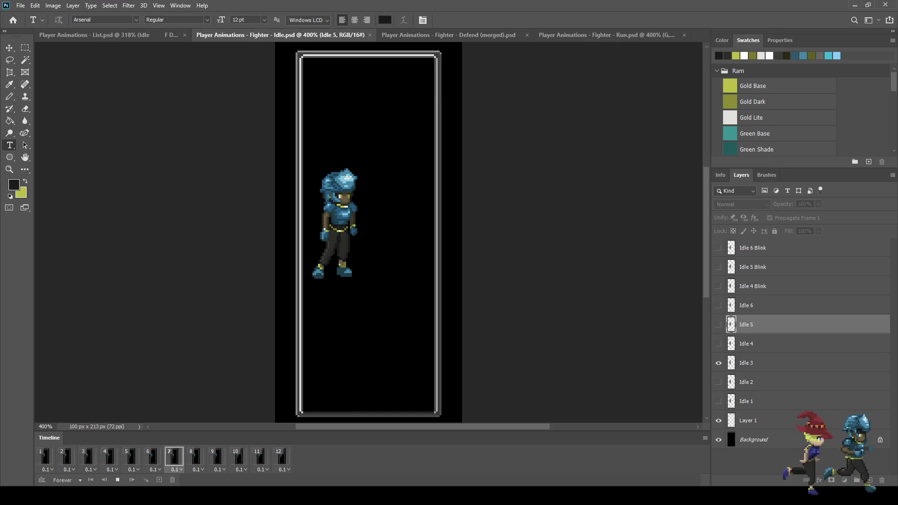
pyautogui.press('space')
pyautogui.hotkey('ctrl', 'Tab')
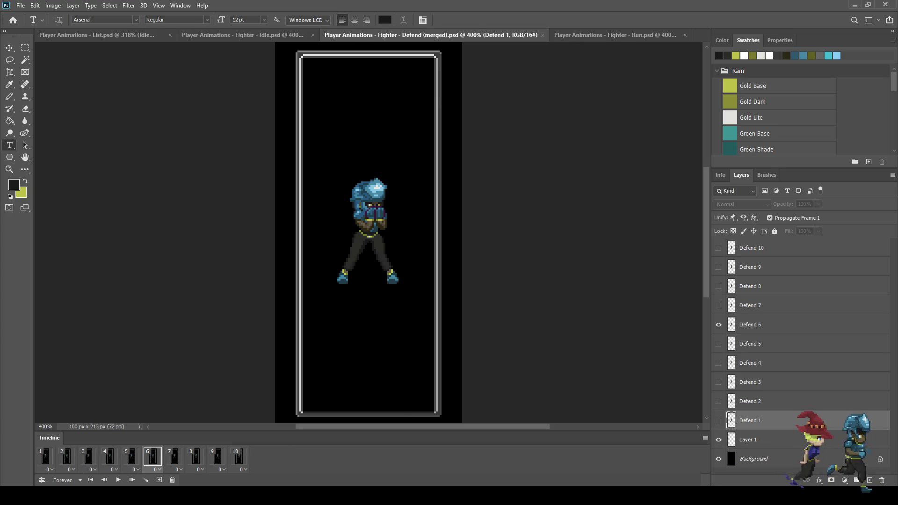
pyautogui.hotkey('ctrl', 'shift', 'Tab')
pyautogui.hotkey('ctrl', 'Tab')
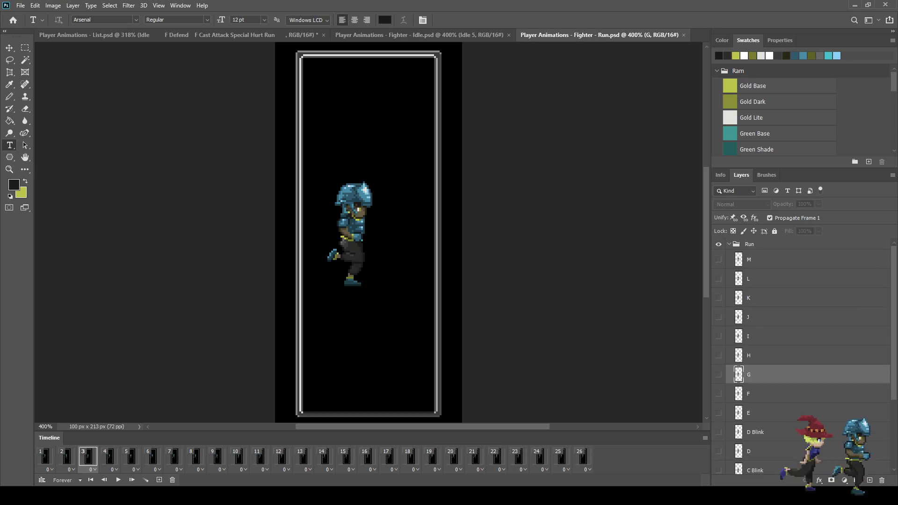
pyautogui.click(683, 34)
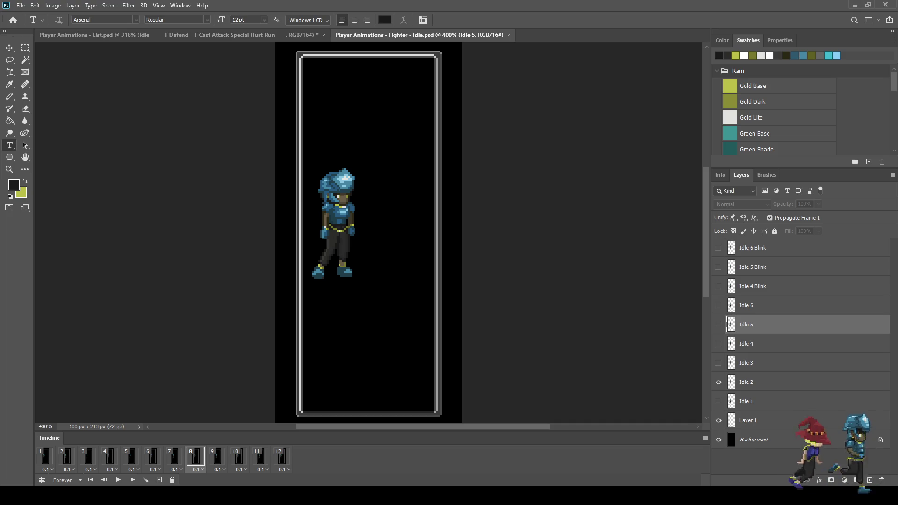
# Step: Compare the animation list document against the Fighter Idle document
pyautogui.hotkey('ctrl', 'Tab')
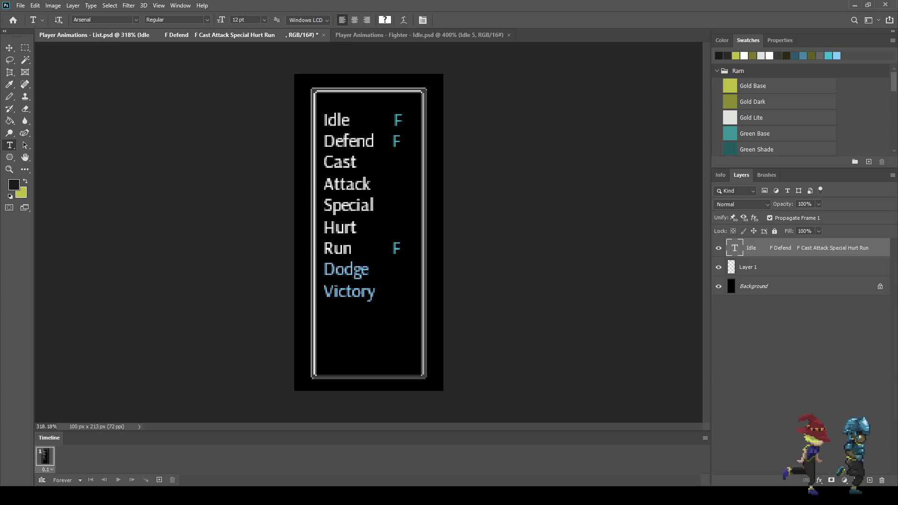
pyautogui.hotkey('ctrl', 'Tab')
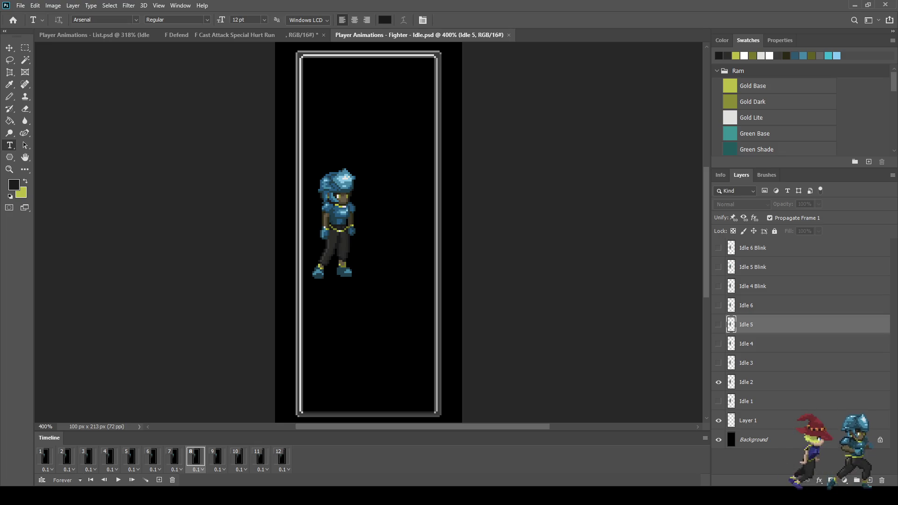
pyautogui.hotkey('ctrl', 'Tab')
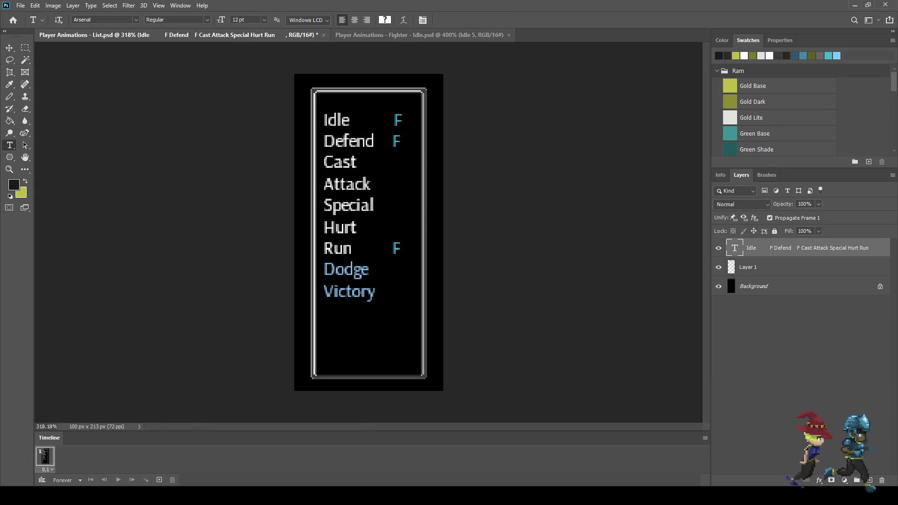
pyautogui.hotkey('ctrl', 'Tab')
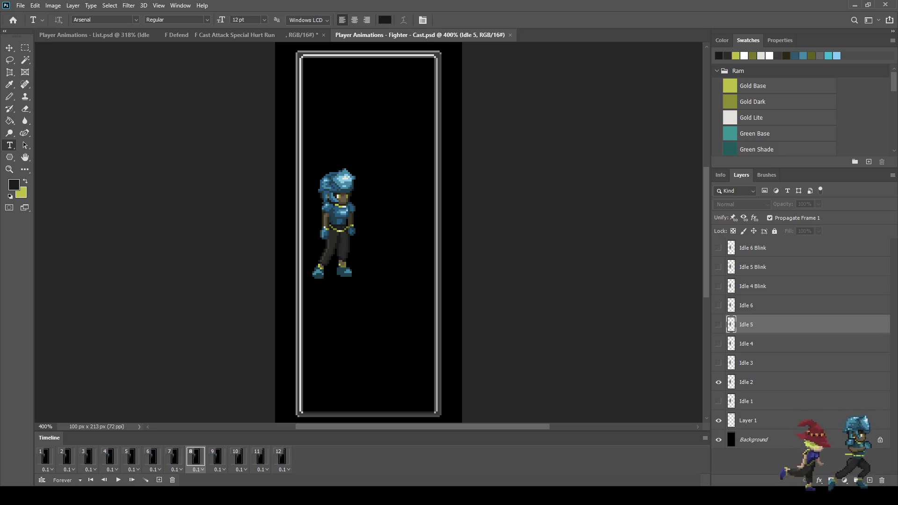
# Step: Cut the Cast animation to one Idle 1 frame, drop Idle 2 through Idle 6 Blink, and save
pyautogui.hotkey('ctrl', 'z')
pyautogui.hotkey('ctrl', 'z')
pyautogui.hotkey('ctrl', 'z')
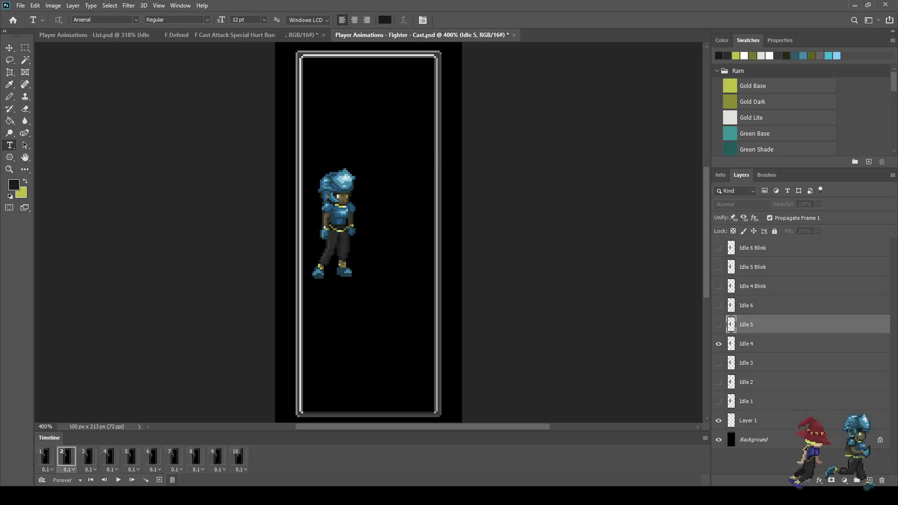
pyautogui.hotkey('ctrl', 'z')
pyautogui.hotkey('ctrl', 'z')
pyautogui.hotkey('ctrl', 'z')
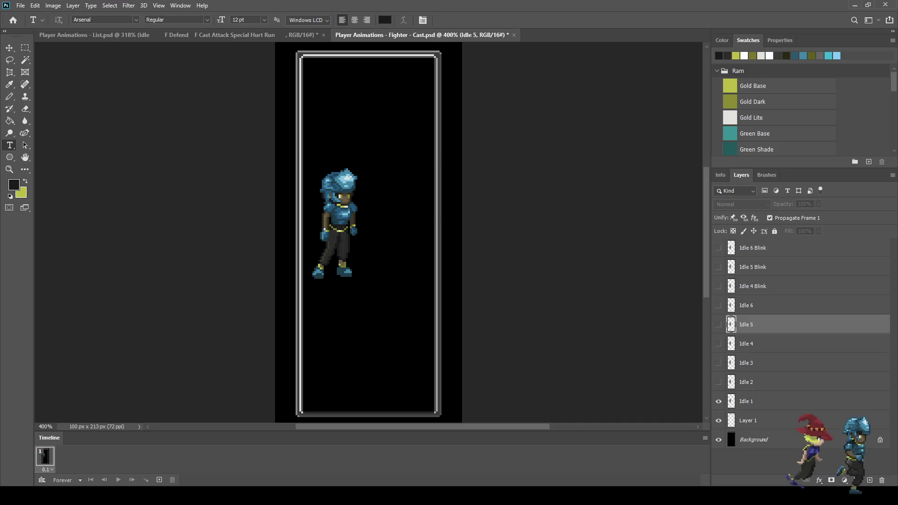
pyautogui.hotkey('ctrl', 'z')
pyautogui.hotkey('ctrl', 'z')
pyautogui.hotkey('ctrl', 'z')
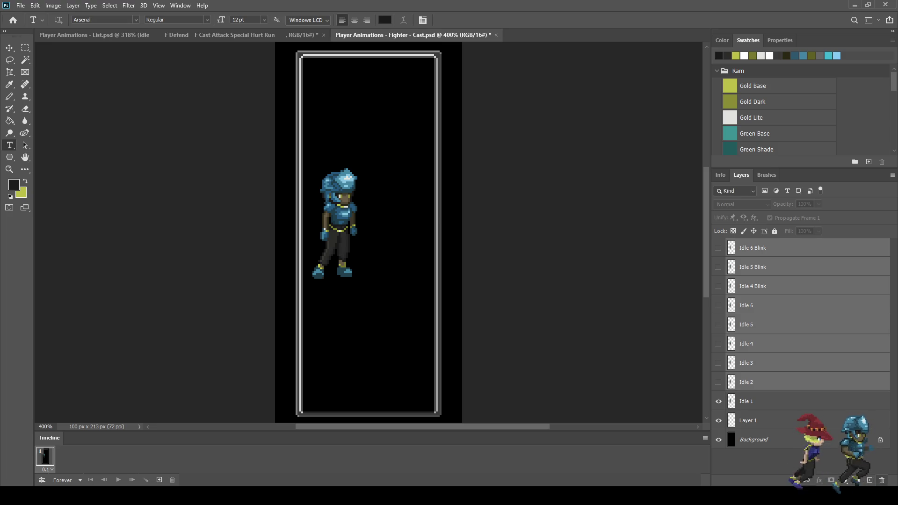
pyautogui.hotkey('ctrl', 'z')
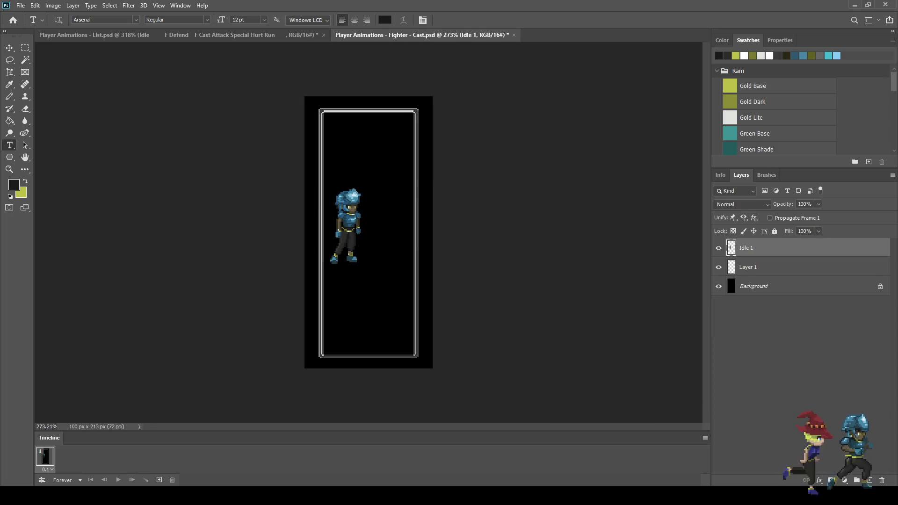
pyautogui.scroll(-2, 368, 233)
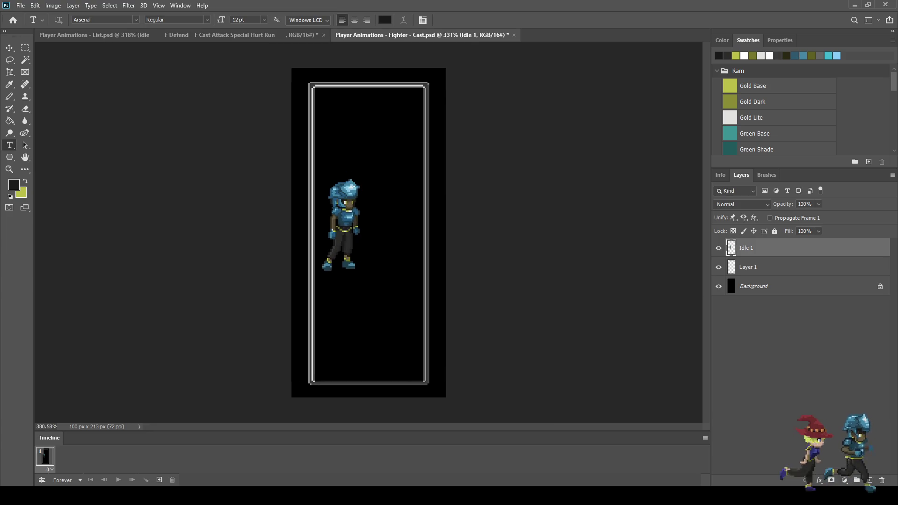
pyautogui.scroll(-1, 369, 233)
pyautogui.hotkey('ctrl', 's')
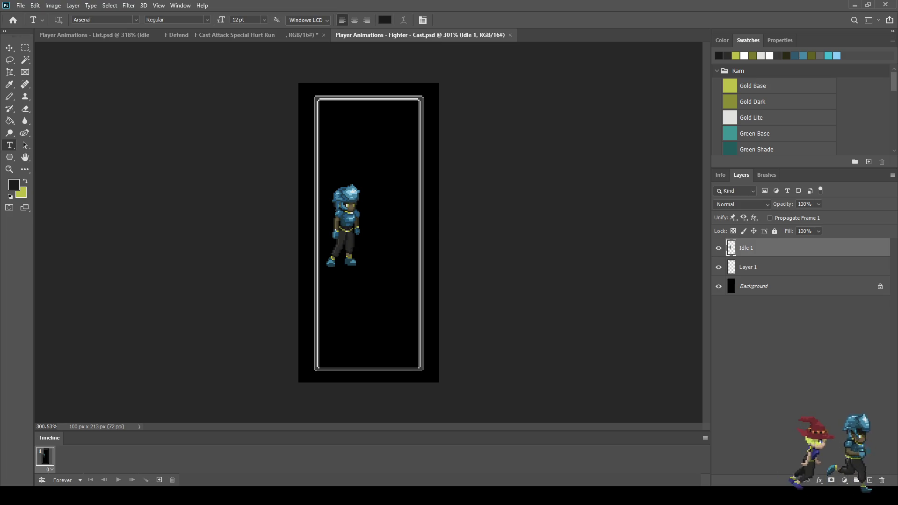
# Step: Play the Defend animation, then close its document
pyautogui.scroll(2, 369, 232)
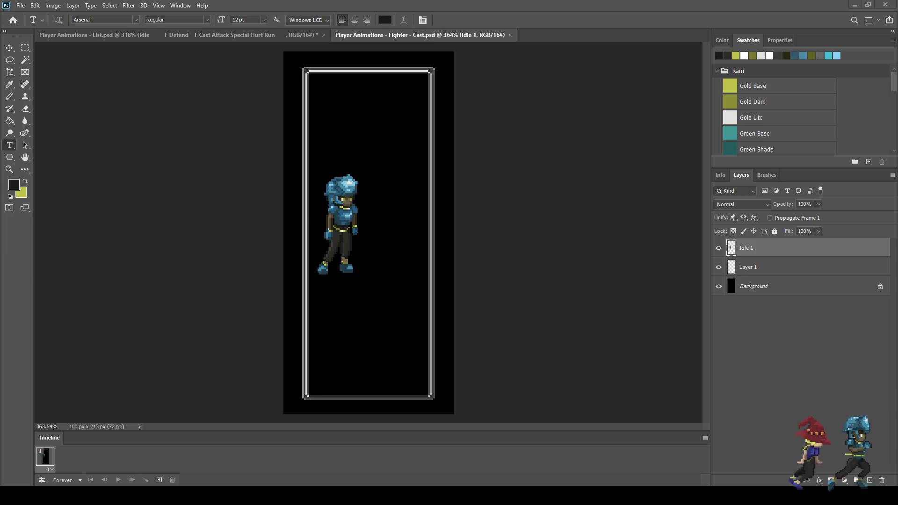
pyautogui.press('space')
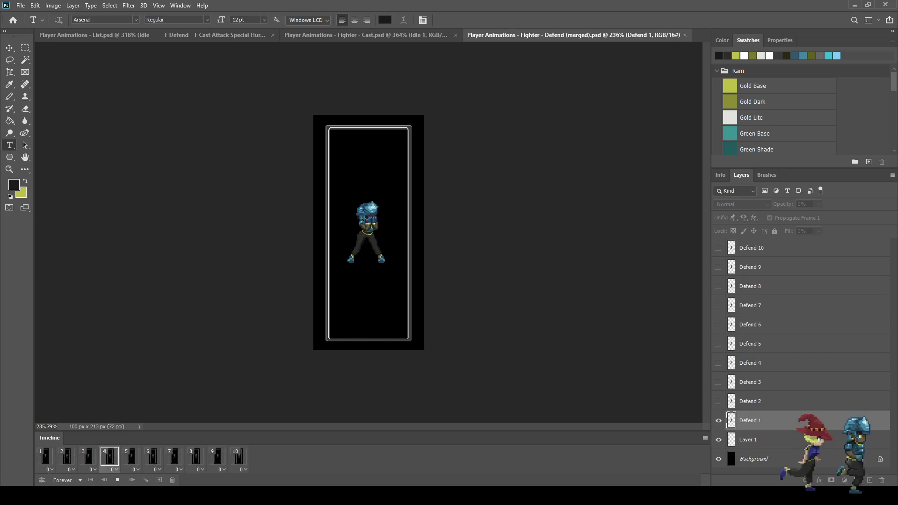
pyautogui.hotkey('ctrl', 'w')
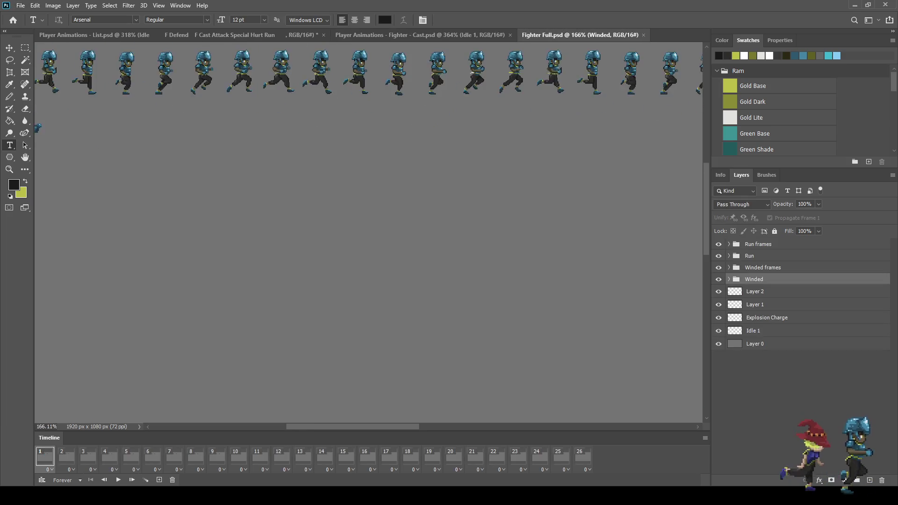
# Step: Merge Fighter Full's armour Layer 1 and Layer 2 into one layer, then close Fighter Full
pyautogui.scroll(5, 347, 174)
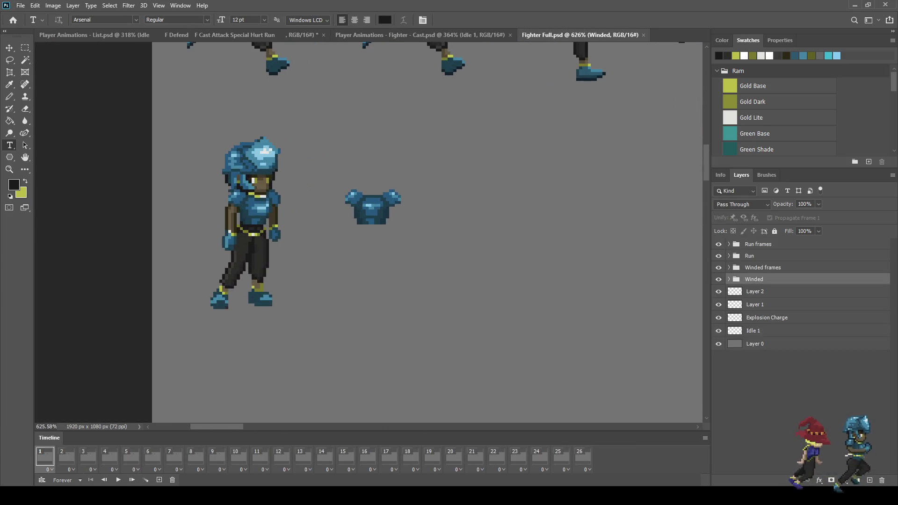
pyautogui.click(719, 291)
pyautogui.click(719, 292)
pyautogui.click(718, 304)
pyautogui.click(718, 304)
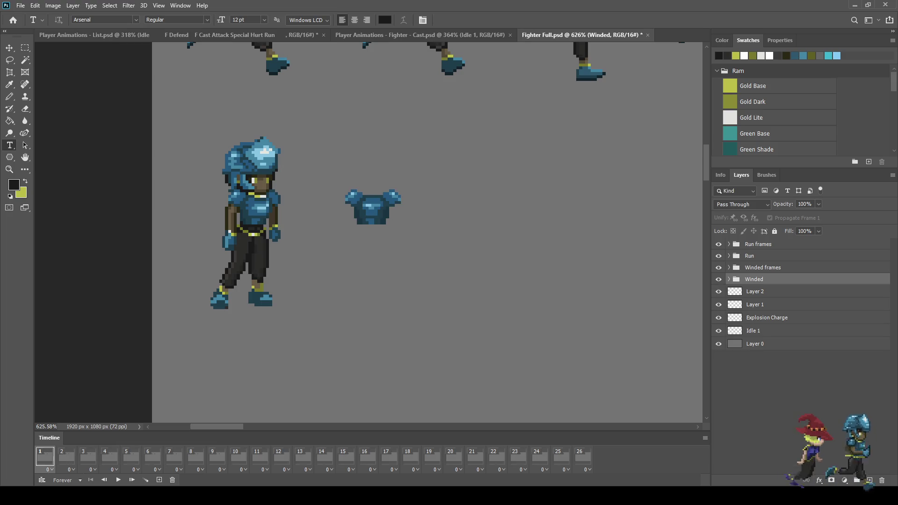
pyautogui.click(755, 304)
pyautogui.keyDown('shift'); pyautogui.click(755, 291); pyautogui.keyUp('shift')
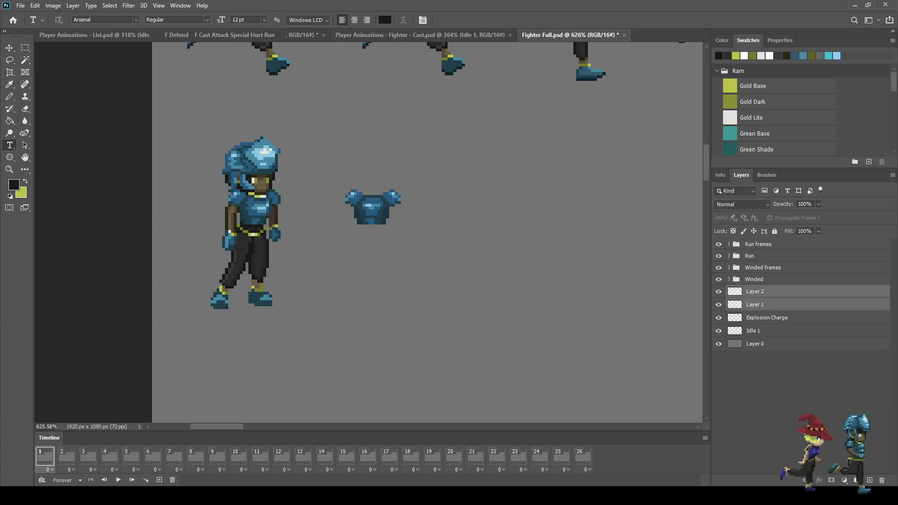
pyautogui.hotkey('ctrl', 'e')
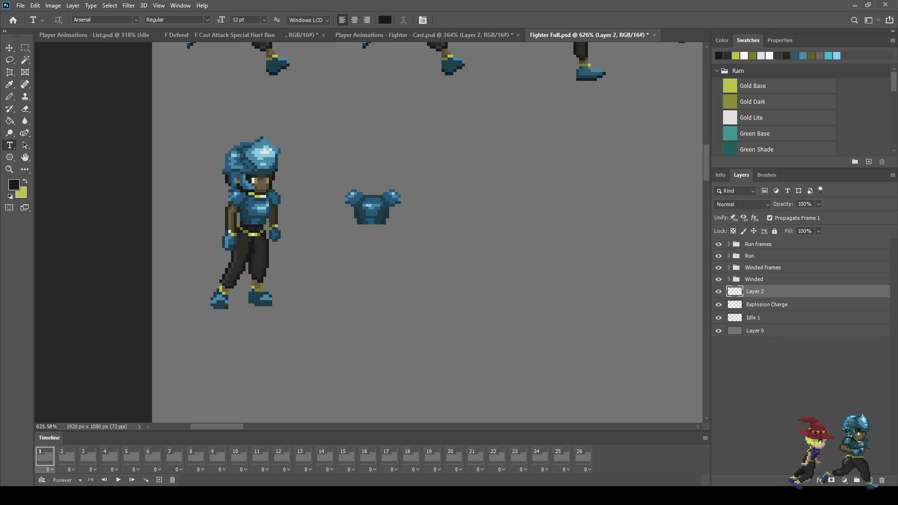
pyautogui.hotkey('ctrl', 'w')
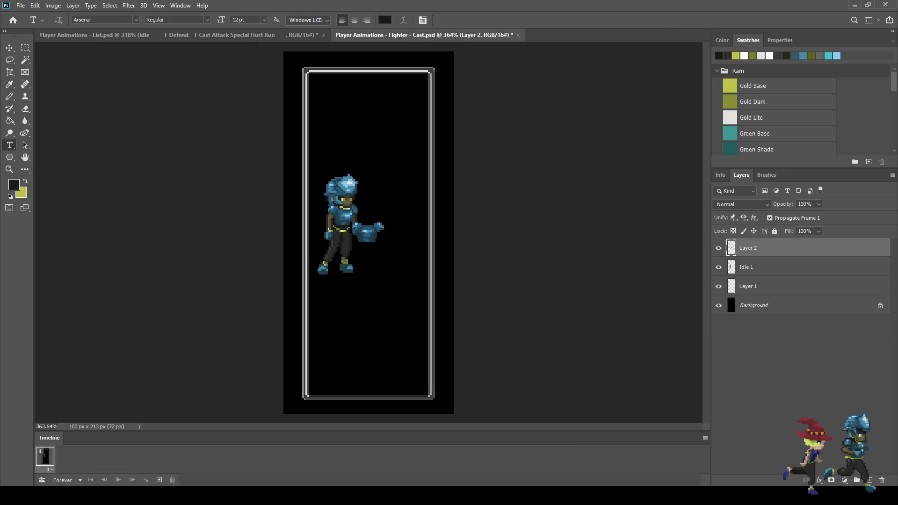
# Step: Nudge the Layer 2 armour piece right and up to X 61.50 px, Y 96.00 px
pyautogui.hotkey('ctrl', 't')
pyautogui.press('Right')
pyautogui.press('Right')
pyautogui.press('Right')
pyautogui.press('Up')
pyautogui.press('Up')
pyautogui.press('Up')
pyautogui.press('Right')
pyautogui.press('Right')
pyautogui.press('Right')
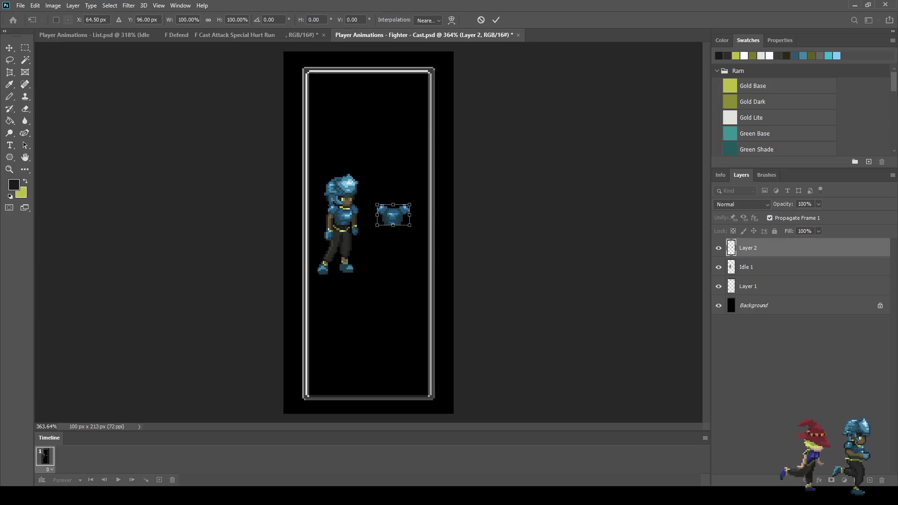
pyautogui.press('Left')
pyautogui.press('Left')
pyautogui.press('Left')
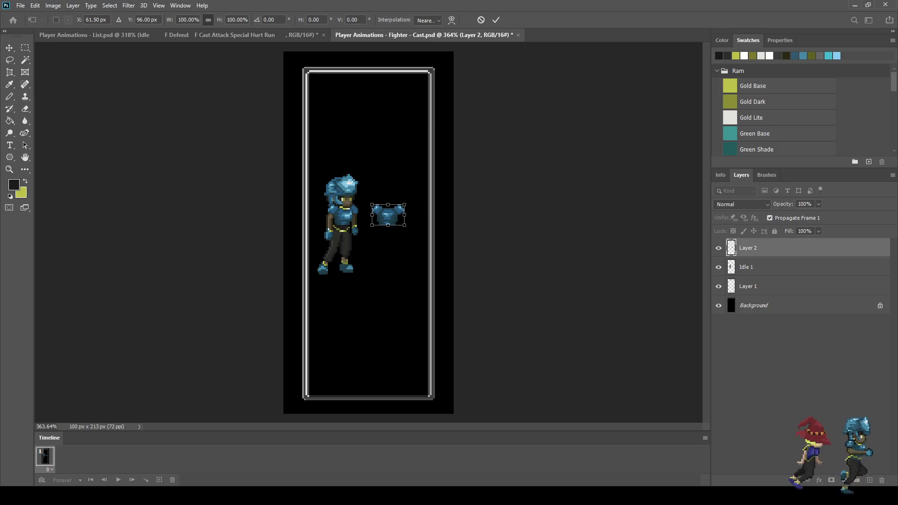
pyautogui.press('Return')
pyautogui.press('t')
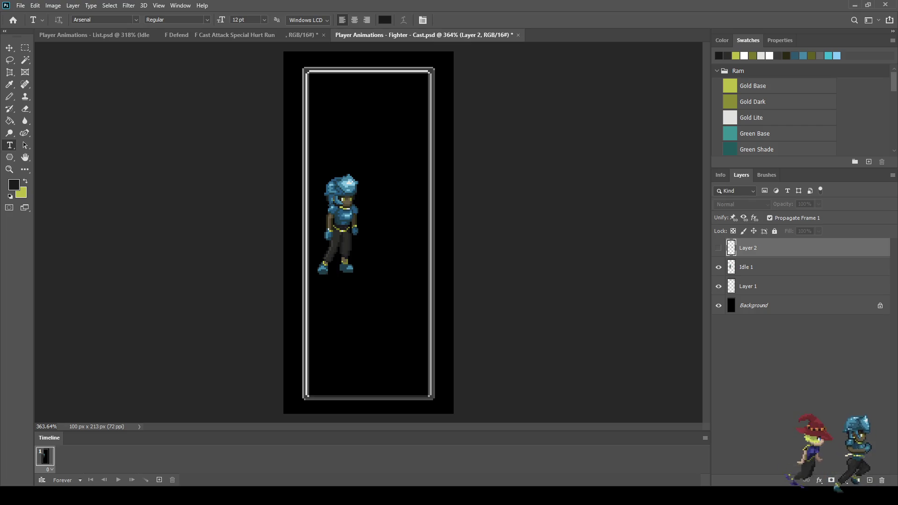
# Step: Lasso the fighter's leg on Idle 1 and position its mirrored copy as a second foot
pyautogui.scroll(3, 327, 212)
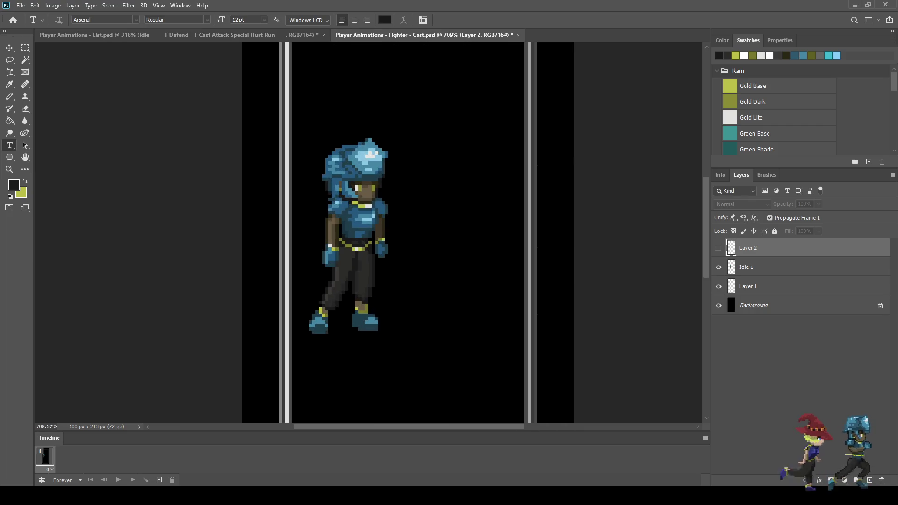
pyautogui.click(767, 267)
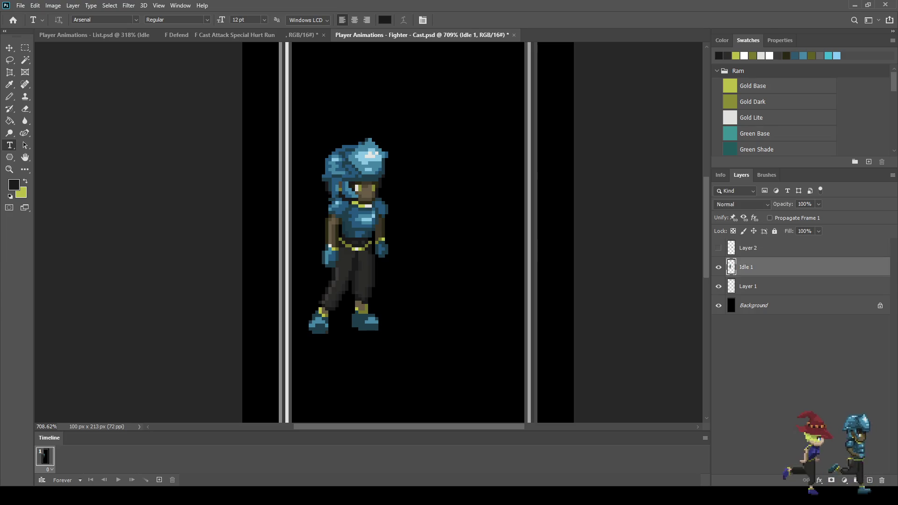
pyautogui.scroll(1, 406, 248)
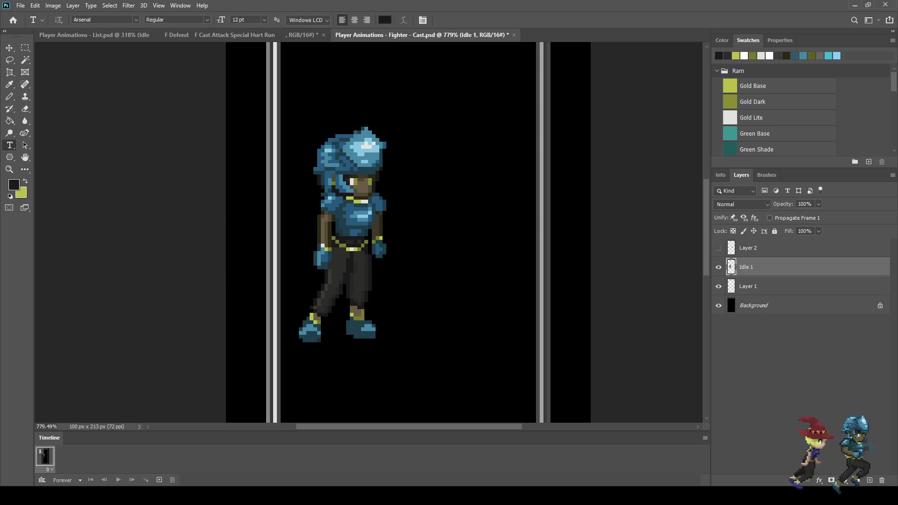
pyautogui.press('l')
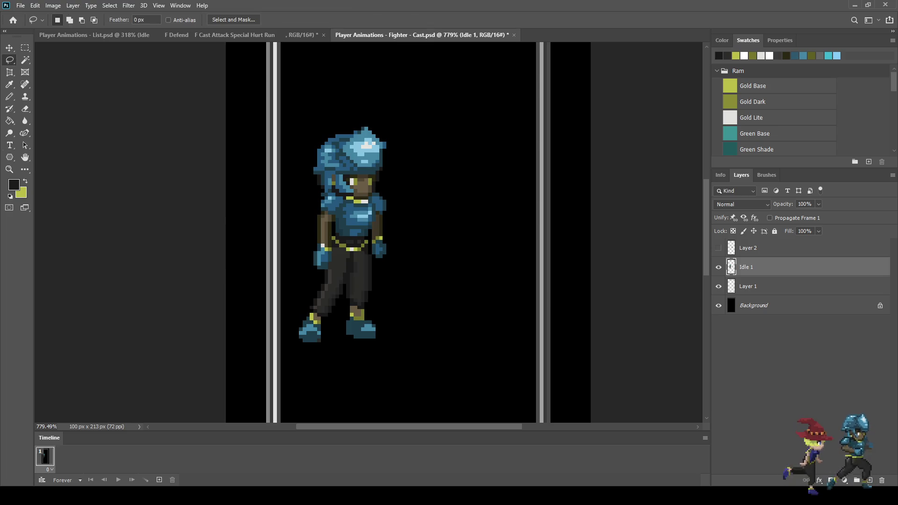
pyautogui.moveTo(393, 283)
pyautogui.mouseDown()
pyautogui.moveTo(301, 274)
pyautogui.moveTo(283, 132)
pyautogui.moveTo(401, 94)
pyautogui.moveTo(410, 278)
pyautogui.moveTo(400, 282)
pyautogui.mouseUp()
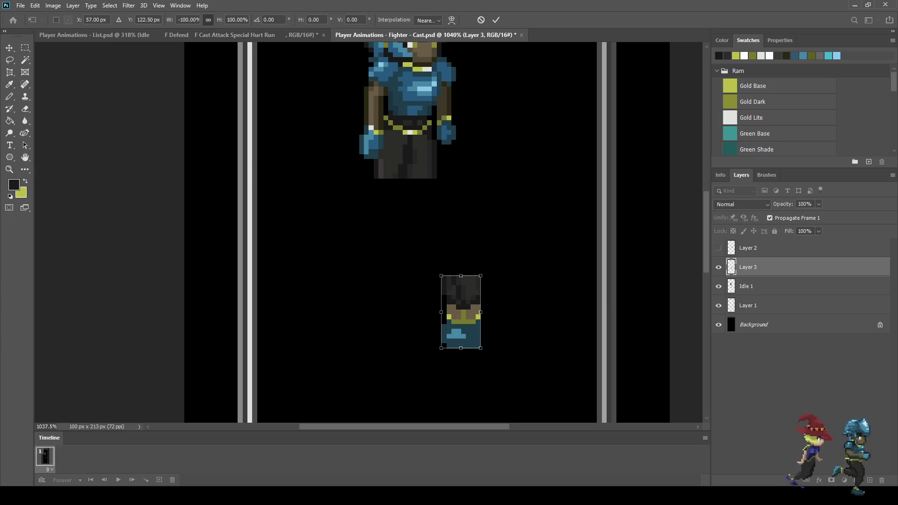
pyautogui.hotkey('shift', 'Left')
pyautogui.hotkey('shift', 'Left')
pyautogui.press('Right')
pyautogui.press('Right')
pyautogui.press('Right')
pyautogui.press('Left')
pyautogui.press('Left')
pyautogui.press('Right')
pyautogui.press('Right')
pyautogui.press('Right')
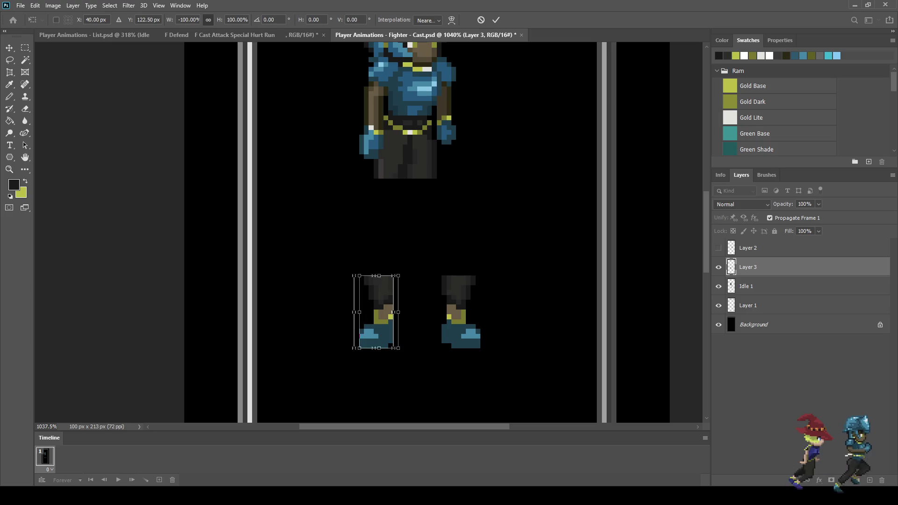
pyautogui.press('Left')
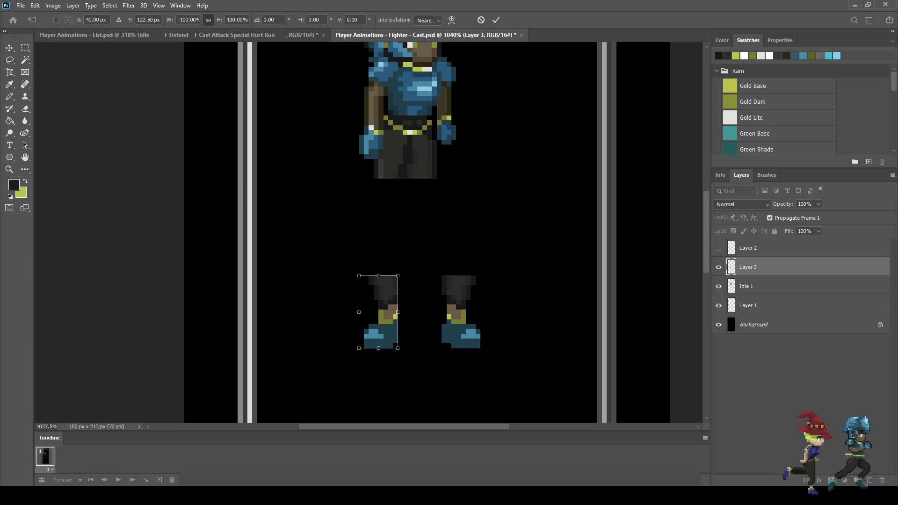
pyautogui.press('Left')
pyautogui.press('Left')
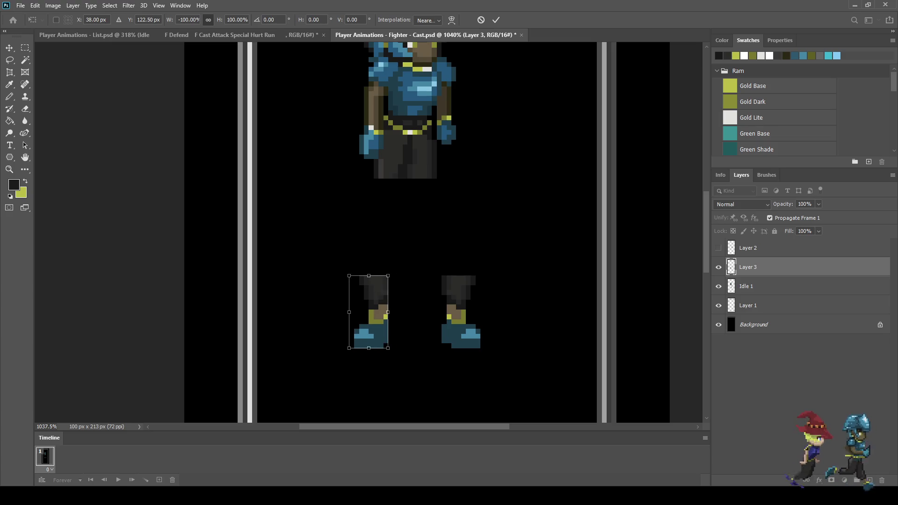
pyautogui.press('Return')
# Step: Erase the dark shin, knee and thigh pixels from the mirrored leg
pyautogui.scroll(5, 324, 293)
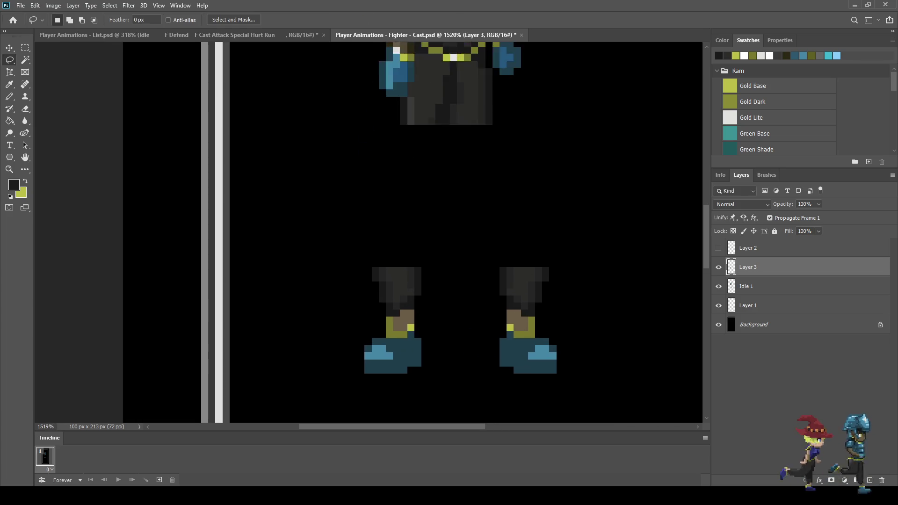
pyautogui.press('e')
pyautogui.moveTo(414, 323); pyautogui.dragTo(392, 271)
pyautogui.moveTo(425, 313)
pyautogui.mouseDown()
pyautogui.moveTo(446, 302)
pyautogui.moveTo(403, 261)
pyautogui.mouseUp()
pyautogui.click(446, 313)
pyautogui.click(424, 324)
pyautogui.moveTo(414, 260)
pyautogui.mouseDown()
pyautogui.moveTo(456, 280)
pyautogui.moveTo(425, 261)
pyautogui.mouseUp()
pyautogui.click(456, 282)
pyautogui.click(426, 292)
pyautogui.click(435, 292)
pyautogui.click(434, 271)
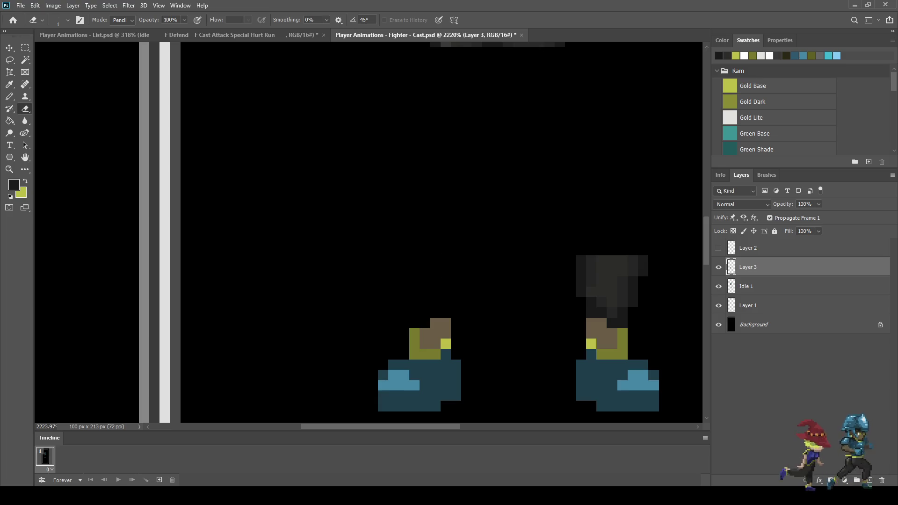
# Step: On Idle 1, erase the dark shin pixels above the other boot
pyautogui.hotkey('alt', '[')
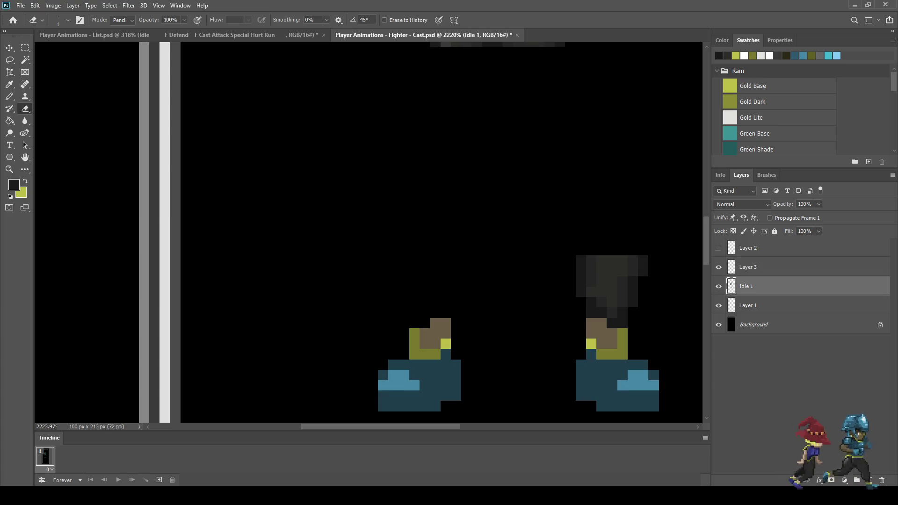
pyautogui.moveTo(580, 260); pyautogui.dragTo(643, 260)
pyautogui.moveTo(580, 271)
pyautogui.mouseDown()
pyautogui.moveTo(633, 282)
pyautogui.moveTo(623, 313)
pyautogui.moveTo(623, 291)
pyautogui.mouseUp()
pyautogui.click(580, 282)
pyautogui.click(633, 292)
pyautogui.click(623, 323)
pyautogui.click(612, 323)
pyautogui.click(591, 302)
pyautogui.click(580, 291)
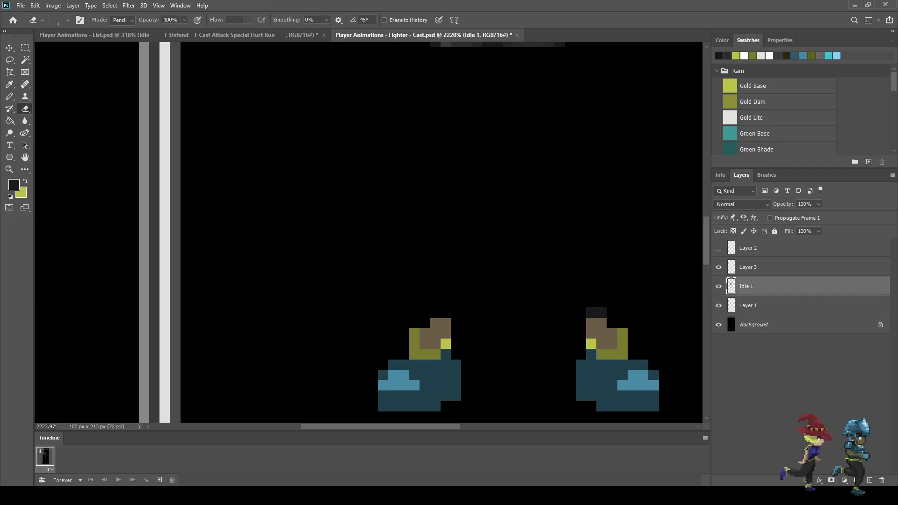
pyautogui.click(597, 313)
# Step: Merge Idle 1 and Layer 3 into a single layer
pyautogui.scroll(-7, 552, 266)
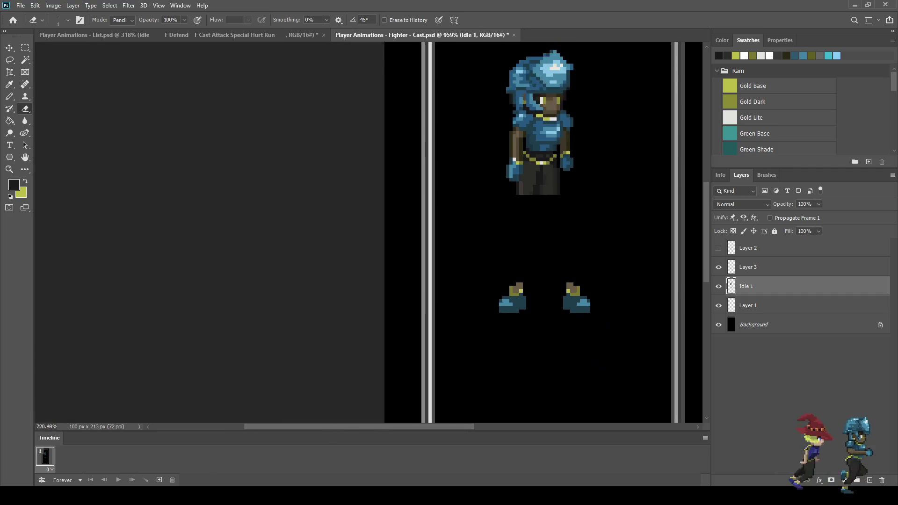
pyautogui.scroll(4, 558, 275)
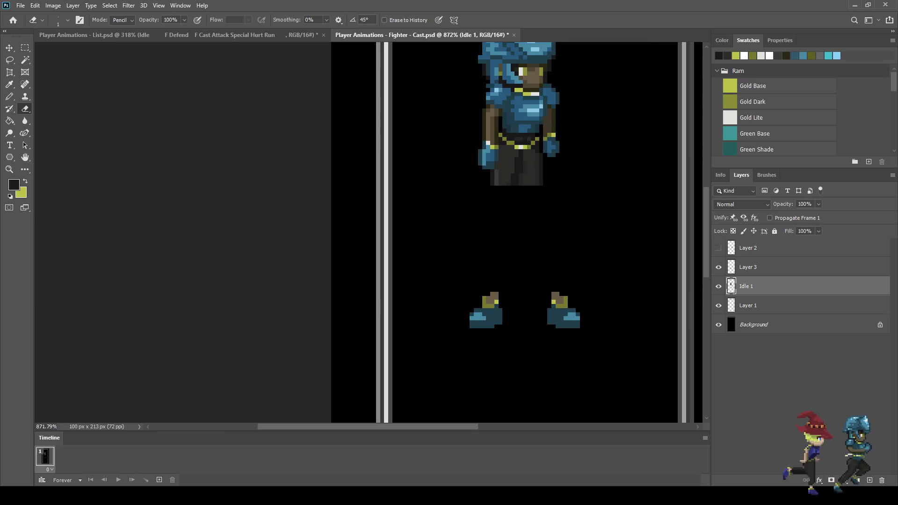
pyautogui.scroll(1, 516, 322)
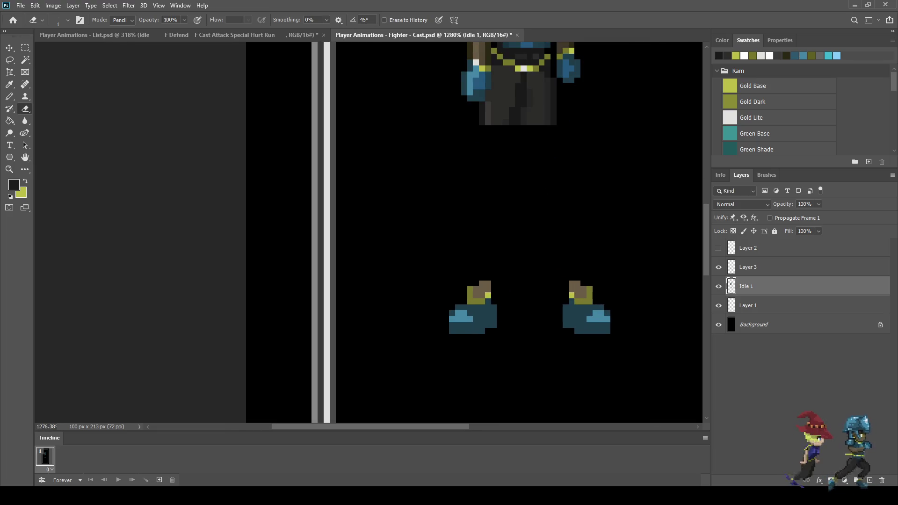
pyautogui.keyDown('shift'); pyautogui.click(748, 267); pyautogui.keyUp('shift')
pyautogui.hotkey('ctrl', 'e')
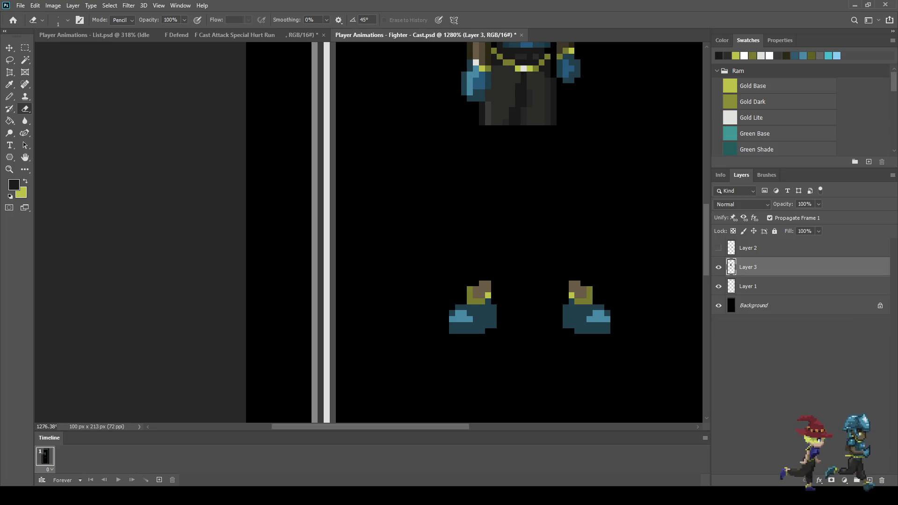
# Step: Erase the left boot's bottom pixel row and shift the boot one pixel left
pyautogui.moveTo(482, 332); pyautogui.dragTo(452, 331)
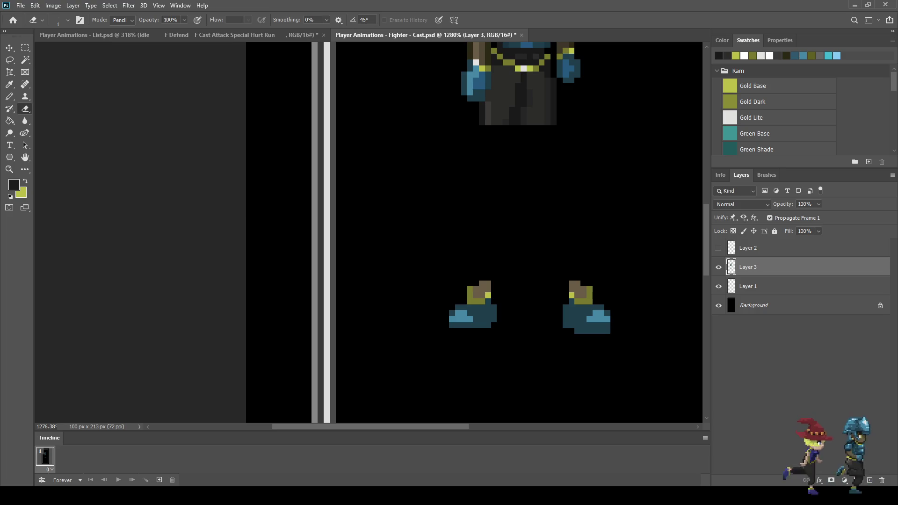
pyautogui.press('l')
pyautogui.moveTo(440, 268)
pyautogui.mouseDown()
pyautogui.moveTo(509, 277)
pyautogui.moveTo(450, 357)
pyautogui.moveTo(439, 270)
pyautogui.mouseUp()
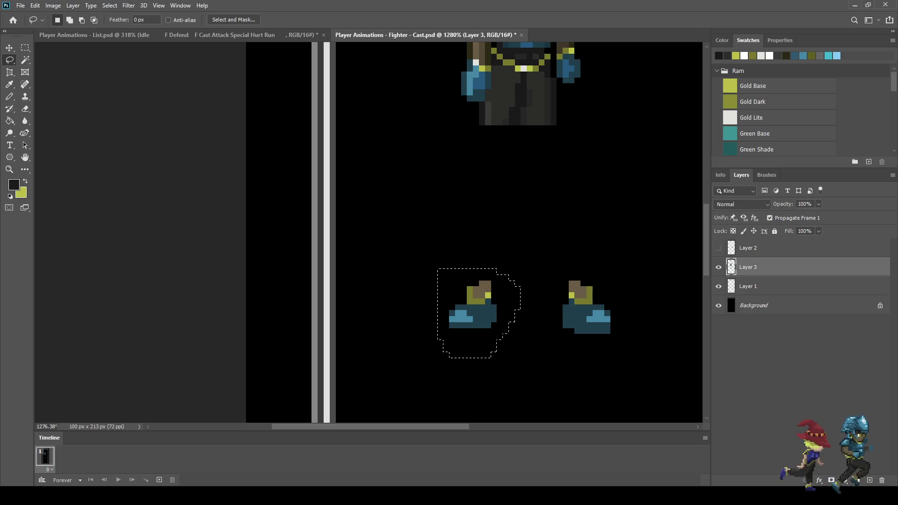
pyautogui.hotkey('ctrl', 't')
pyautogui.press('Left')
pyautogui.press('Return')
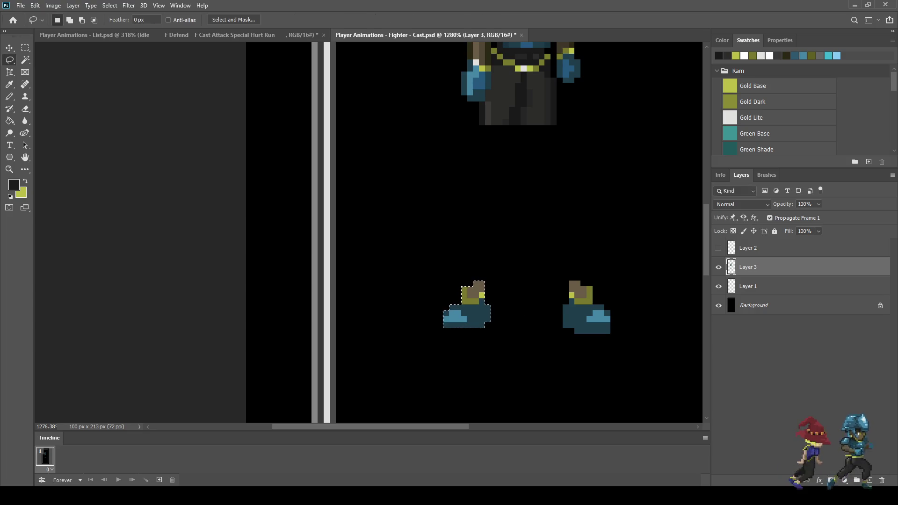
pyautogui.hotkey('ctrl', 'd')
# Step: Erase the boot's right column and move its light-blue toe one pixel left
pyautogui.scroll(3, 442, 304)
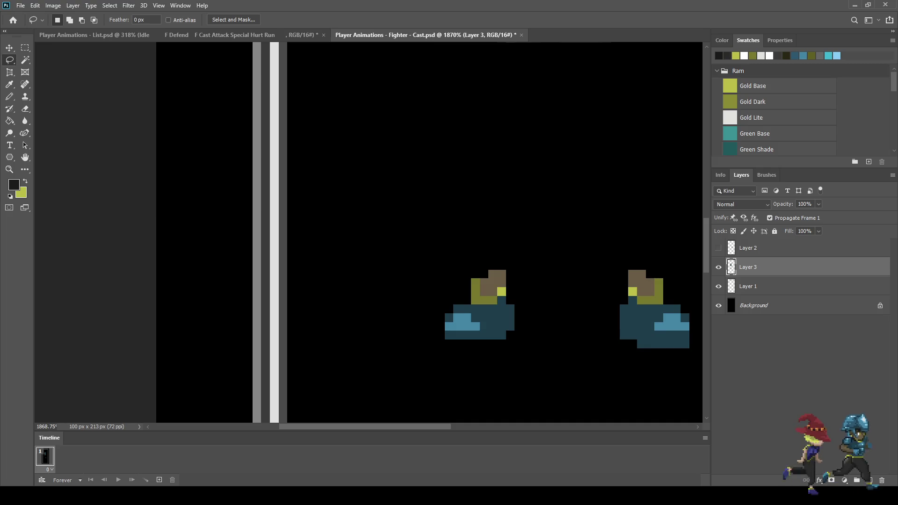
pyautogui.press('e')
pyautogui.moveTo(510, 306); pyautogui.dragTo(510, 329)
pyautogui.press('l')
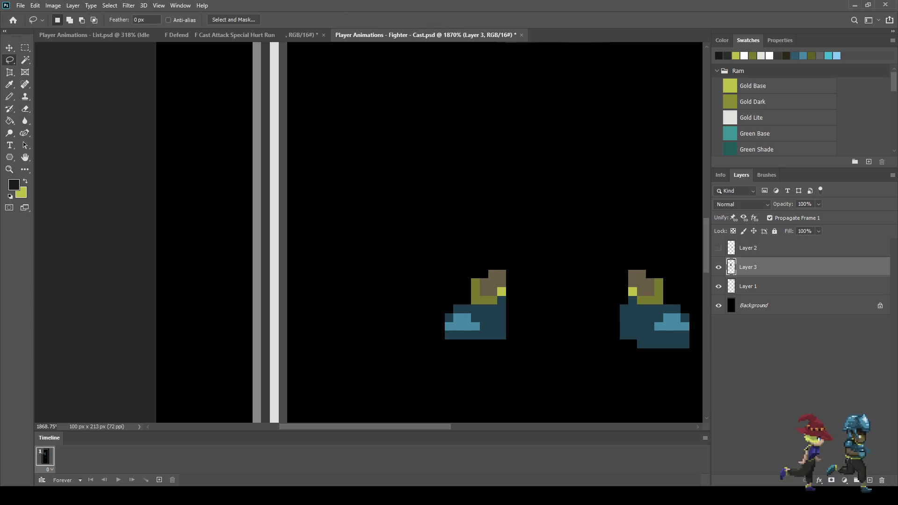
pyautogui.moveTo(467, 306)
pyautogui.mouseDown()
pyautogui.moveTo(479, 329)
pyautogui.moveTo(464, 340)
pyautogui.moveTo(433, 313)
pyautogui.mouseUp()
pyautogui.hotkey('ctrl', 't')
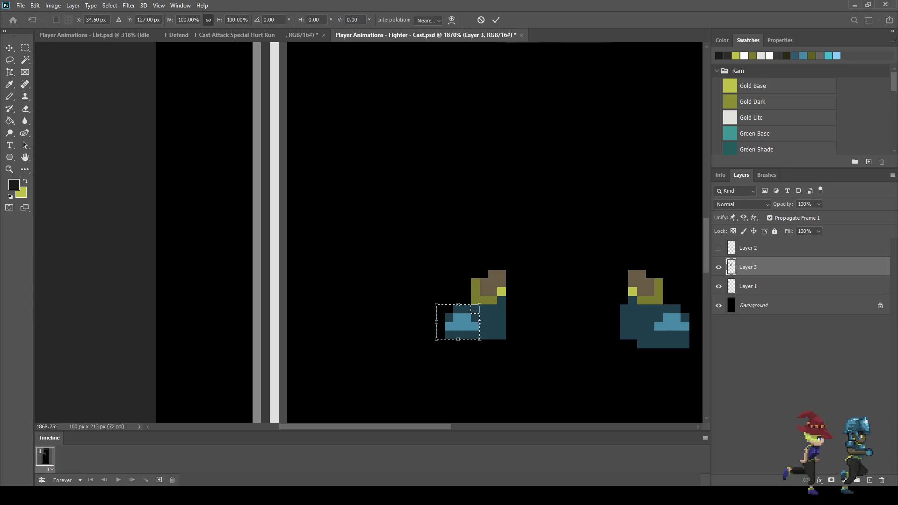
pyautogui.press('Left')
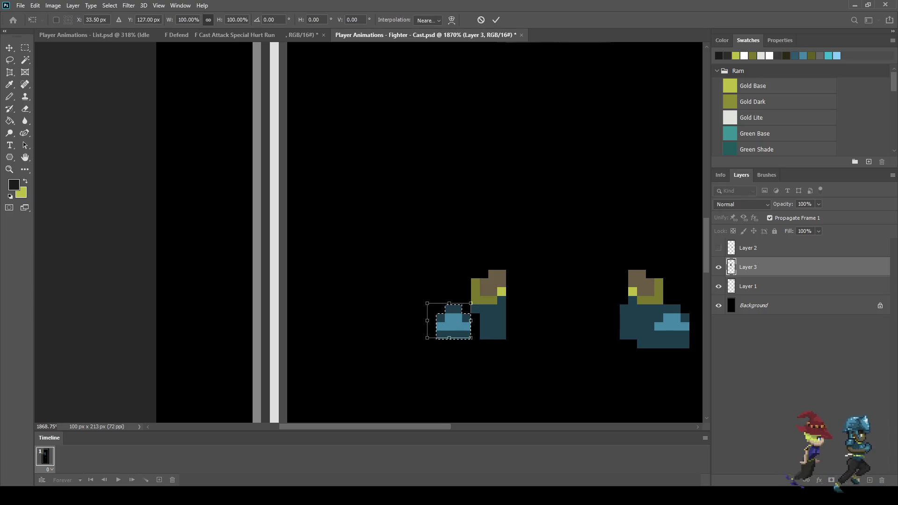
pyautogui.press('Return')
pyautogui.hotkey('ctrl', 'd')
# Step: Sample the boot's dark teal and pencil it into the notch behind the toe
pyautogui.scroll(1, 447, 312)
pyautogui.scroll(1, 445, 320)
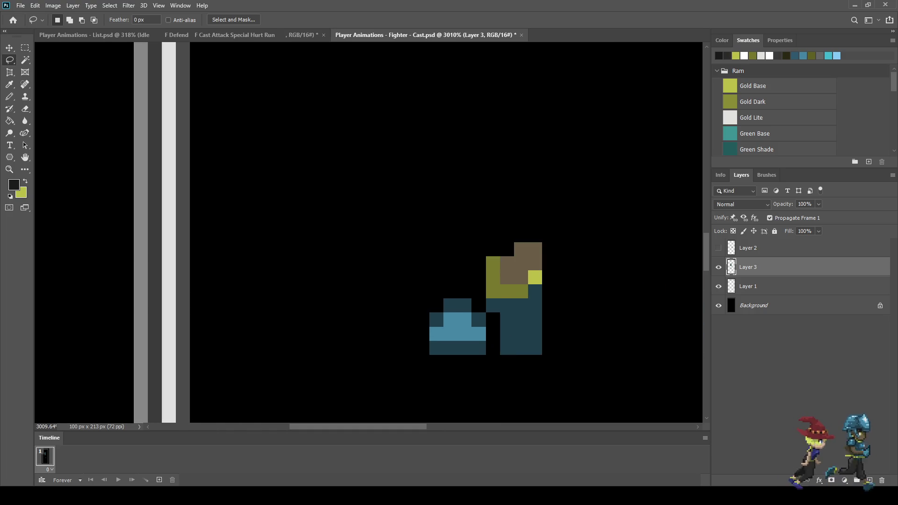
pyautogui.press('i')
pyautogui.click(436, 319)
pyautogui.press('b')
pyautogui.click(493, 348)
pyautogui.moveTo(493, 334); pyautogui.dragTo(493, 319)
pyautogui.click(479, 334)
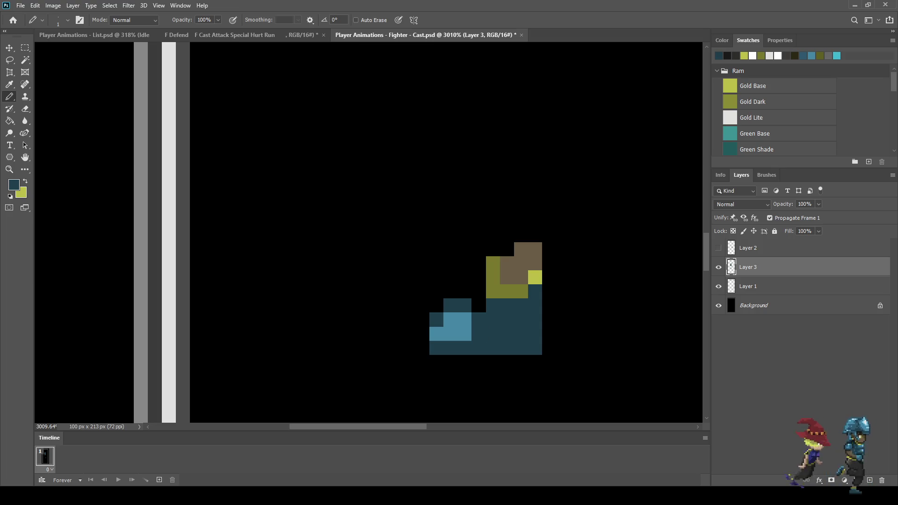
# Step: Erase two pixels atop the left boot and repaint its light-blue pixels dark teal
pyautogui.press('e')
pyautogui.moveTo(450, 305); pyautogui.dragTo(464, 305)
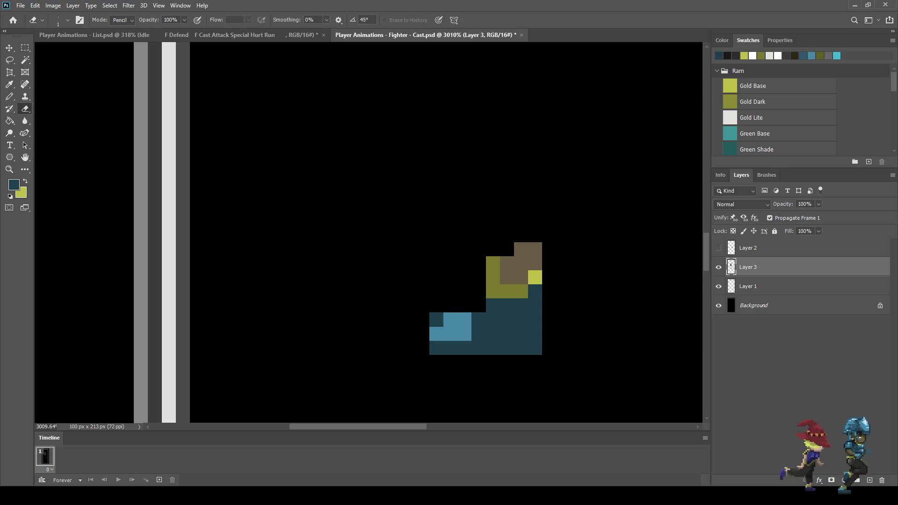
pyautogui.scroll(-5, 577, 327)
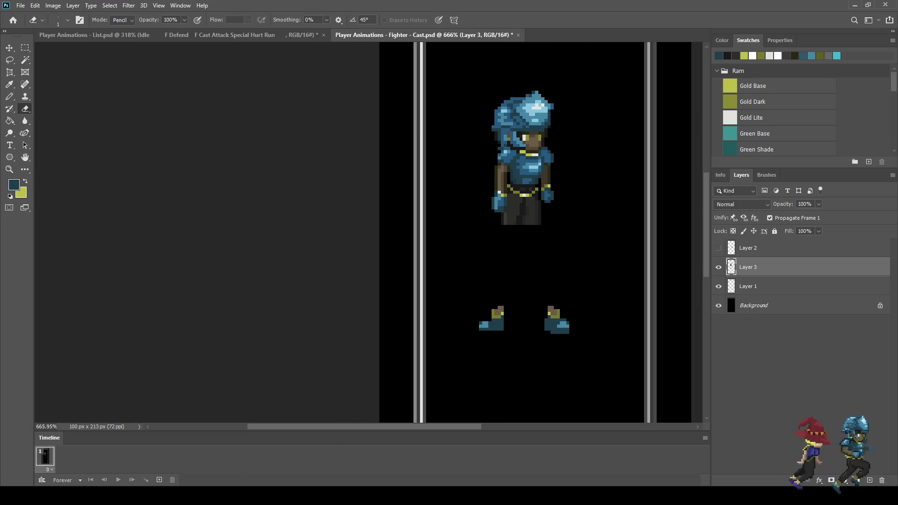
pyautogui.scroll(5, 486, 329)
pyautogui.press('b')
pyautogui.click(479, 317)
pyautogui.scroll(-2, 486, 323)
pyautogui.scroll(2, 487, 322)
pyautogui.moveTo(481, 326); pyautogui.dragTo(489, 326)
pyautogui.click(473, 326)
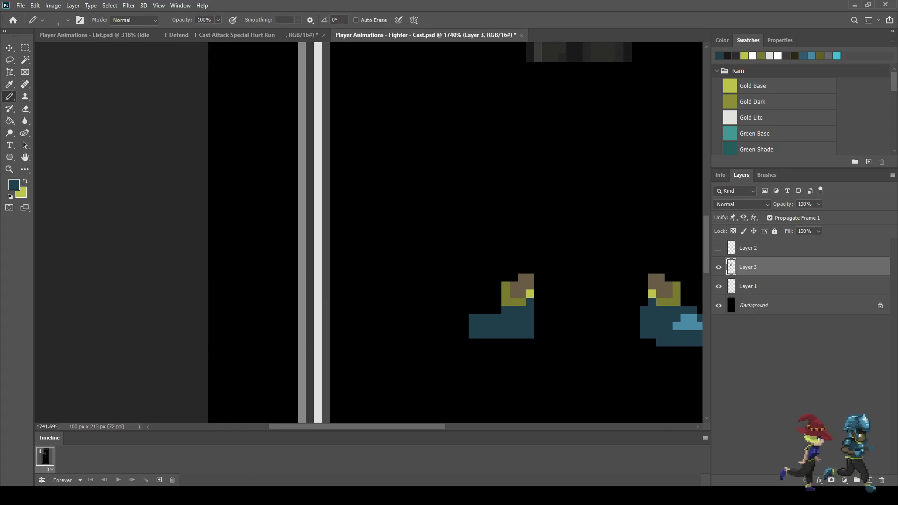
# Step: Sample light blue and paint a small light-blue tip on the boot's pointed toe
pyautogui.press('i')
pyautogui.click(687, 322)
pyautogui.press('b')
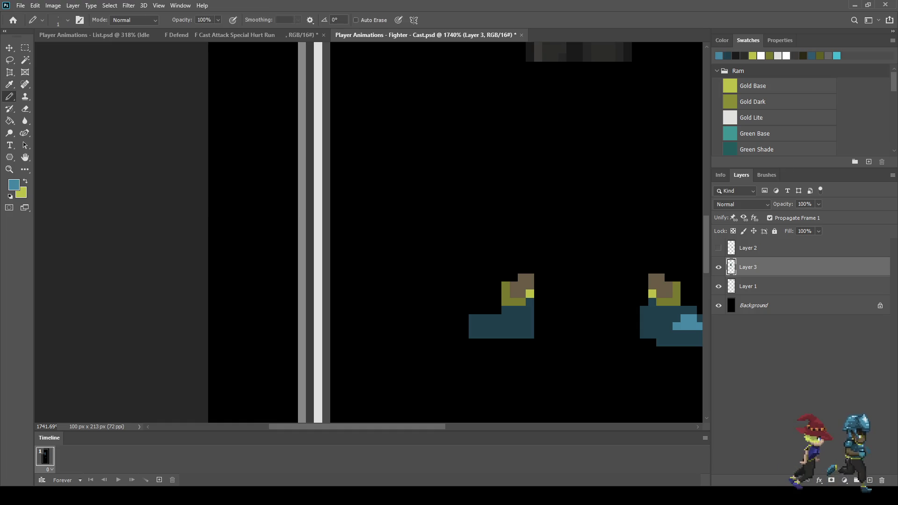
pyautogui.click(481, 319)
pyautogui.click(473, 326)
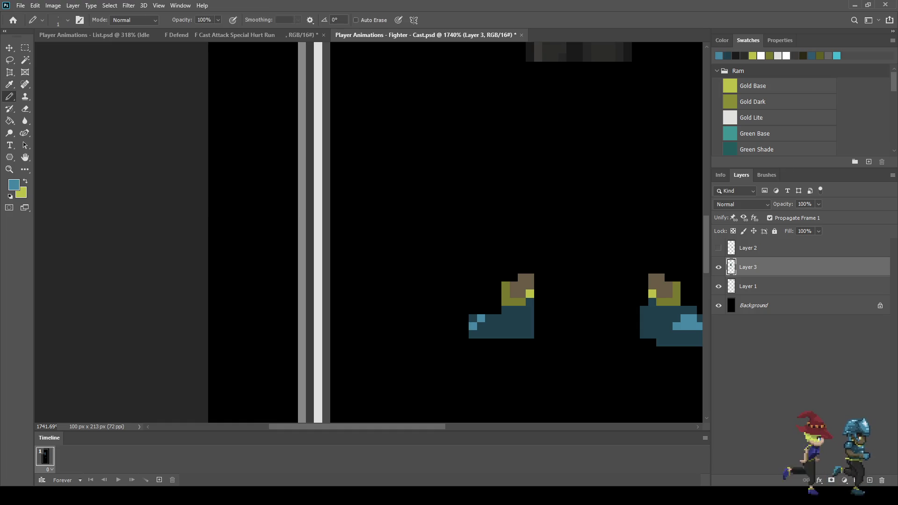
pyautogui.hotkey('ctrl', 'z')
pyautogui.hotkey('ctrl', 'z')
pyautogui.click(473, 319)
pyautogui.click(465, 326)
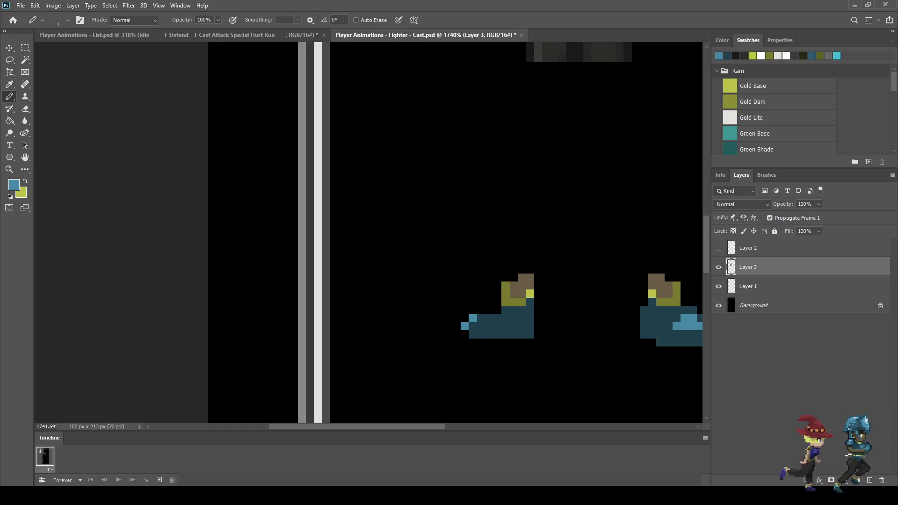
pyautogui.scroll(-4, 571, 316)
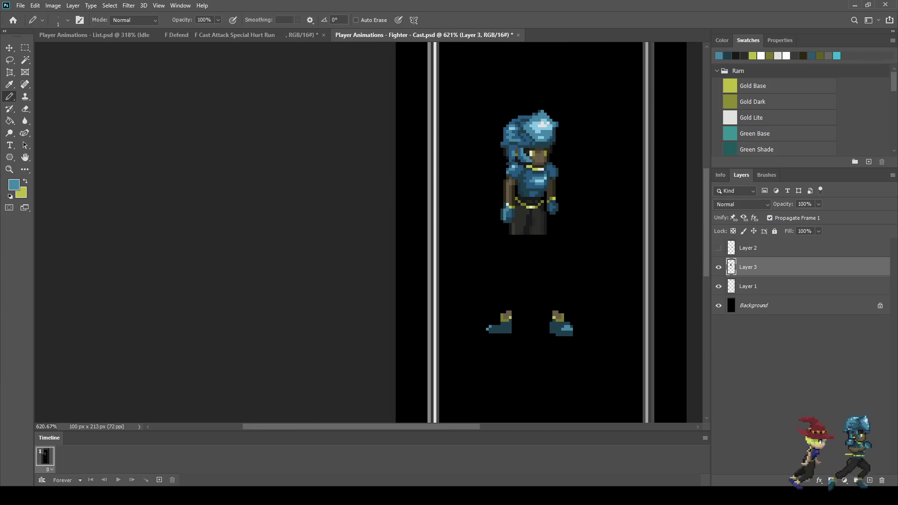
pyautogui.scroll(3, 570, 315)
pyautogui.click(488, 325)
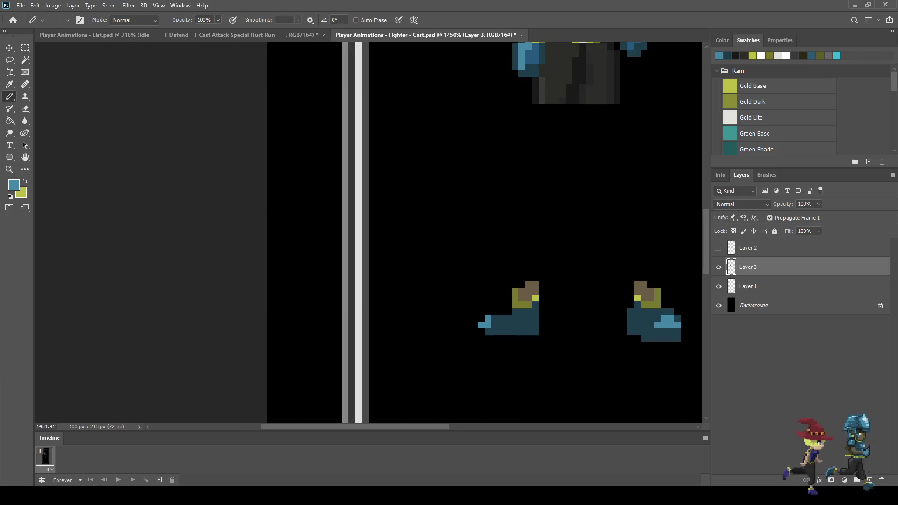
pyautogui.scroll(-7, 541, 327)
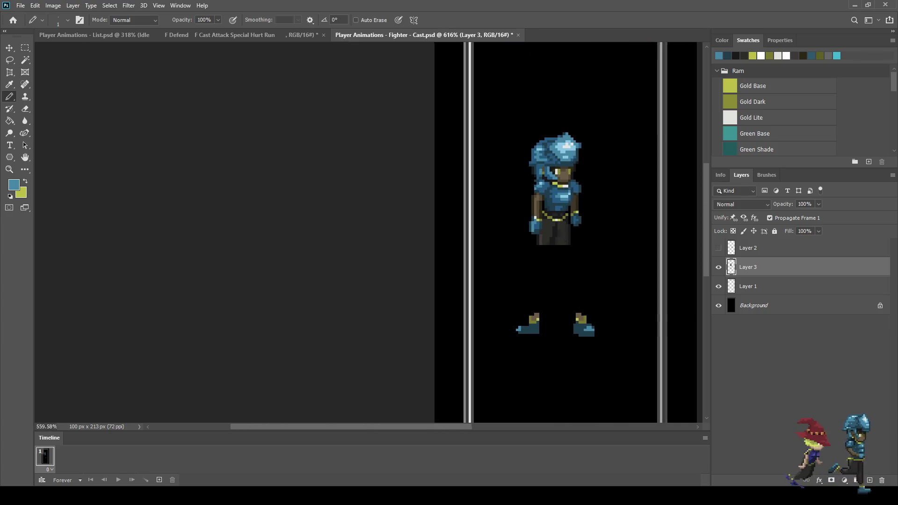
pyautogui.scroll(7, 541, 325)
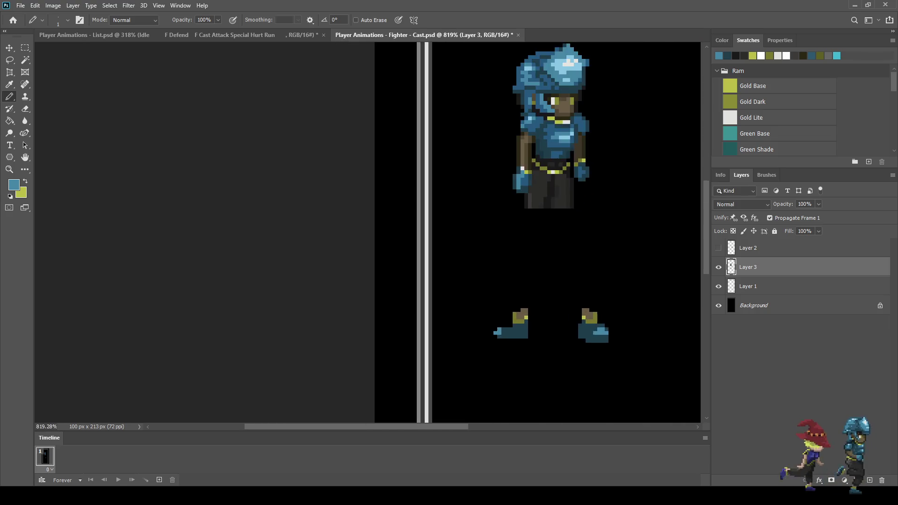
# Step: Sample the olive gold shade from the left boot's cuff as the painting colour
pyautogui.press('i')
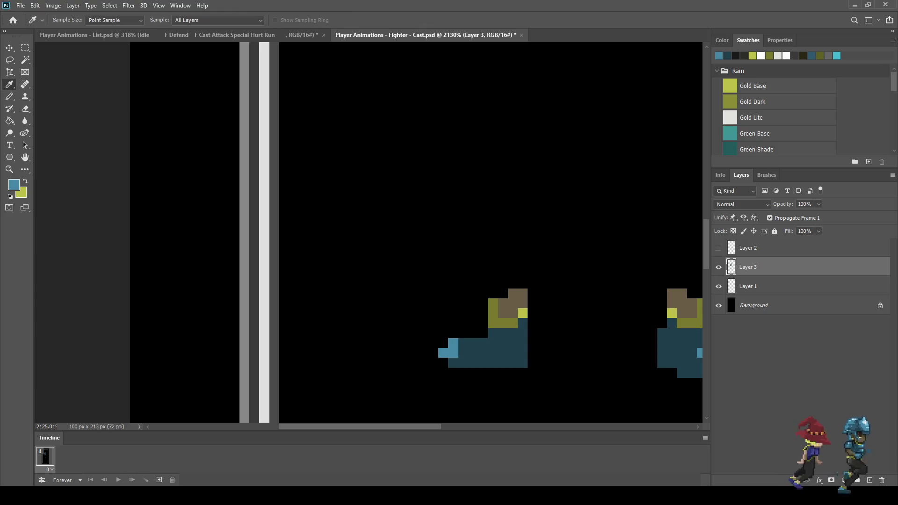
pyautogui.click(496, 321)
pyautogui.press('b')
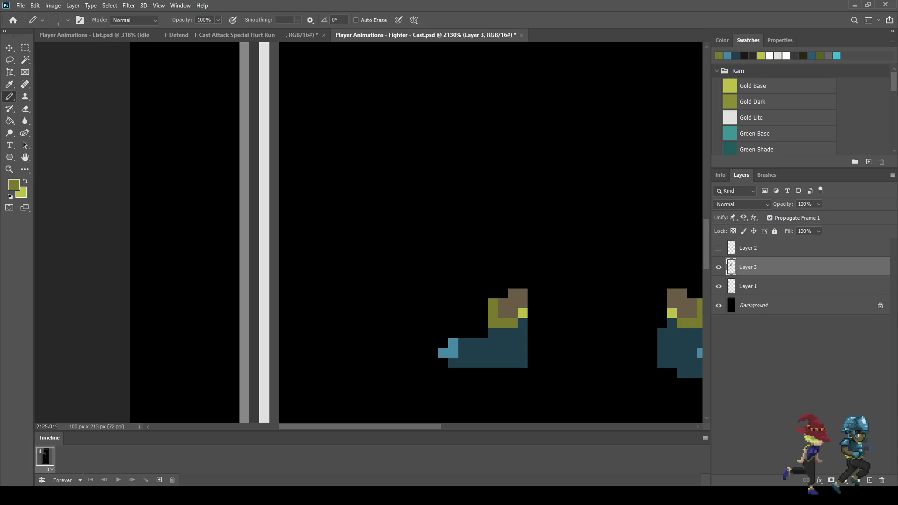
pyautogui.scroll(-5, 538, 318)
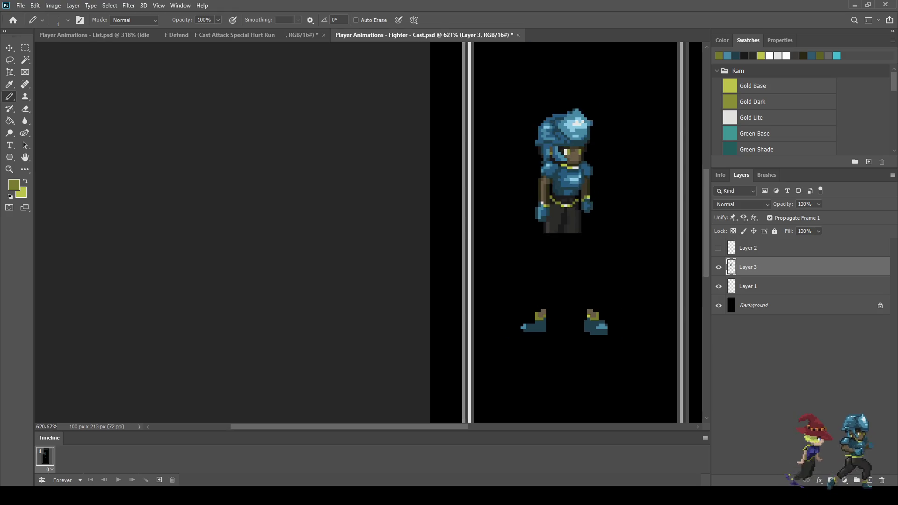
pyautogui.scroll(-4, 537, 280)
pyautogui.scroll(1, 374, 234)
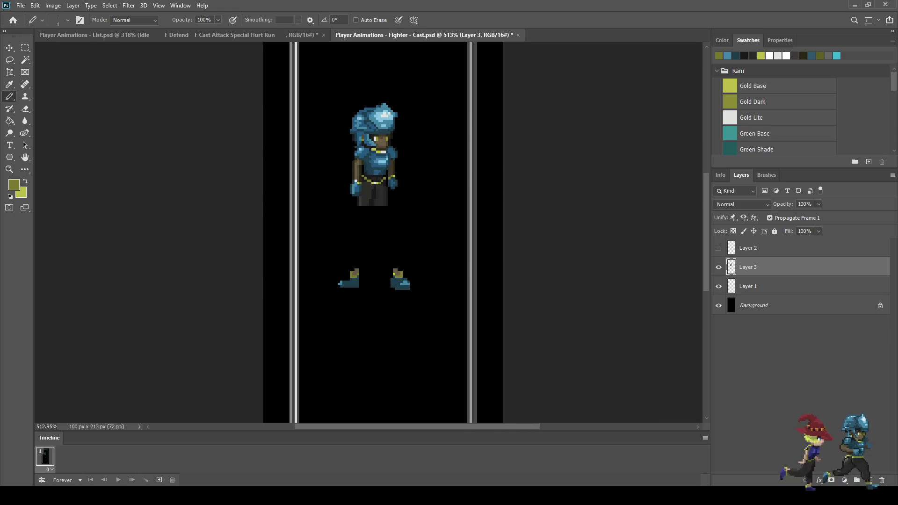
pyautogui.scroll(2, 375, 210)
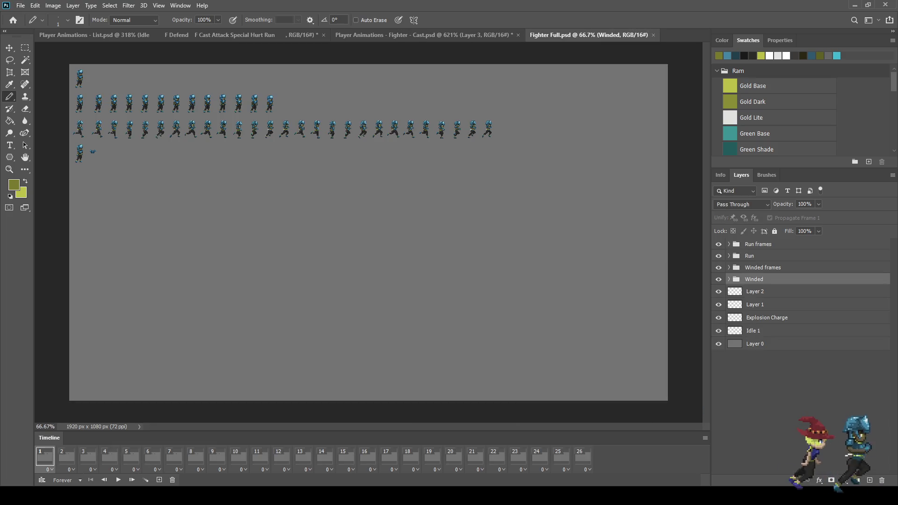
# Step: Duplicate the Idle 1 layer into Fighter - Cast.psd, then close Fighter Full.psd
pyautogui.click(772, 330)
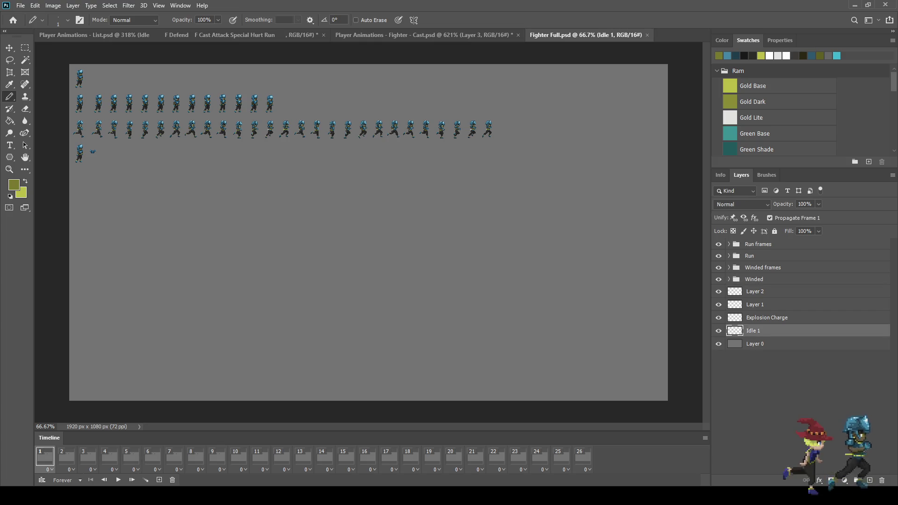
pyautogui.press('space')
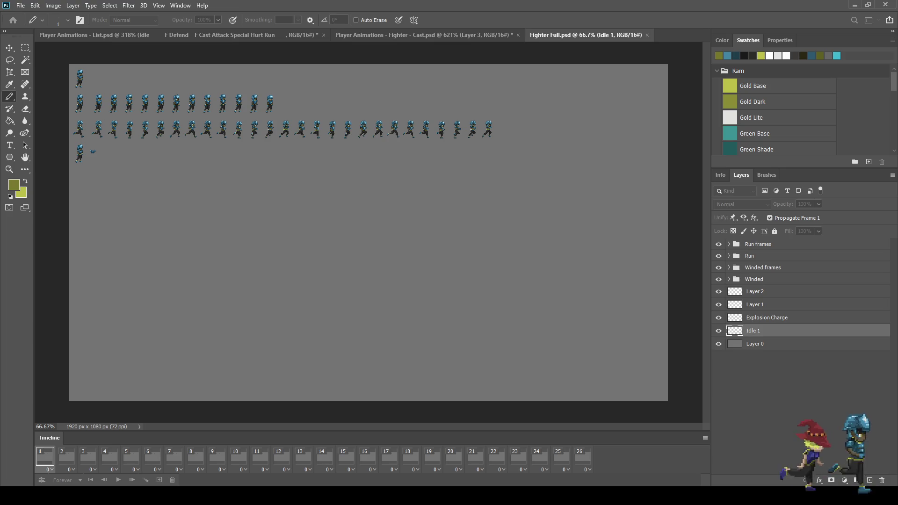
pyautogui.press('space')
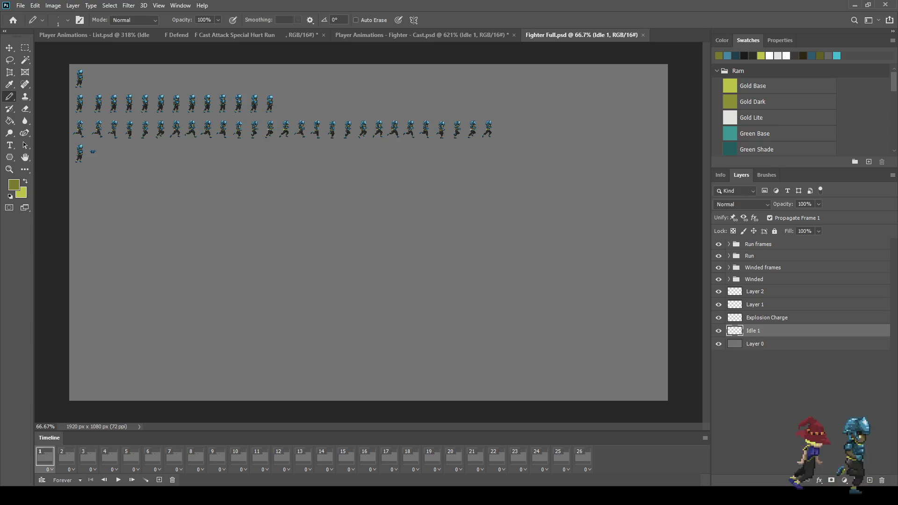
pyautogui.click(642, 35)
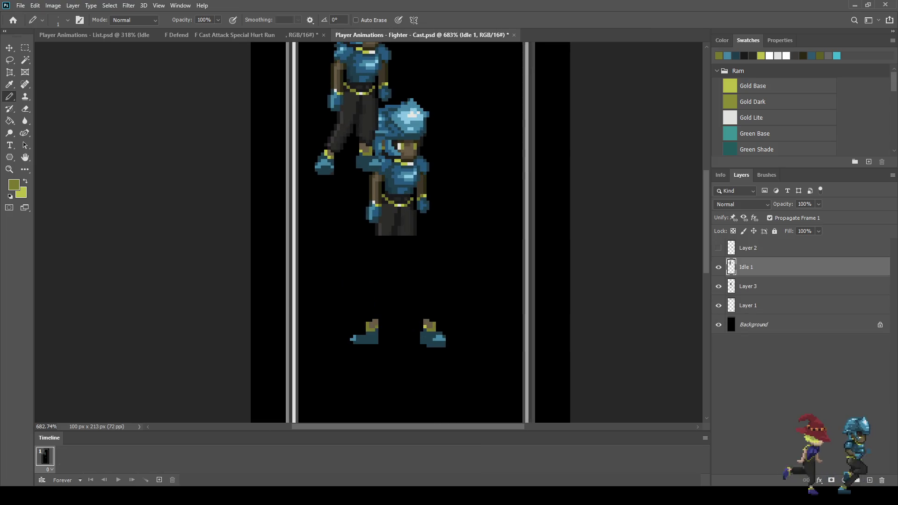
# Step: Move the copied Idle 1 fighter to the right of the original with fine arrow nudges
pyautogui.hotkey('ctrl', 't')
pyautogui.moveTo(355, 117)
pyautogui.mouseDown()
pyautogui.moveTo(482, 117)
pyautogui.moveTo(515, 147)
pyautogui.moveTo(515, 288)
pyautogui.mouseUp()
pyautogui.press('Down')
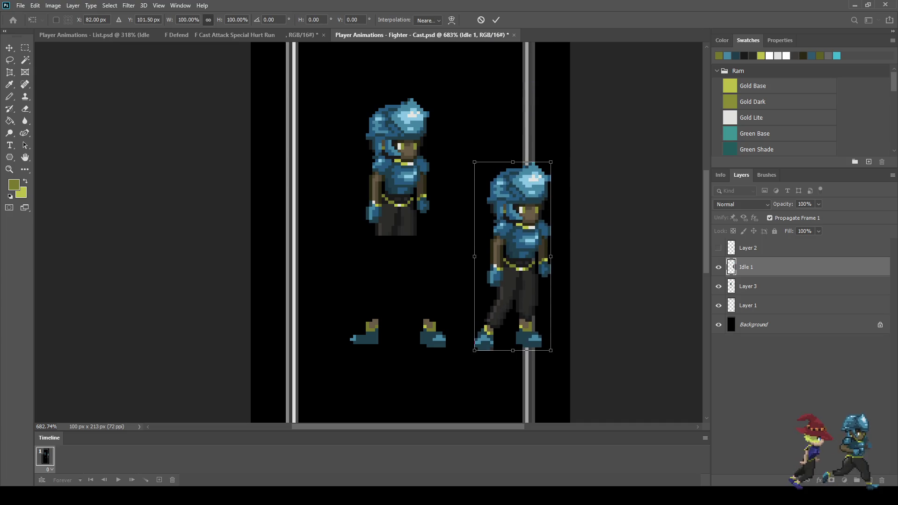
pyautogui.press('Left')
pyautogui.press('Left')
pyautogui.press('Left')
pyautogui.press('Left')
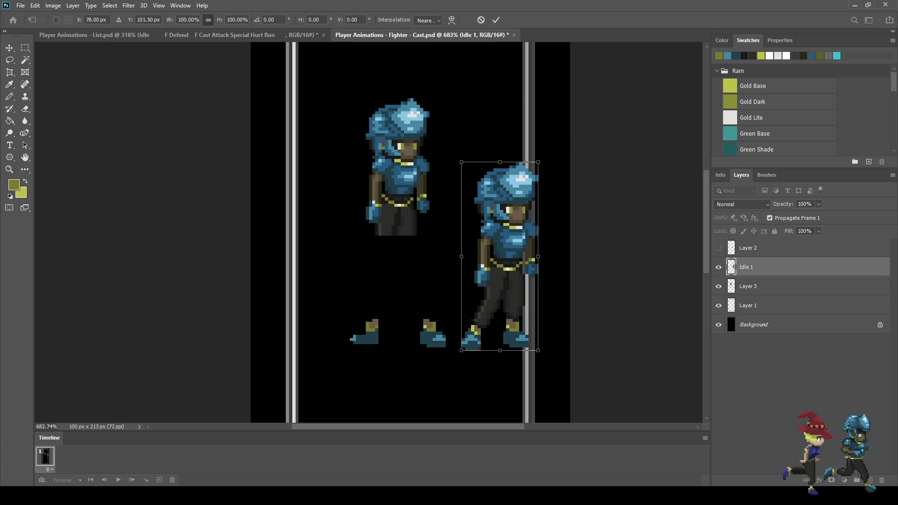
pyautogui.press('Left')
pyautogui.press('Left')
pyautogui.press('Up')
pyautogui.press('Left')
pyautogui.press('Left')
pyautogui.press('Left')
pyautogui.hotkey('shift', 'Right')
pyautogui.hotkey('shift', 'Right')
pyautogui.press('Left')
pyautogui.press('Left')
pyautogui.press('Left')
pyautogui.press('Return')
# Step: Rename Layer 3 to 'Cast 1' and save the Fighter - Cast document
pyautogui.press('b')
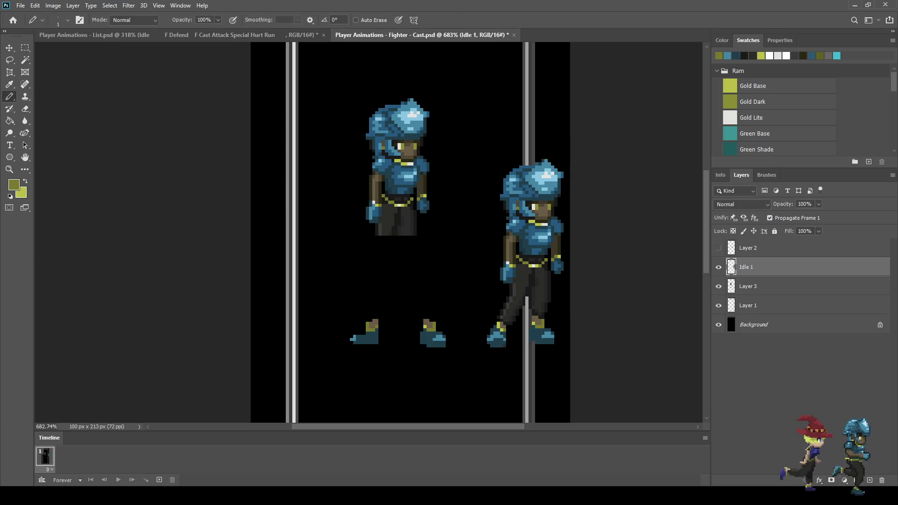
pyautogui.click(748, 286)
pyautogui.click(719, 285)
pyautogui.click(719, 286)
pyautogui.doubleClick(747, 286)
pyautogui.write('Cast 1')
pyautogui.press('Return')
pyautogui.hotkey('ctrl', 's')
pyautogui.scroll(2, 461, 234)
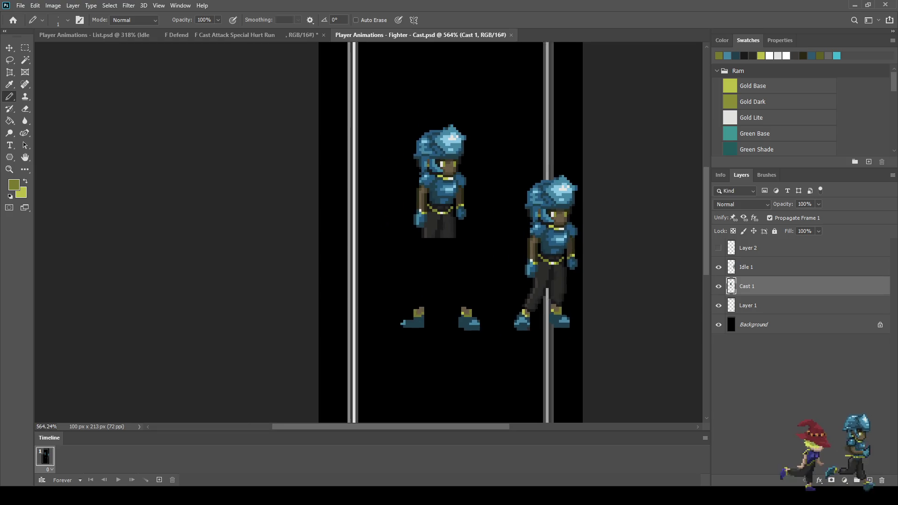
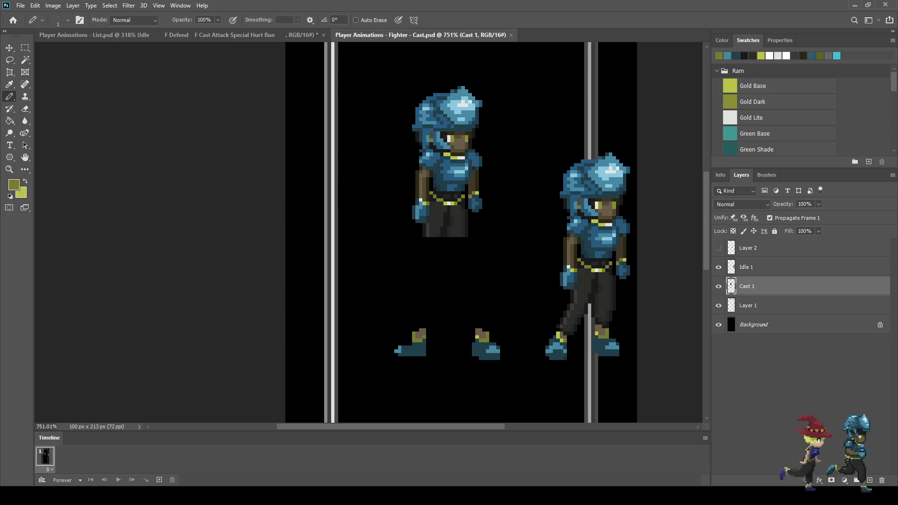
# Step: Lasso the left foot and delete it
pyautogui.scroll(2, 417, 346)
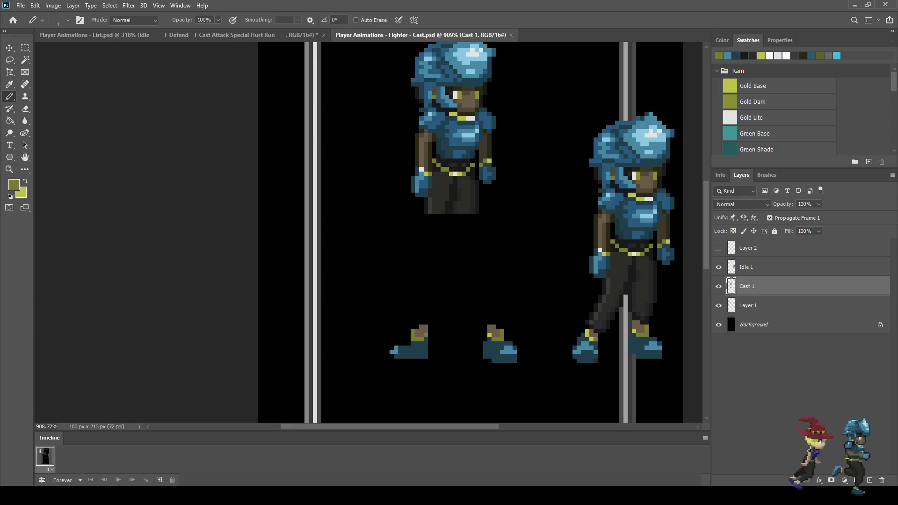
pyautogui.press('l')
pyautogui.moveTo(397, 320)
pyautogui.mouseDown()
pyautogui.moveTo(415, 313)
pyautogui.moveTo(393, 384)
pyautogui.moveTo(396, 320)
pyautogui.mouseUp()
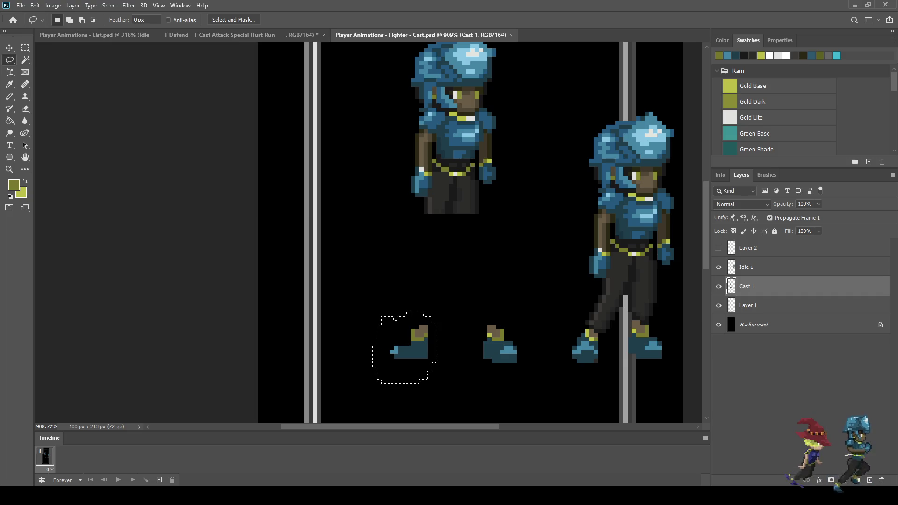
pyautogui.press('Delete')
# Step: Copy the right foot to a new layer, flip it horizontally and set it beside the original
pyautogui.moveTo(458, 296)
pyautogui.mouseDown()
pyautogui.moveTo(516, 325)
pyautogui.moveTo(484, 368)
pyautogui.moveTo(457, 296)
pyautogui.mouseUp()
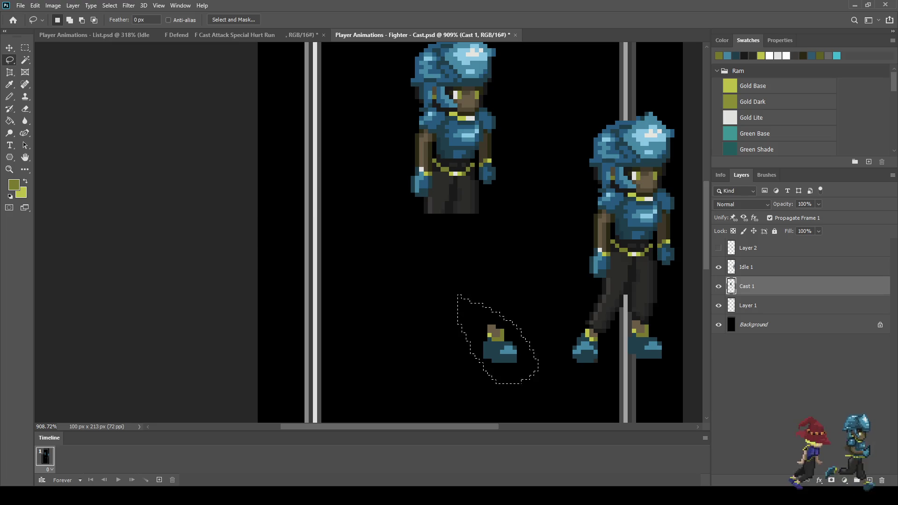
pyautogui.hotkey('ctrl', 'd')
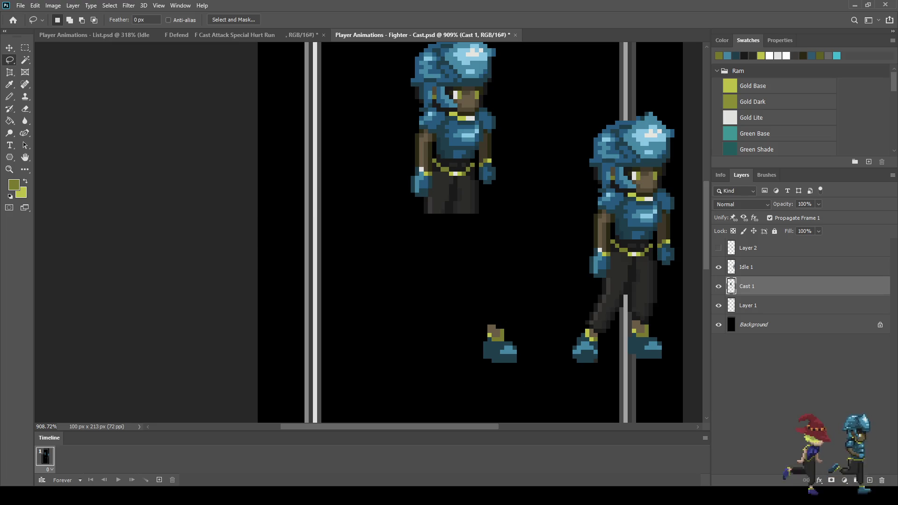
pyautogui.hotkey('ctrl', 'j')
pyautogui.hotkey('ctrl', 't')
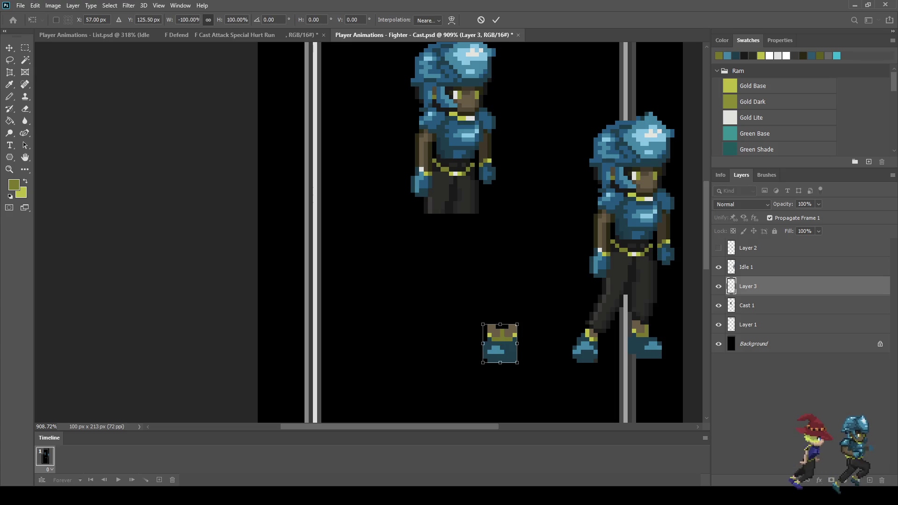
pyautogui.hotkey('shift', 'Left')
pyautogui.hotkey('shift', 'Left')
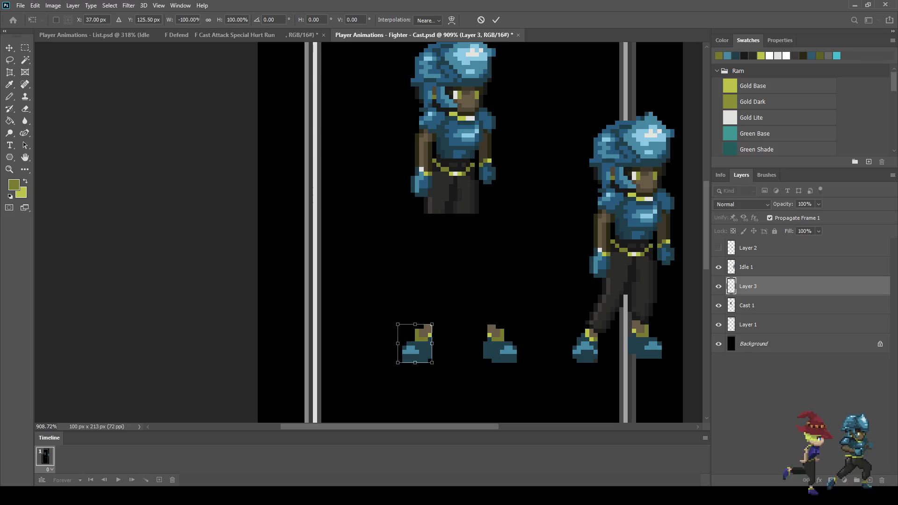
pyautogui.press('Right')
pyautogui.press('Right')
pyautogui.press('Right')
pyautogui.press('l')
pyautogui.press('Return')
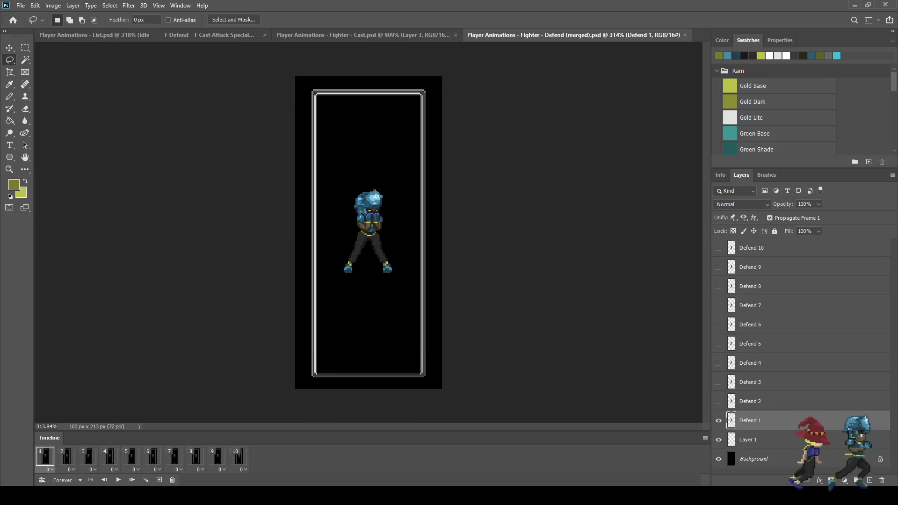
# Step: Close Defend (merged), bring Layer 2 copy 9 from Defend.psd into Cast, then close Defend.psd
pyautogui.click(685, 35)
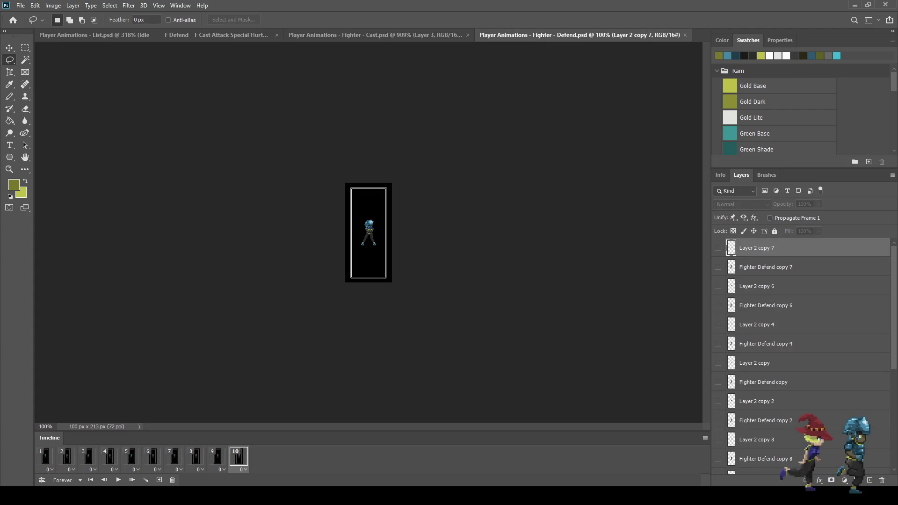
pyautogui.scroll(-5, 795, 355)
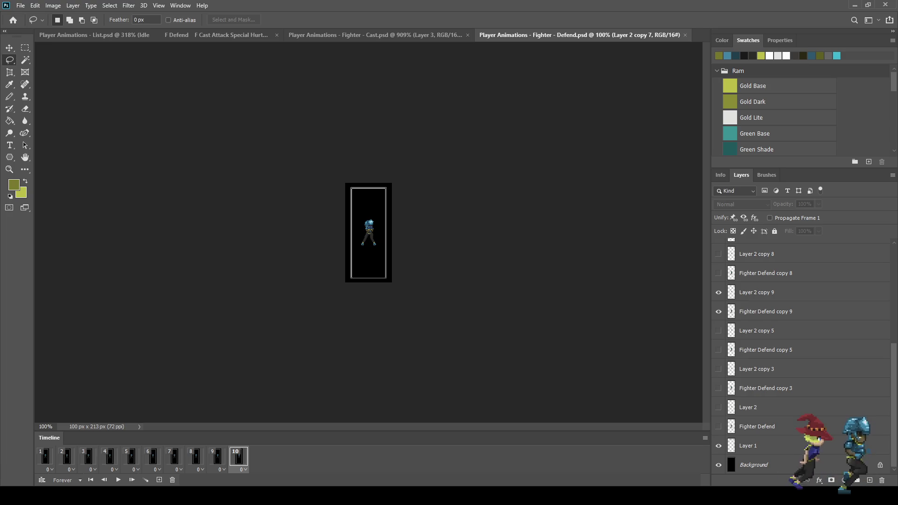
pyautogui.click(756, 292)
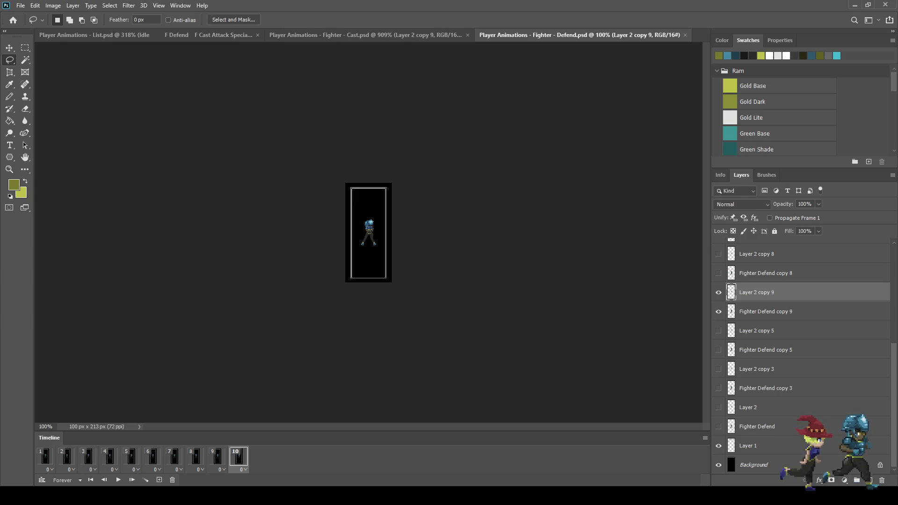
pyautogui.click(685, 35)
# Step: Lasso the left lower leg and shift it three pixels left
pyautogui.scroll(-5, 467, 234)
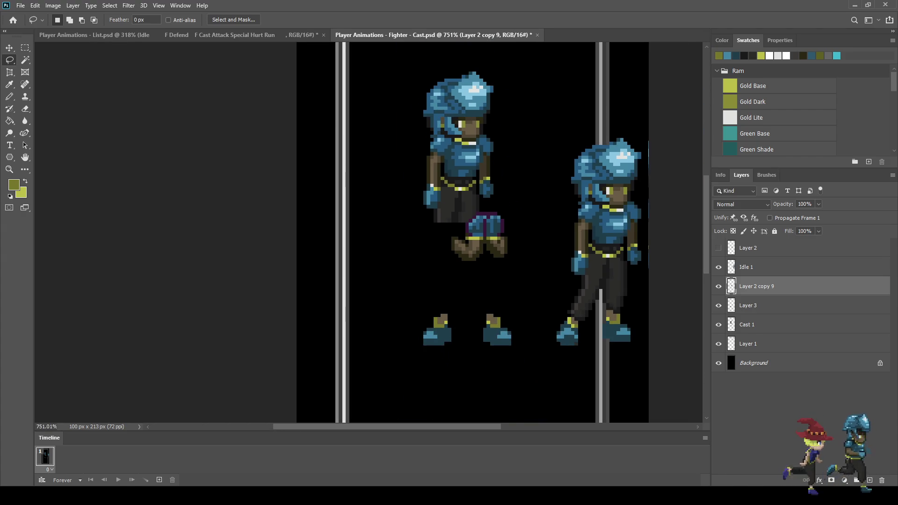
pyautogui.scroll(2, 459, 231)
pyautogui.scroll(3, 453, 242)
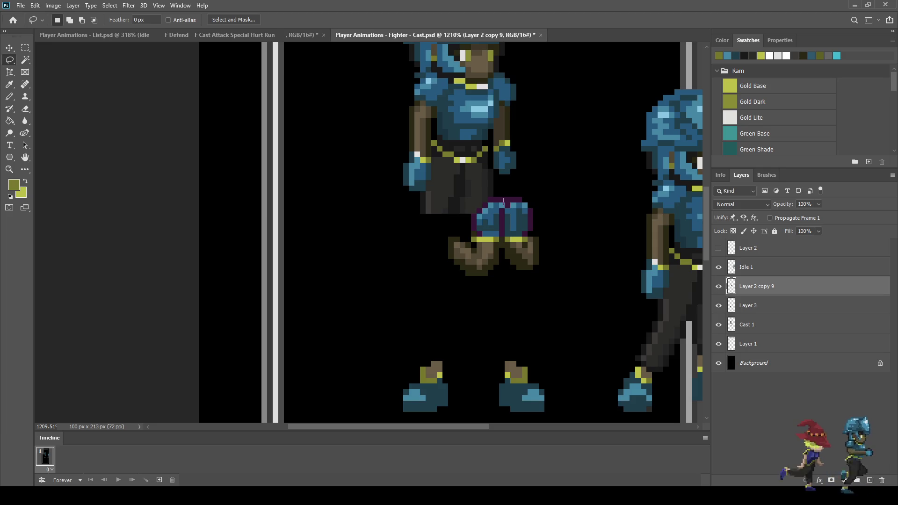
pyautogui.moveTo(503, 232); pyautogui.dragTo(490, 283)
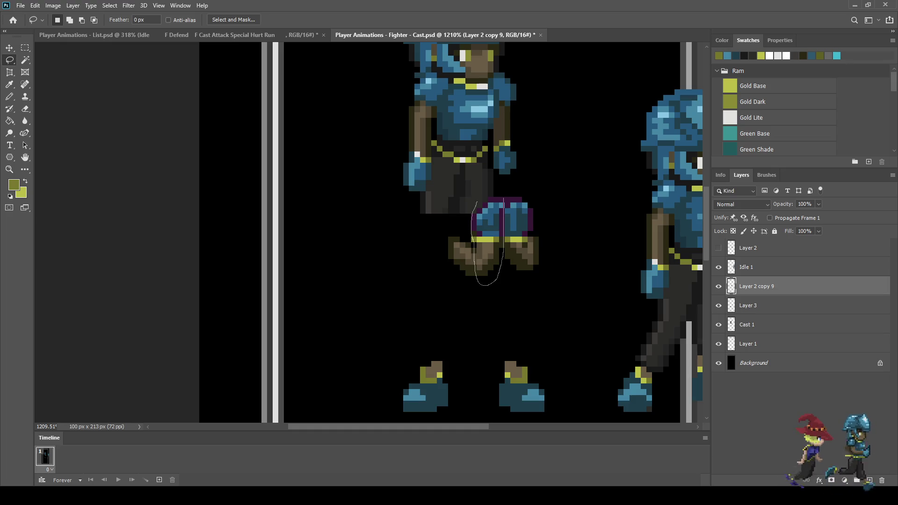
pyautogui.moveTo(474, 232); pyautogui.dragTo(474, 225)
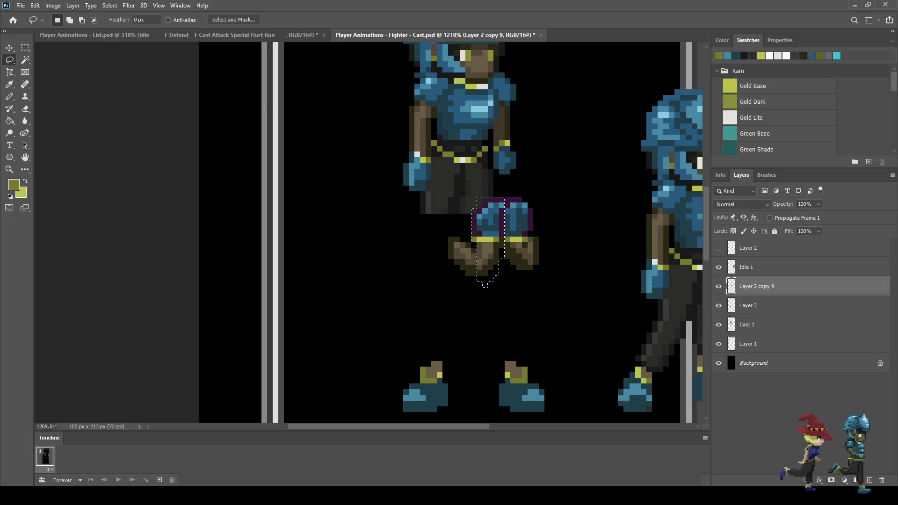
pyautogui.hotkey('ctrl', 't')
pyautogui.press('Left')
pyautogui.press('Left')
pyautogui.press('Left')
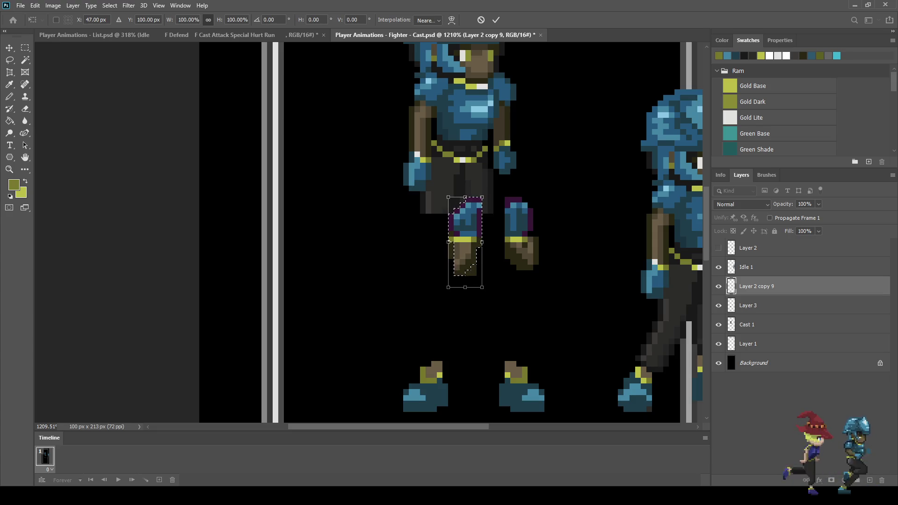
pyautogui.press('Left')
pyautogui.press('Left')
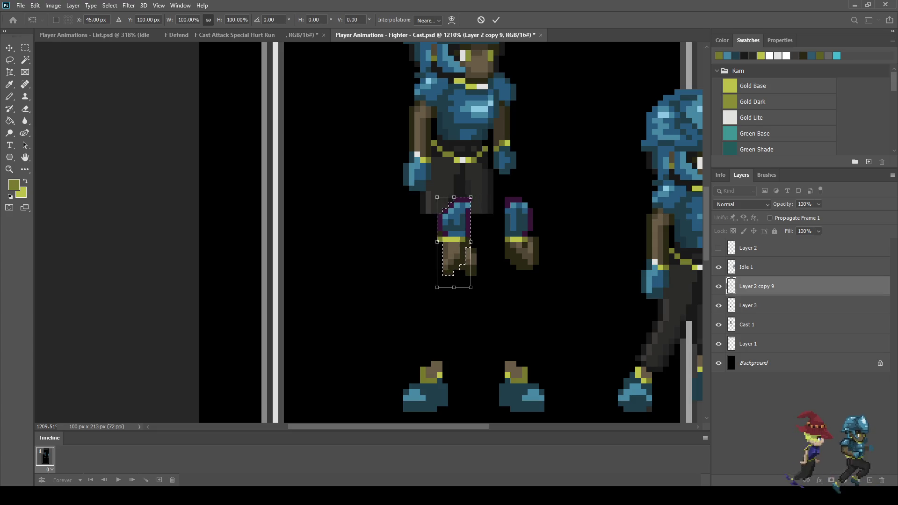
pyautogui.press('Left')
pyautogui.press('Return')
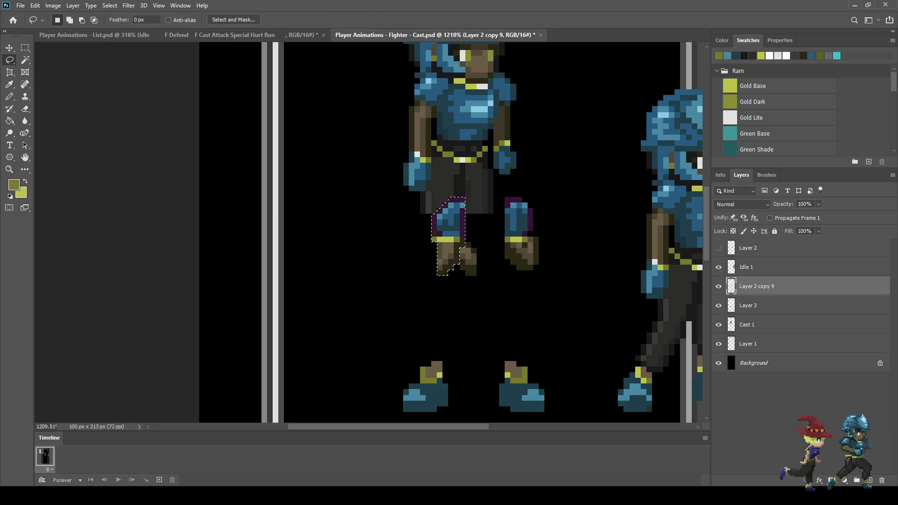
# Step: Erase the bottom pixels of the left leg
pyautogui.scroll(1, 449, 233)
pyautogui.scroll(1, 476, 264)
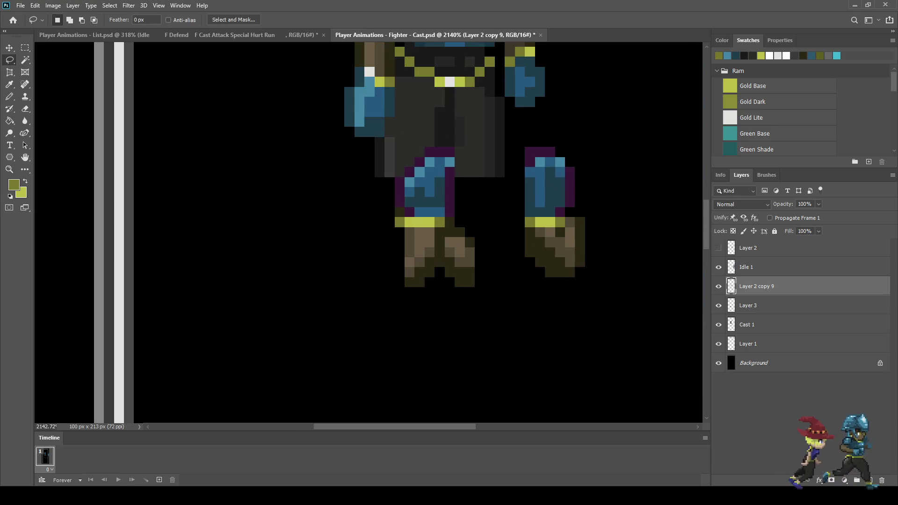
pyautogui.press('e')
pyautogui.click(419, 282)
pyautogui.click(410, 282)
pyautogui.moveTo(410, 273); pyautogui.dragTo(420, 262)
pyautogui.click(429, 272)
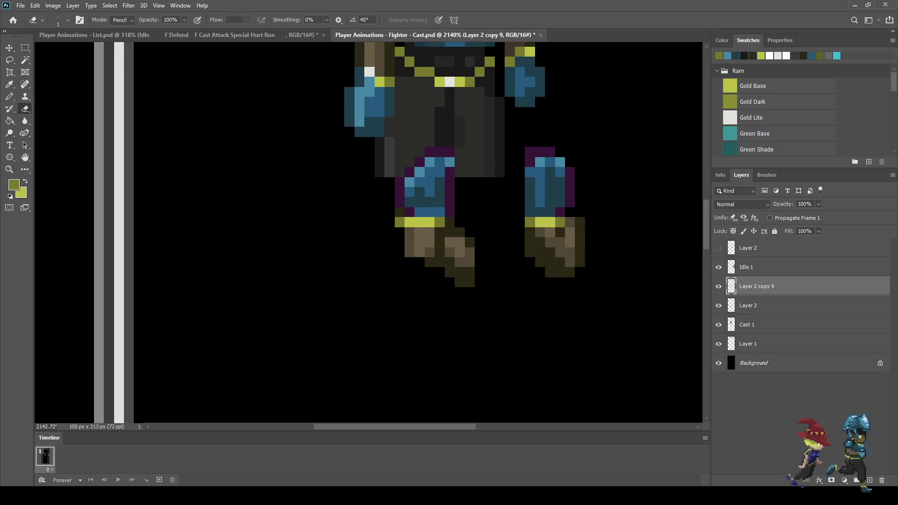
# Step: Sample the dark boot shade and redraw the leg's bottom and left edge pixels
pyautogui.press('i')
pyautogui.click(461, 281)
pyautogui.press('b')
pyautogui.click(449, 282)
pyautogui.click(439, 273)
pyautogui.click(429, 272)
pyautogui.click(420, 262)
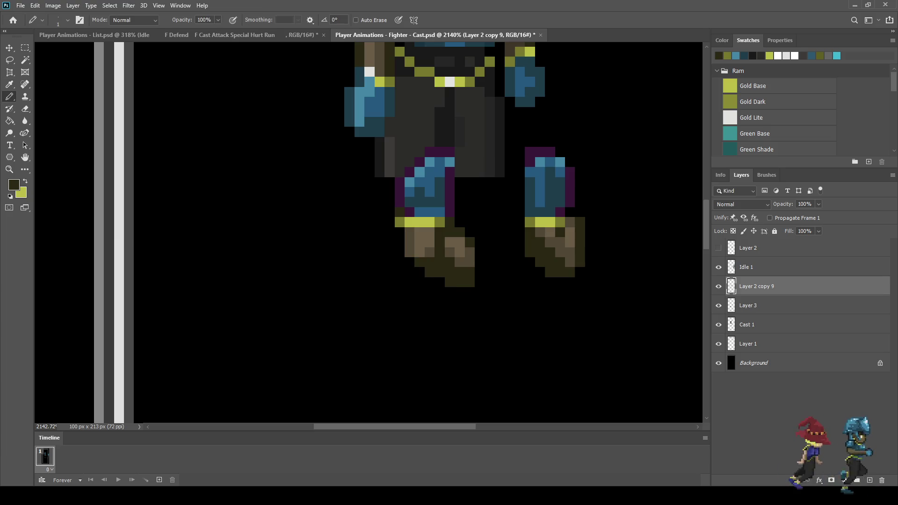
pyautogui.click(409, 262)
pyautogui.click(400, 253)
pyautogui.click(400, 243)
pyautogui.click(410, 233)
pyautogui.click(400, 233)
pyautogui.scroll(-5, 393, 301)
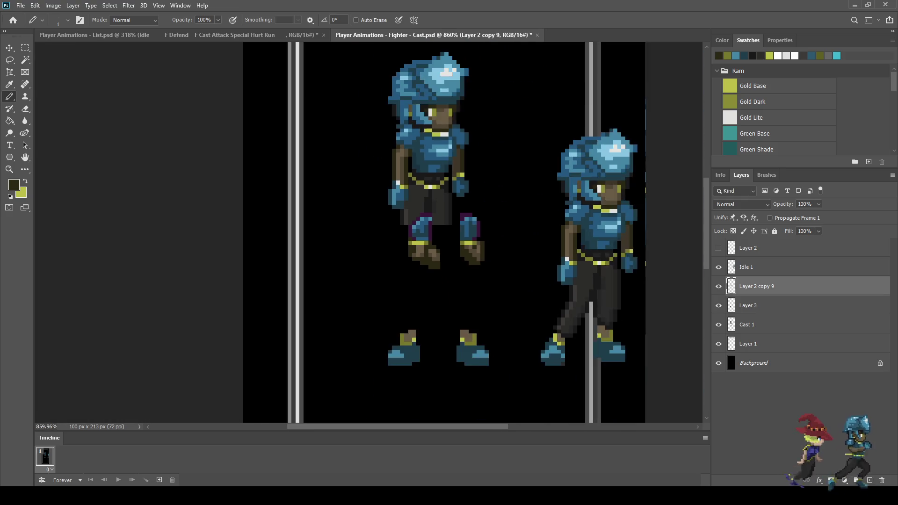
# Step: Move both lower leg pieces left and down with Free Transform
pyautogui.scroll(3, 393, 301)
pyautogui.hotkey('ctrl', 't')
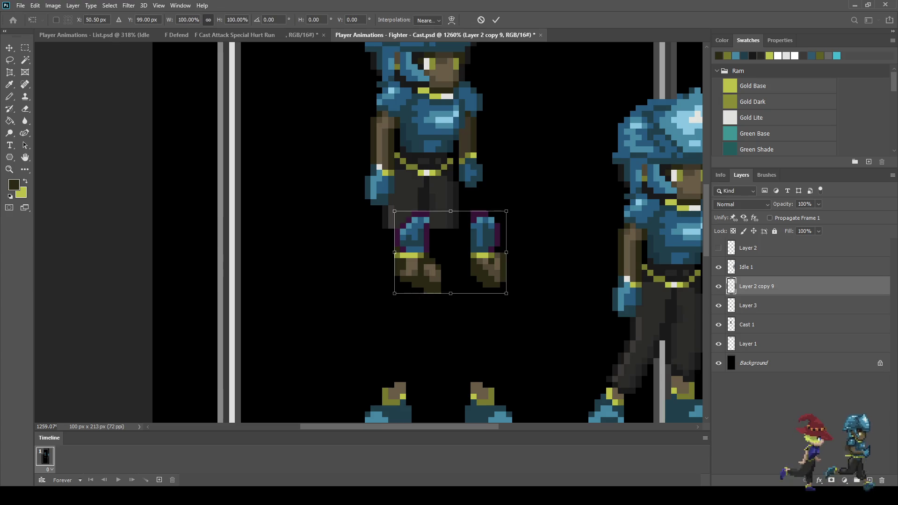
pyautogui.hotkey('shift', 'Left')
pyautogui.hotkey('shift', 'Down')
pyautogui.press('Up')
pyautogui.press('Up')
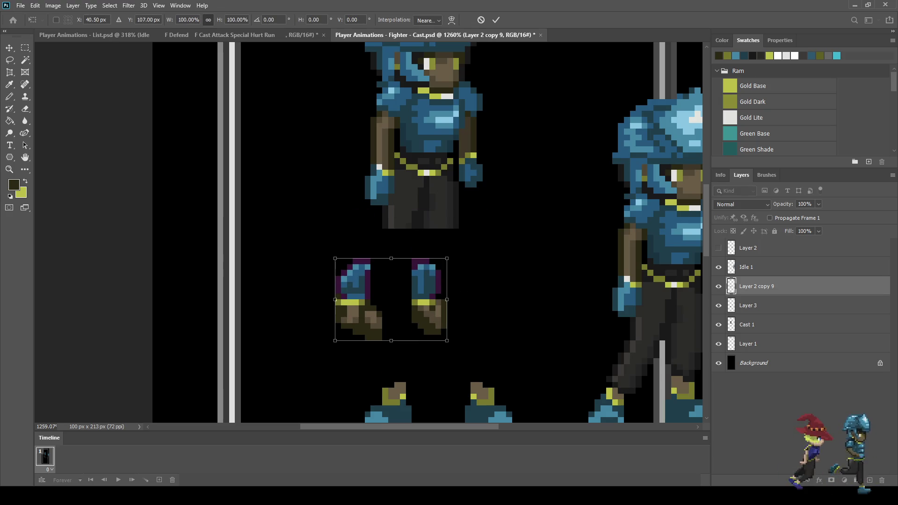
pyautogui.press('Return')
# Step: Lasso the right lower leg piece and delete it
pyautogui.press('l')
pyautogui.moveTo(411, 248)
pyautogui.mouseDown()
pyautogui.moveTo(438, 250)
pyautogui.moveTo(430, 350)
pyautogui.moveTo(400, 282)
pyautogui.moveTo(411, 248)
pyautogui.mouseUp()
pyautogui.press('Delete')
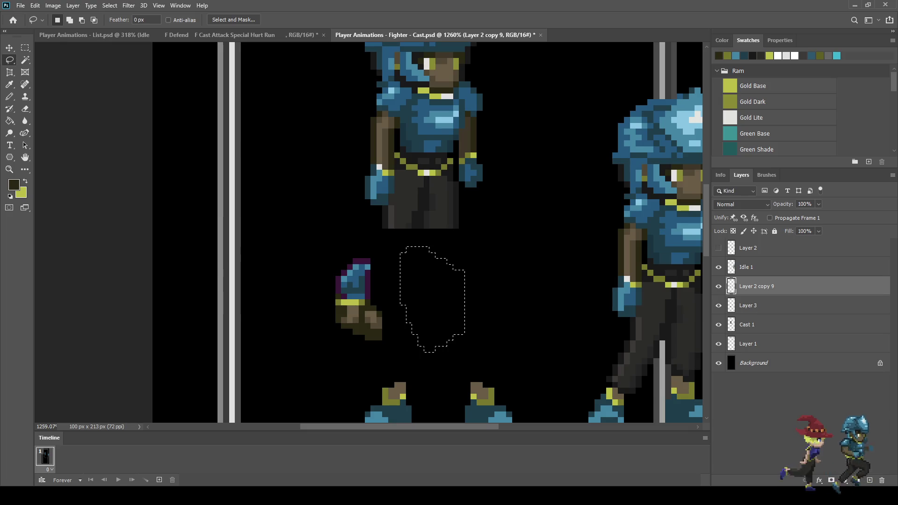
pyautogui.scroll(-3, 412, 256)
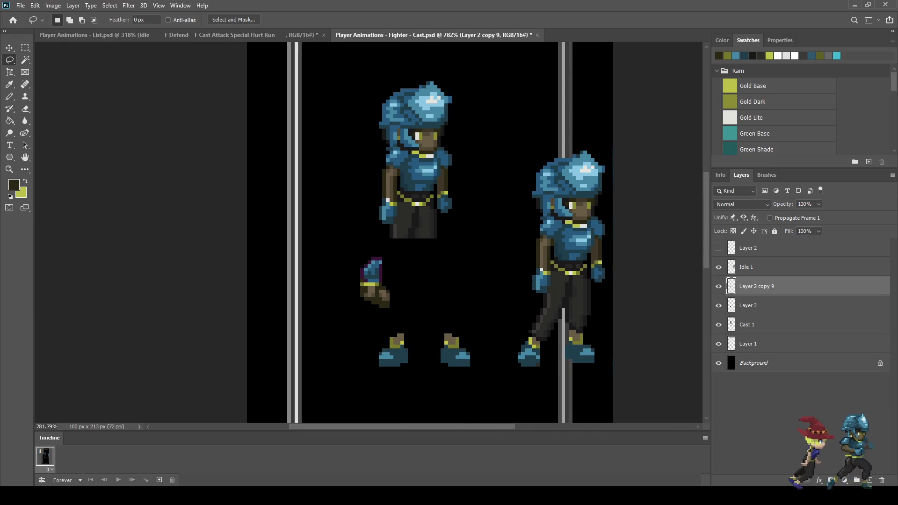
pyautogui.scroll(3, 359, 292)
pyautogui.scroll(-2, 398, 286)
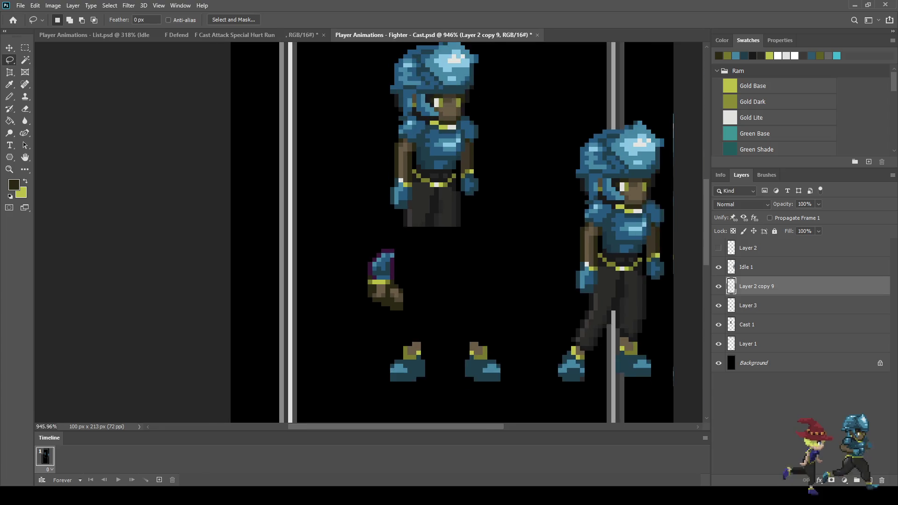
pyautogui.scroll(5, 401, 290)
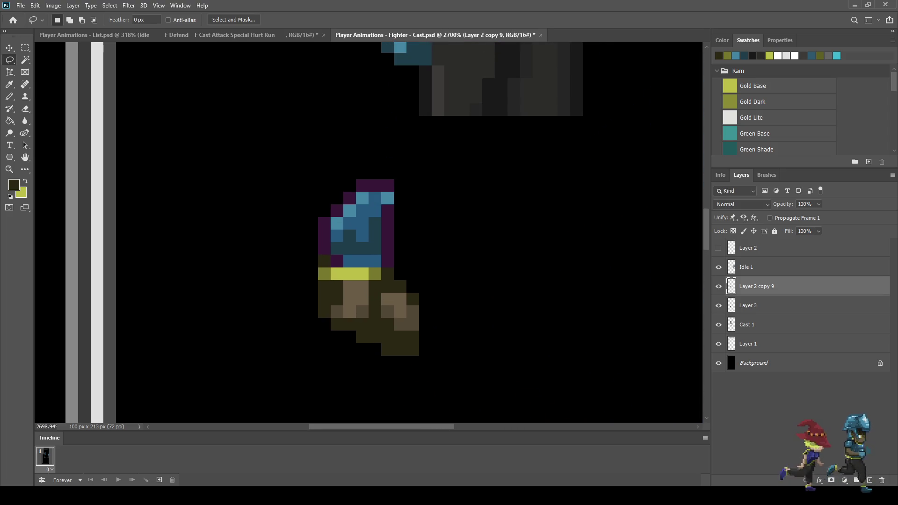
# Step: Select the remaining leg piece and nudge it one pixel right, then deselect
pyautogui.moveTo(309, 174)
pyautogui.mouseDown()
pyautogui.moveTo(417, 186)
pyautogui.moveTo(393, 267)
pyautogui.mouseUp()
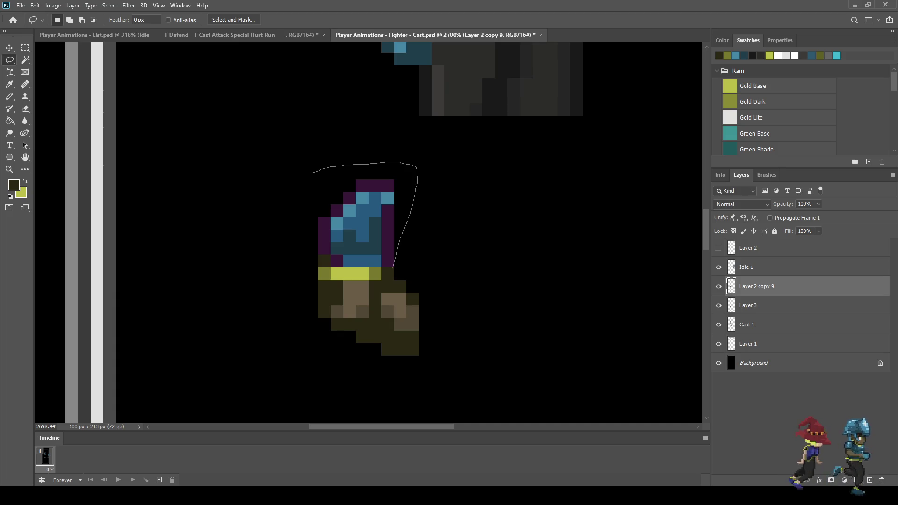
pyautogui.moveTo(381, 320)
pyautogui.mouseDown()
pyautogui.moveTo(316, 321)
pyautogui.moveTo(309, 172)
pyautogui.mouseUp()
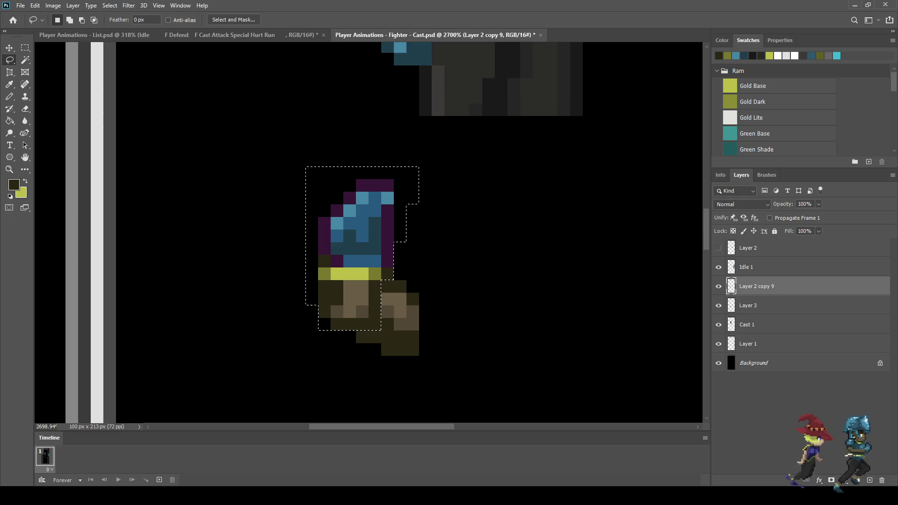
pyautogui.hotkey('ctrl', 't')
pyautogui.press('Right')
pyautogui.press('Down')
pyautogui.press('Down')
pyautogui.press('Up')
pyautogui.press('Return')
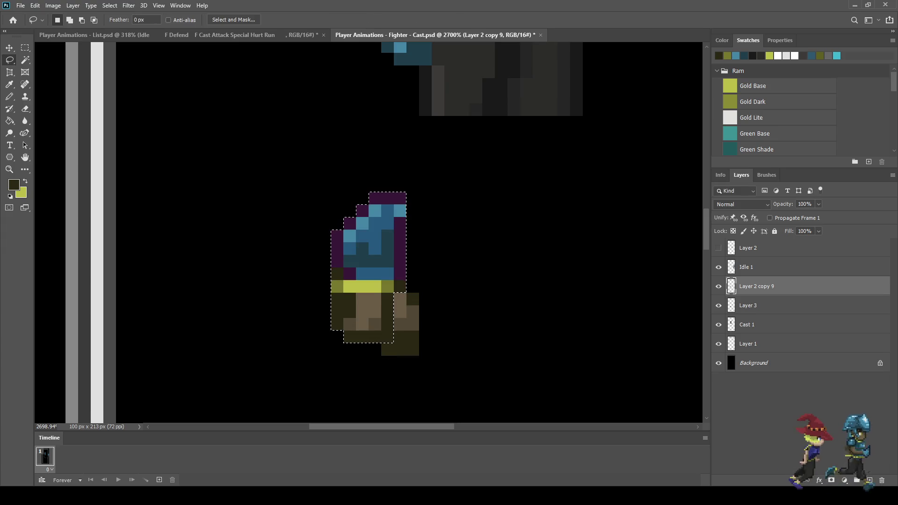
pyautogui.hotkey('ctrl', 'd')
pyautogui.scroll(-5, 429, 201)
pyautogui.scroll(-4, 440, 180)
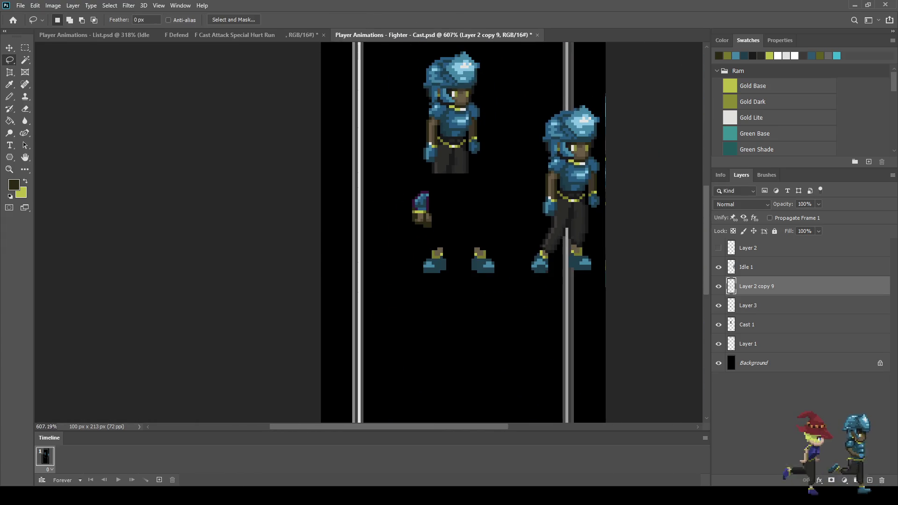
pyautogui.scroll(8, 434, 188)
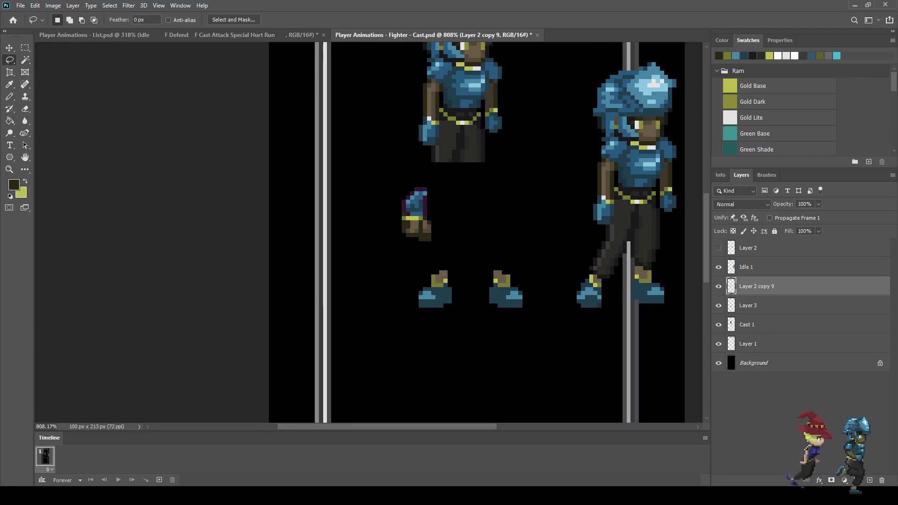
pyautogui.scroll(1, 431, 190)
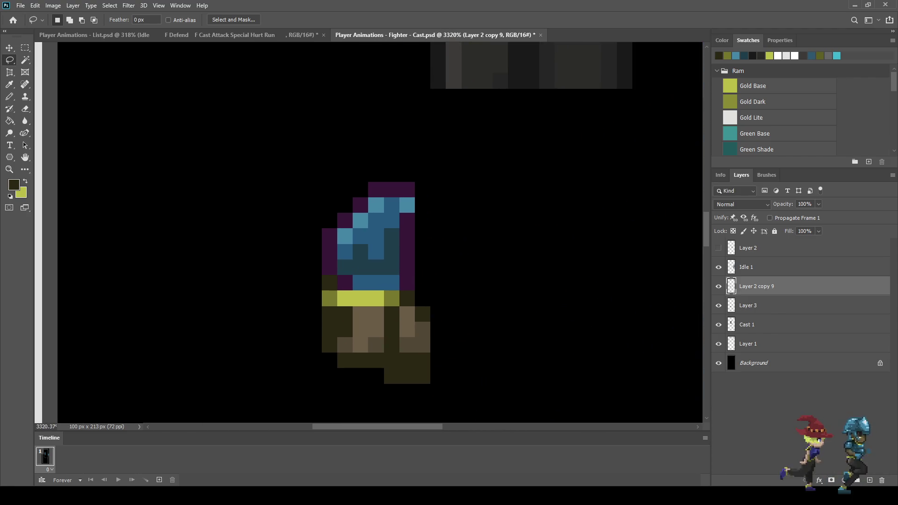
# Step: Sample the outline purple and paint the glove's top blue pixels purple
pyautogui.press('i')
pyautogui.click(393, 189)
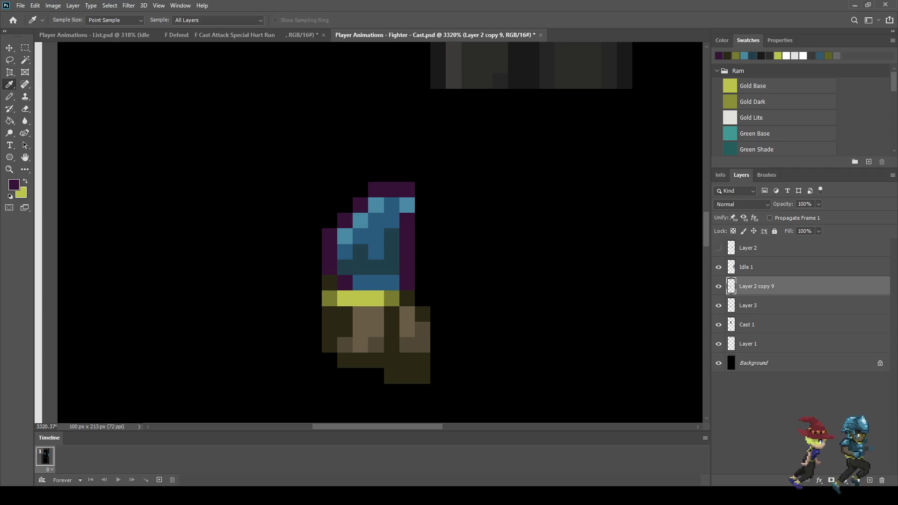
pyautogui.press('b')
pyautogui.moveTo(407, 205)
pyautogui.mouseDown()
pyautogui.moveTo(375, 205)
pyautogui.moveTo(376, 190)
pyautogui.mouseUp()
pyautogui.press('e')
pyautogui.scroll(-5, 391, 194)
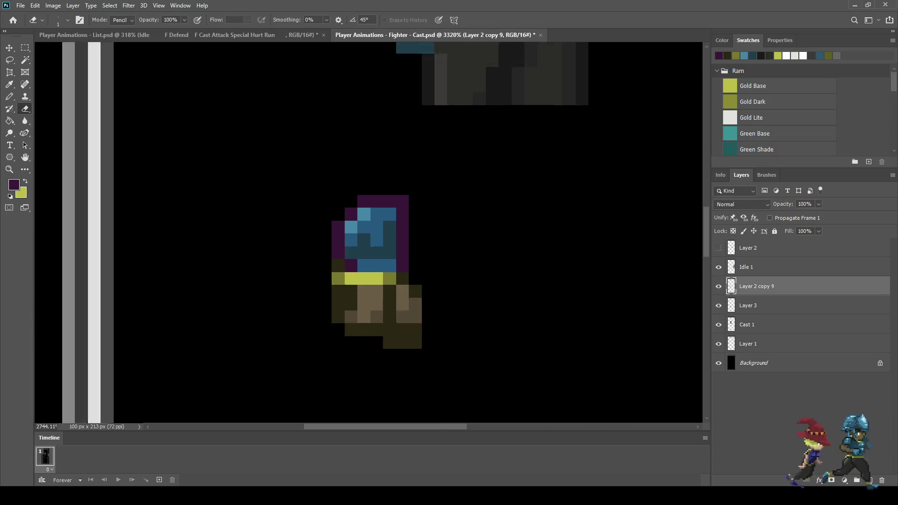
pyautogui.scroll(-5, 374, 246)
pyautogui.scroll(7, 374, 245)
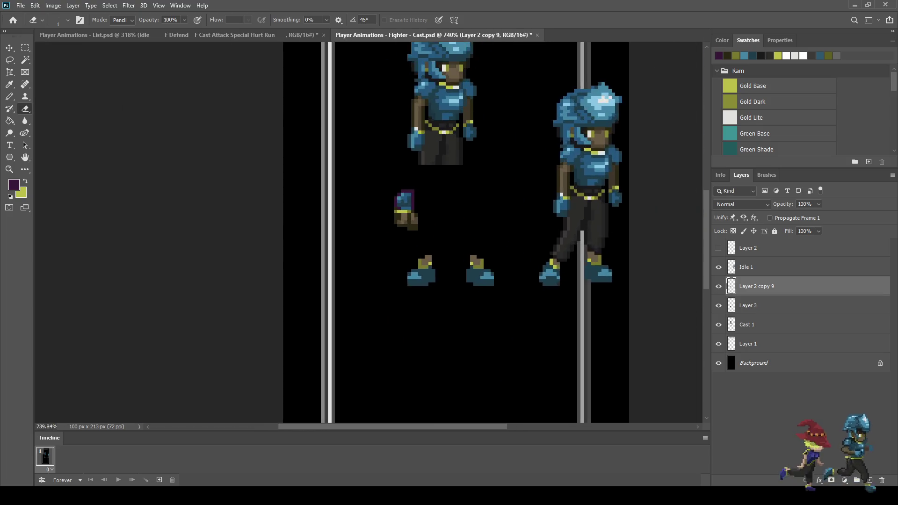
pyautogui.scroll(4, 410, 230)
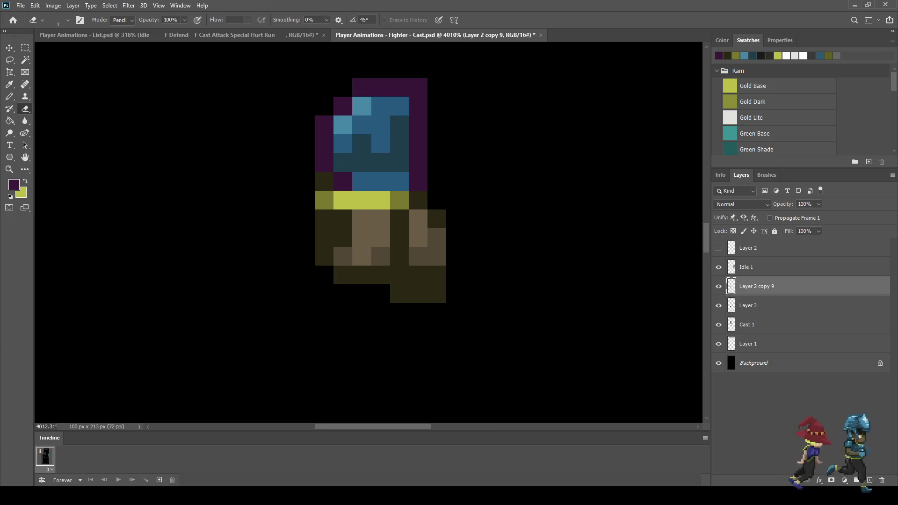
# Step: Pick up the hand's brown and shade two hand pixels darker
pyautogui.press('b')
pyautogui.keyDown('alt'); pyautogui.click(437, 247); pyautogui.keyUp('alt')
pyautogui.click(418, 238)
pyautogui.click(418, 219)
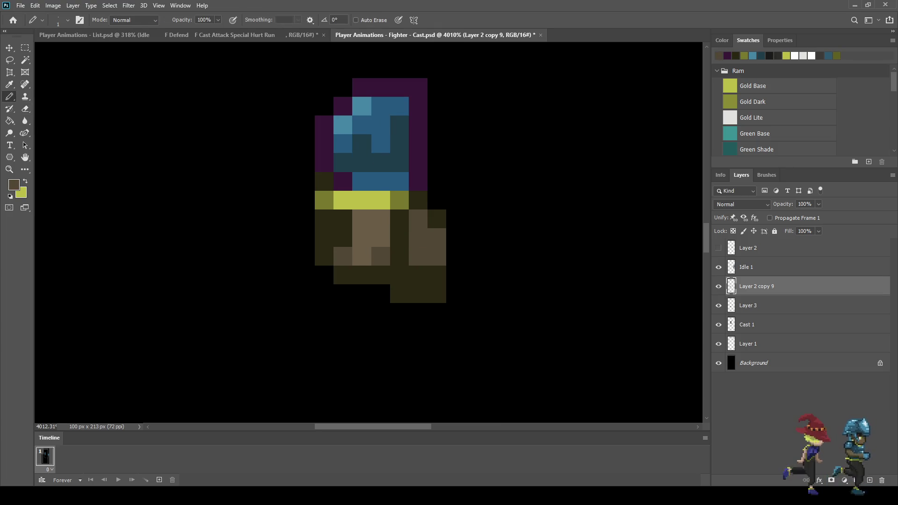
pyautogui.scroll(-3, 519, 240)
pyautogui.scroll(3, 519, 240)
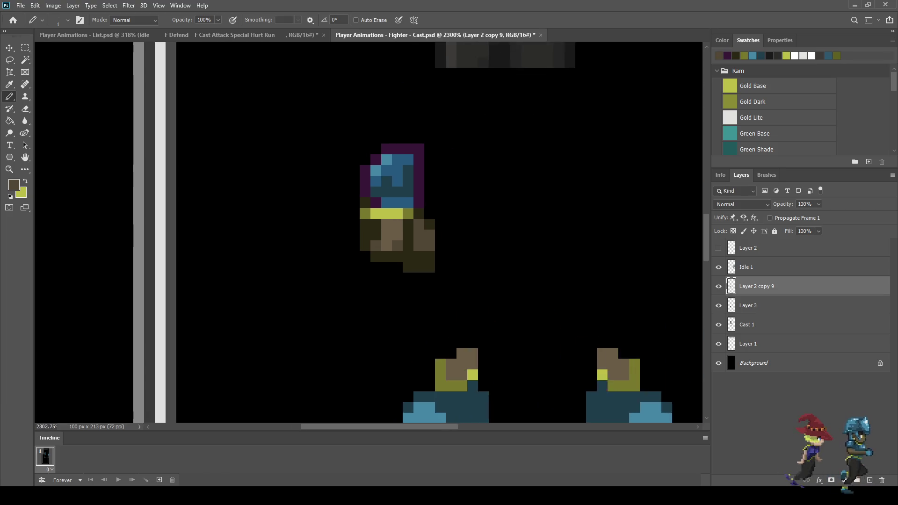
# Step: Paint two pixels on the hand's left side brown
pyautogui.press('i')
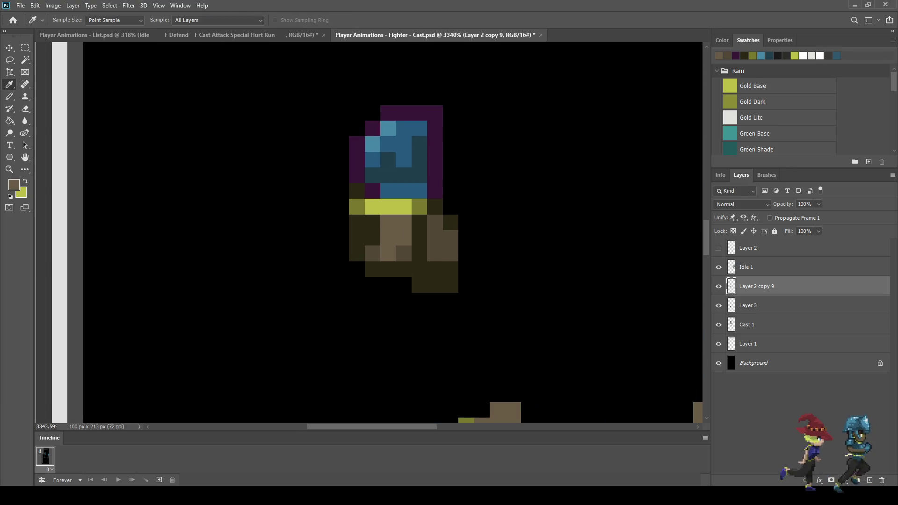
pyautogui.press('b')
pyautogui.click(373, 237)
pyautogui.click(373, 223)
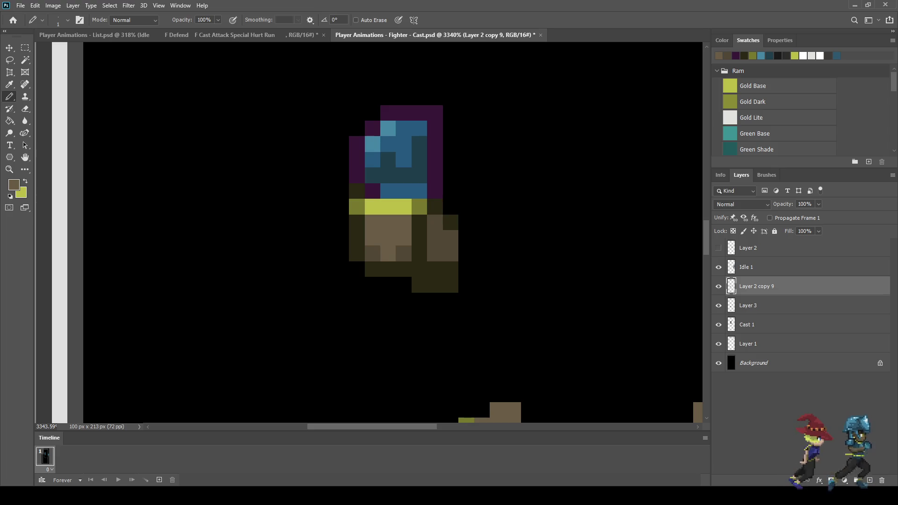
pyautogui.scroll(-5, 377, 227)
pyautogui.scroll(5, 380, 233)
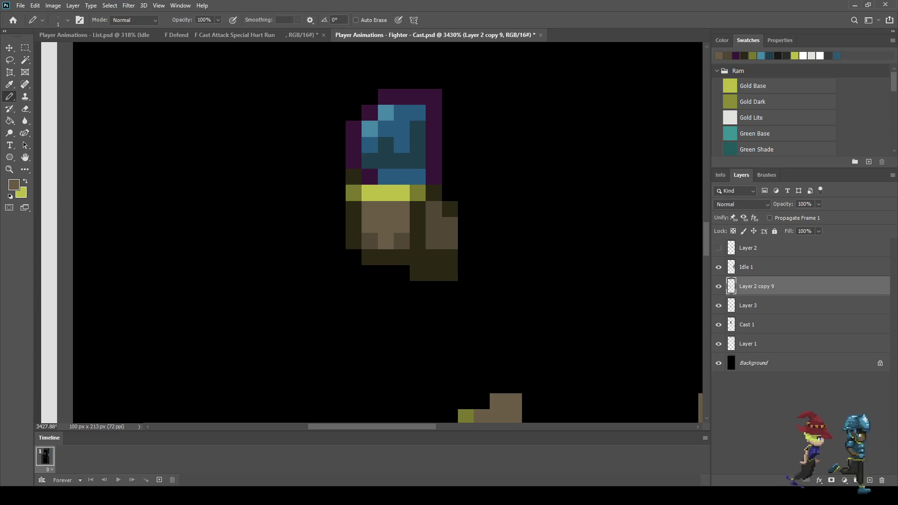
# Step: Paint two more hand pixels dark brown
pyautogui.press('i')
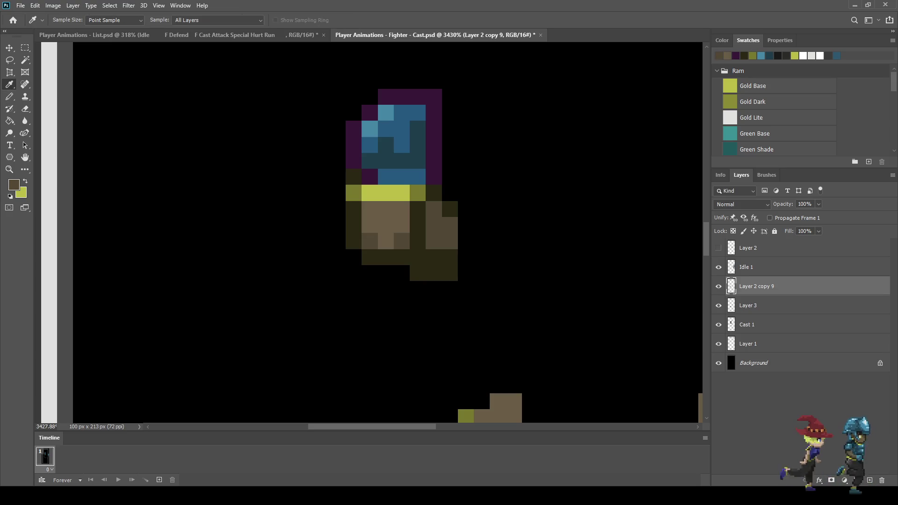
pyautogui.press('b')
pyautogui.click(402, 225)
pyautogui.click(401, 209)
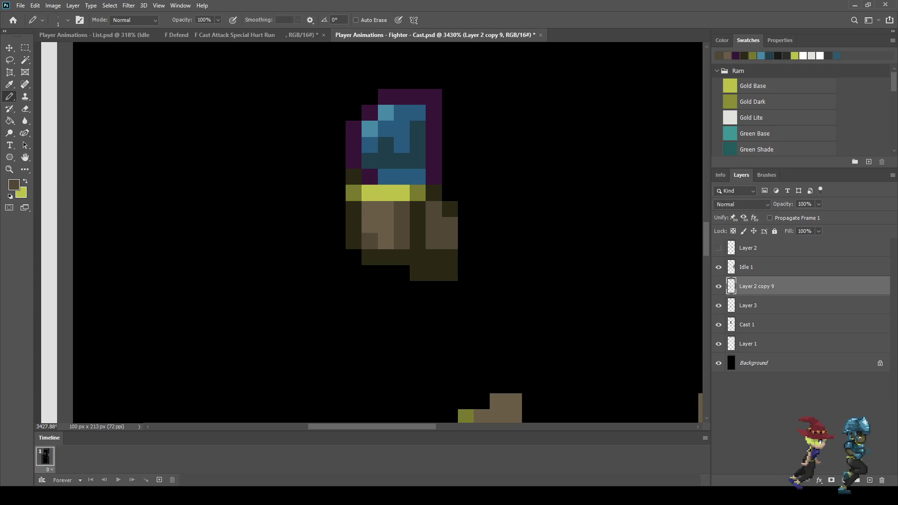
pyautogui.scroll(-9, 380, 233)
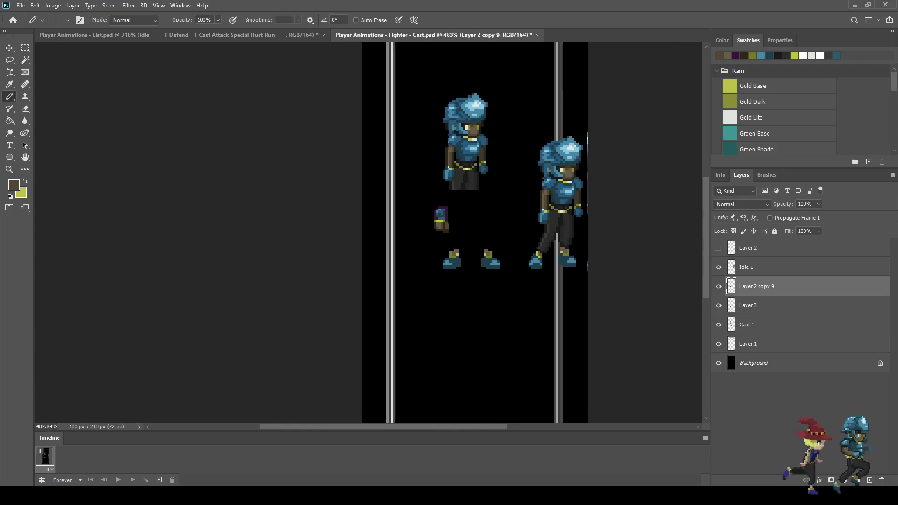
# Step: Lasso the glove sprite and raise it one pixel, then deselect
pyautogui.scroll(-1, 380, 233)
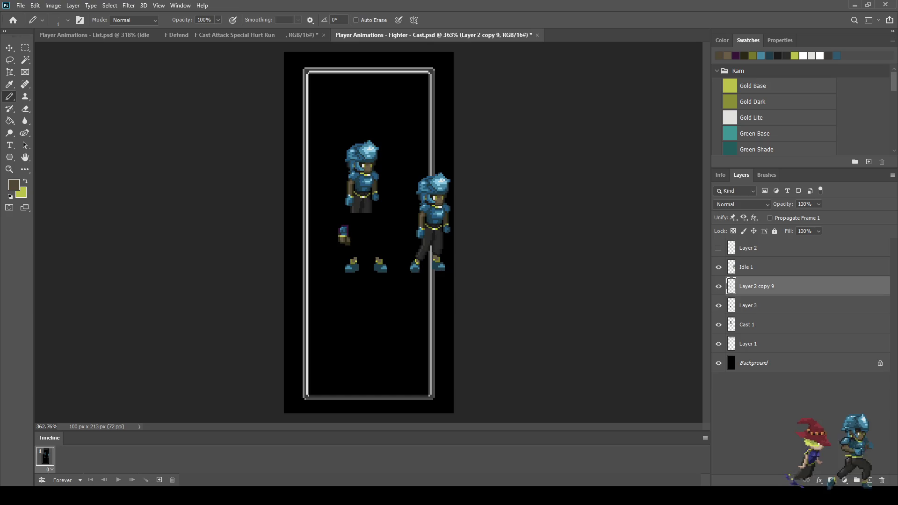
pyautogui.scroll(3, 353, 219)
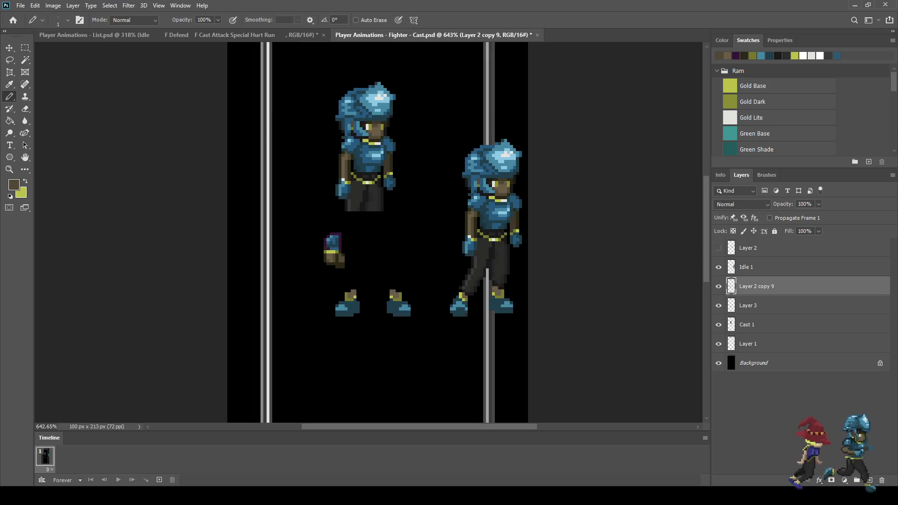
pyautogui.scroll(4, 327, 235)
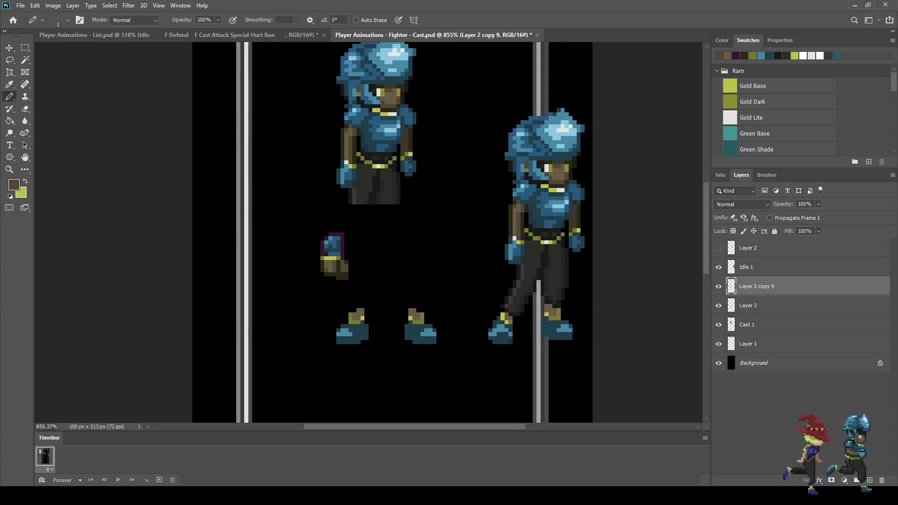
pyautogui.press('l')
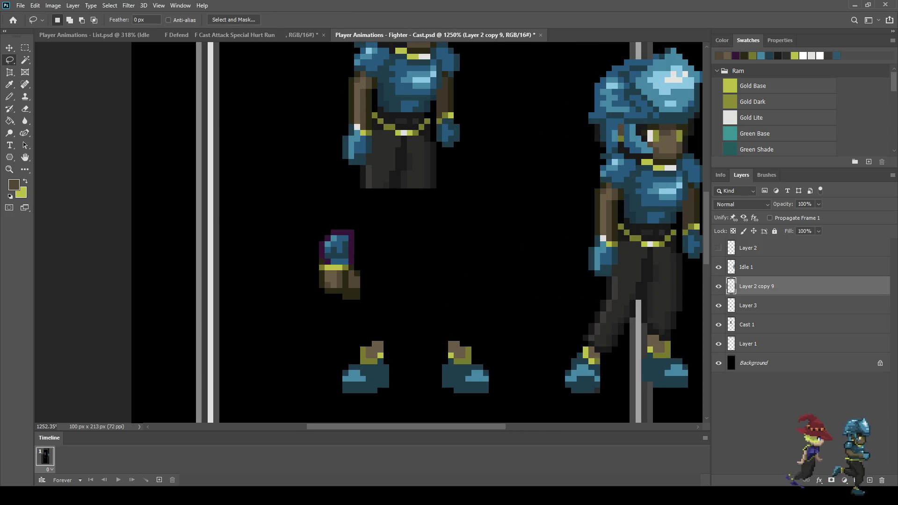
pyautogui.moveTo(305, 231)
pyautogui.mouseDown()
pyautogui.moveTo(333, 225)
pyautogui.moveTo(352, 242)
pyautogui.mouseUp()
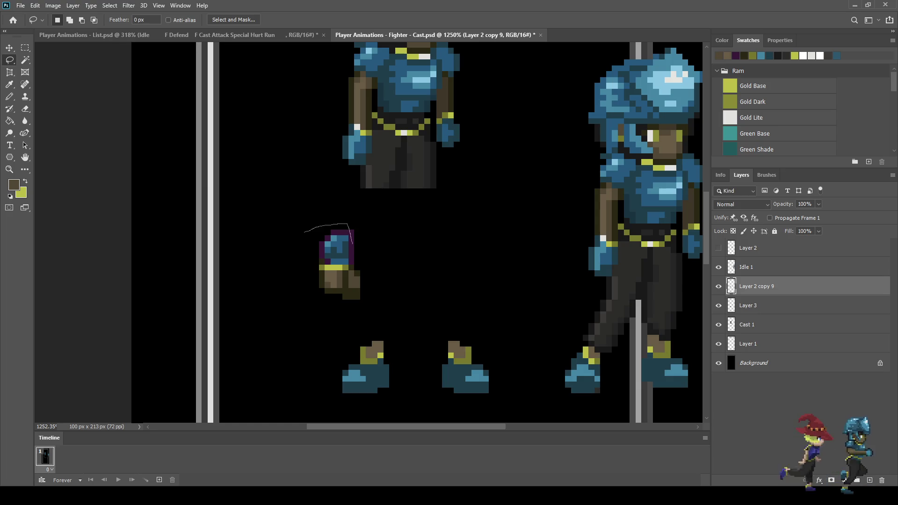
pyautogui.moveTo(345, 282)
pyautogui.mouseDown()
pyautogui.moveTo(348, 300)
pyautogui.moveTo(325, 305)
pyautogui.moveTo(302, 231)
pyautogui.mouseUp()
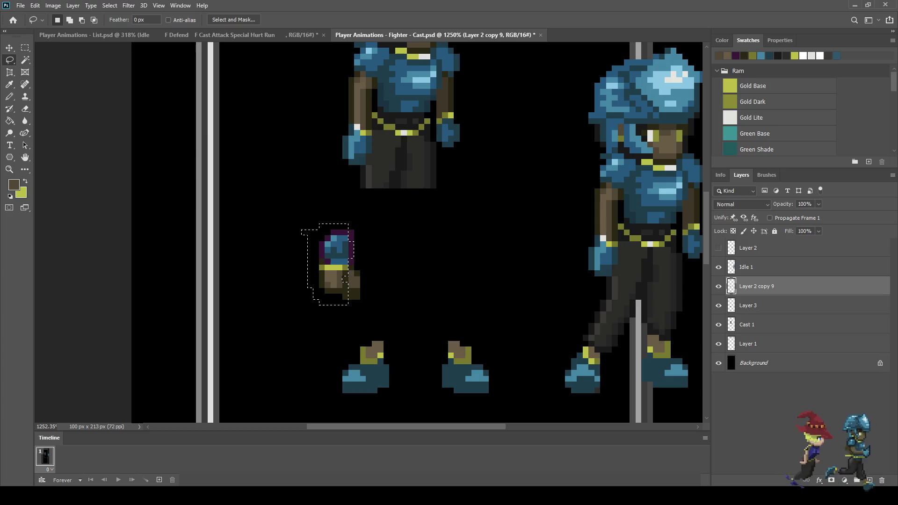
pyautogui.scroll(5, 326, 294)
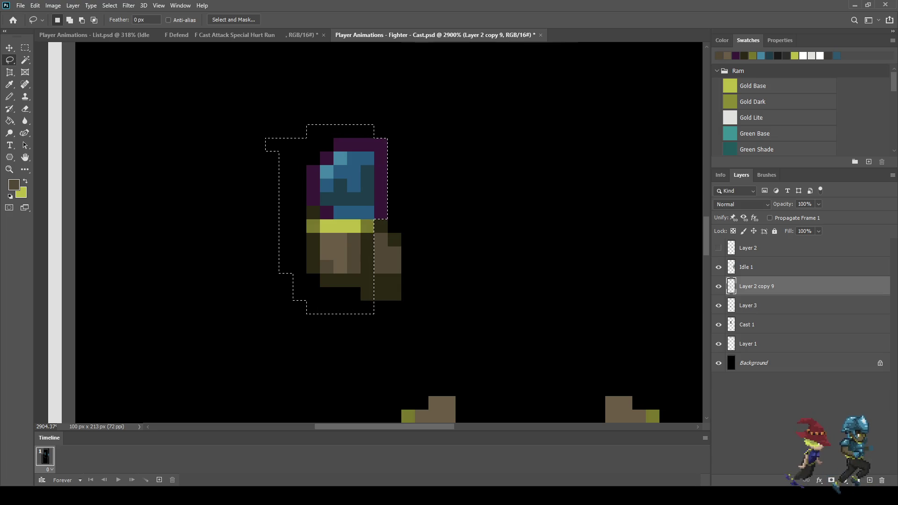
pyautogui.hotkey('ctrl', 't')
pyautogui.press('Up')
pyautogui.press('Return')
pyautogui.hotkey('ctrl', 'd')
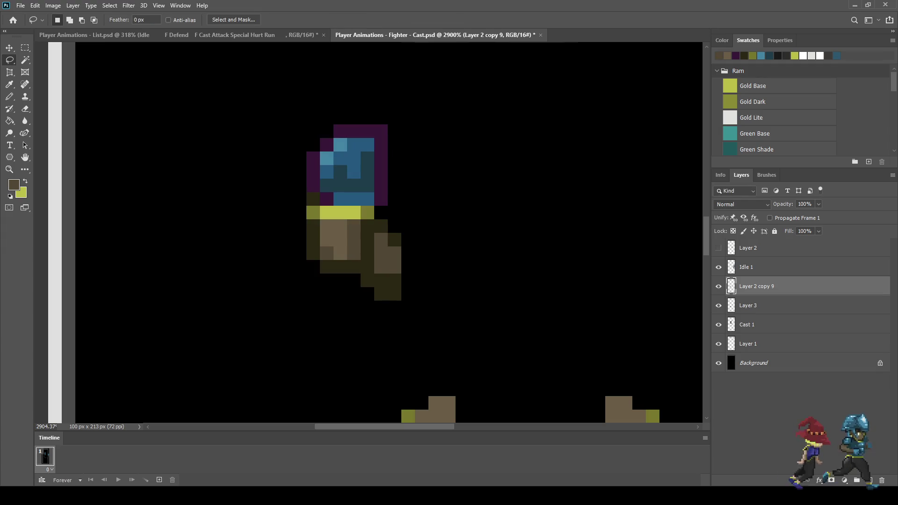
# Step: Erase two diagonal hand pixels and fill one hand pixel with dark olive
pyautogui.press('e')
pyautogui.scroll(-5, 463, 206)
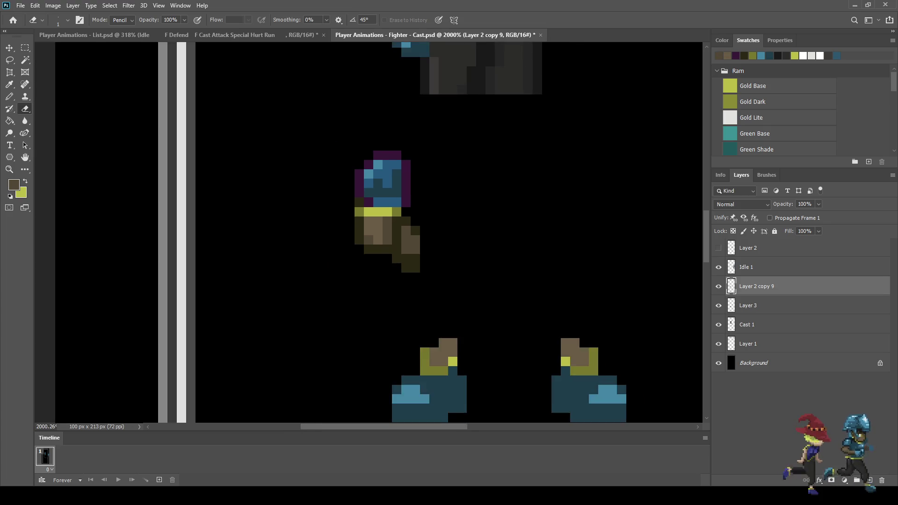
pyautogui.scroll(-3, 464, 204)
pyautogui.scroll(6, 422, 221)
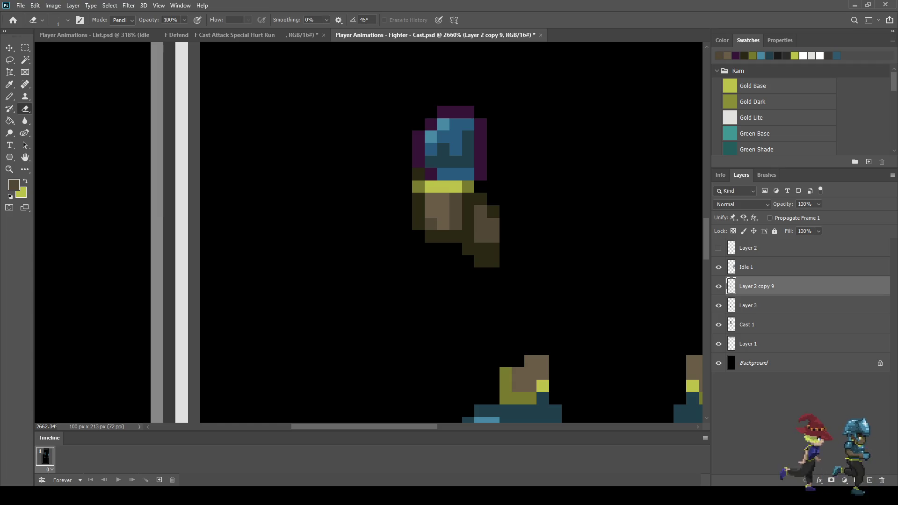
pyautogui.click(418, 223)
pyautogui.click(431, 236)
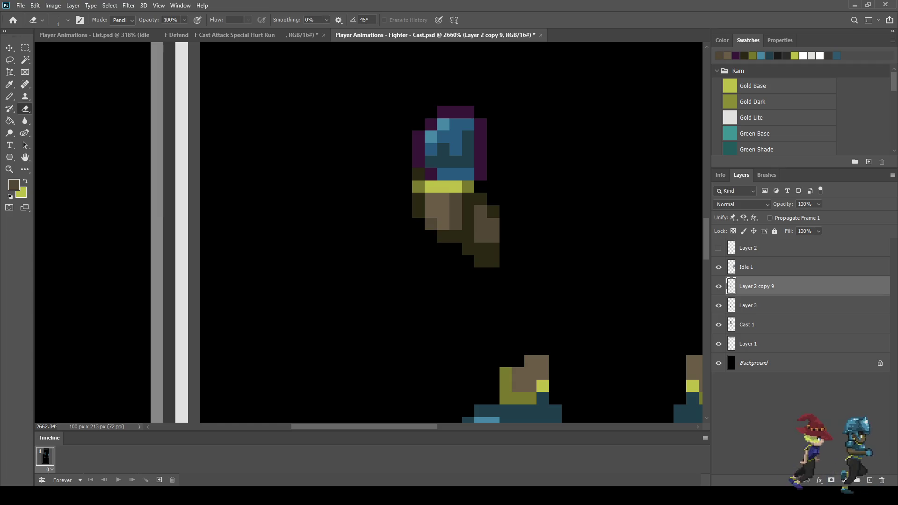
pyautogui.press('i')
pyautogui.click(486, 255)
pyautogui.press('b')
pyautogui.click(431, 224)
pyautogui.scroll(-10, 404, 241)
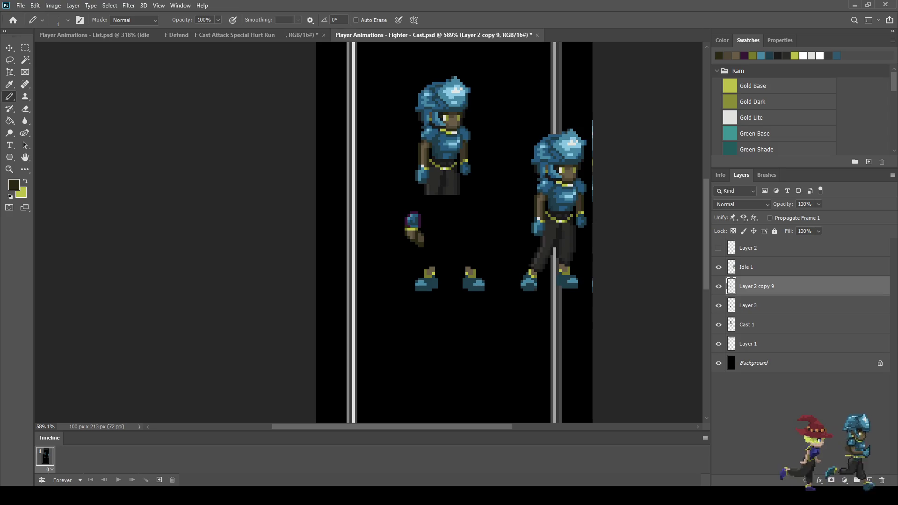
# Step: Duplicate the glove to Layer 2 copy 10, mirror it and set it right of the original
pyautogui.scroll(1, 453, 234)
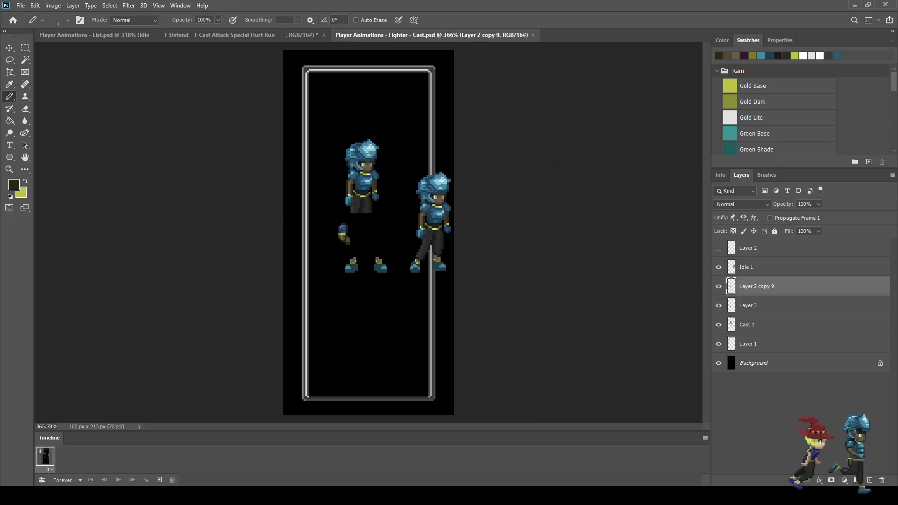
pyautogui.scroll(3, 340, 218)
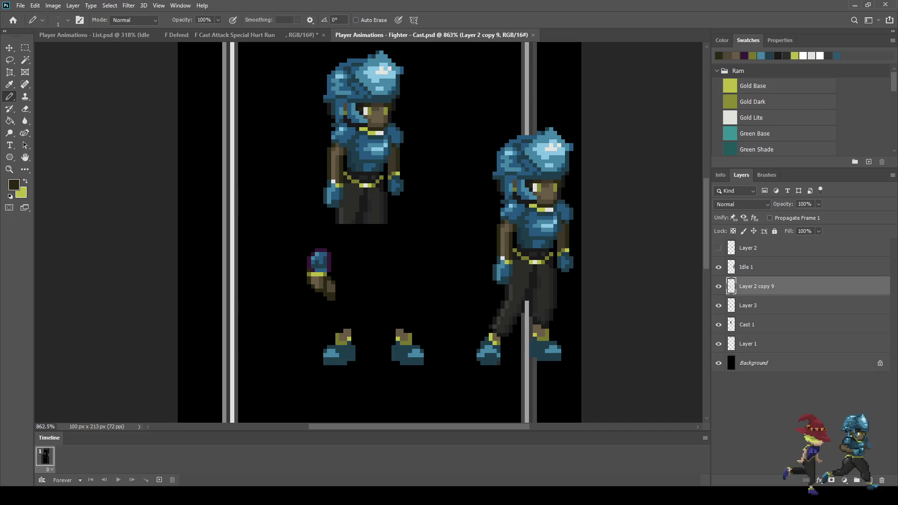
pyautogui.hotkey('ctrl', 'j')
pyautogui.hotkey('ctrl', 't')
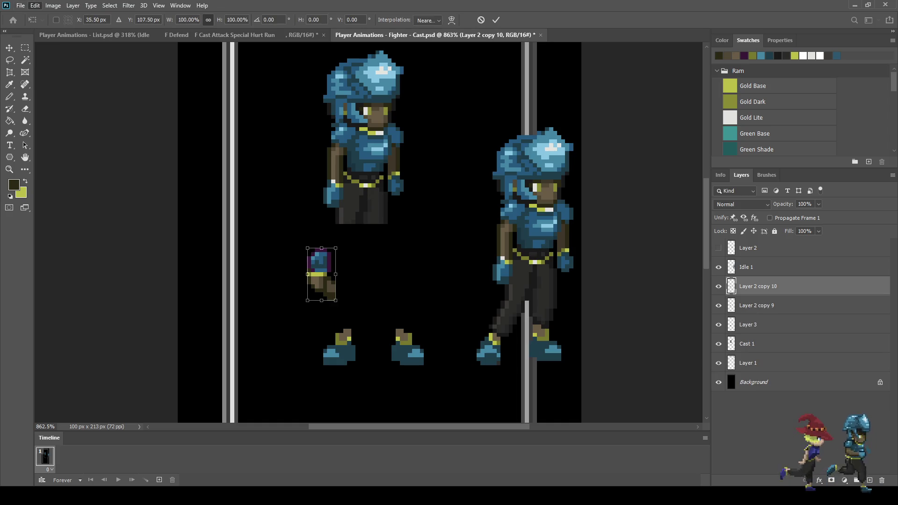
pyautogui.hotkey('shift', 'Right')
pyautogui.hotkey('shift', 'Right')
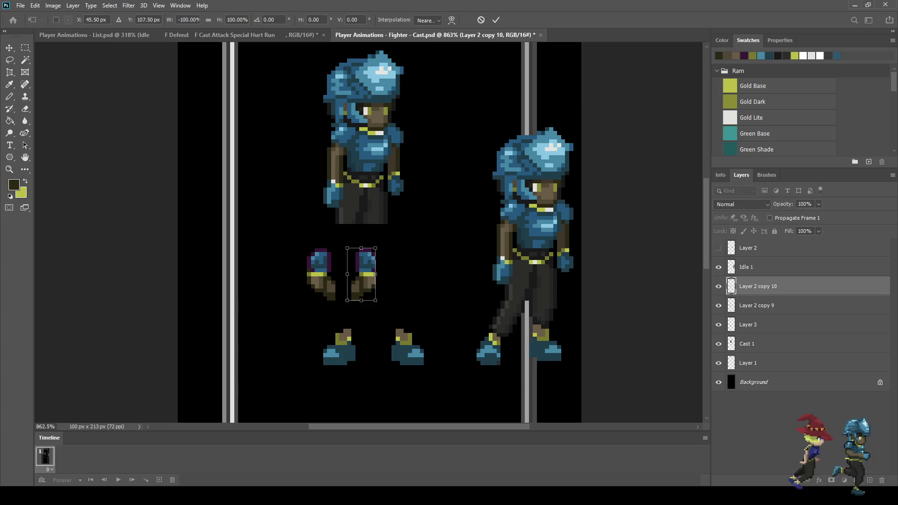
pyautogui.press('Right')
pyautogui.press('Right')
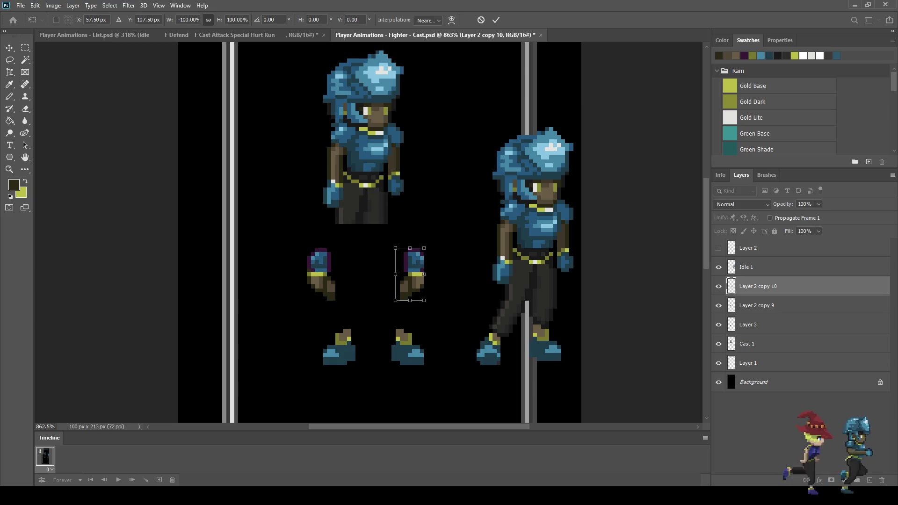
pyautogui.press('Left')
pyautogui.press('Left')
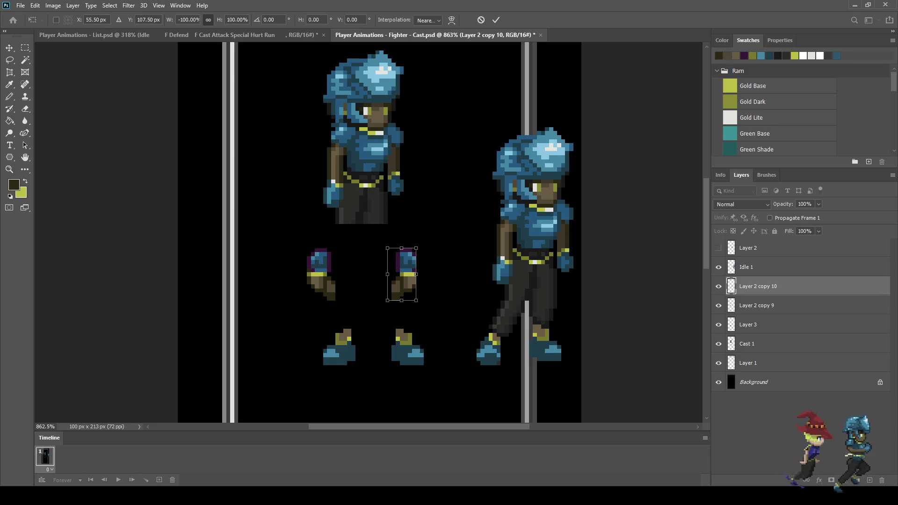
pyautogui.press('Return')
pyautogui.press('b')
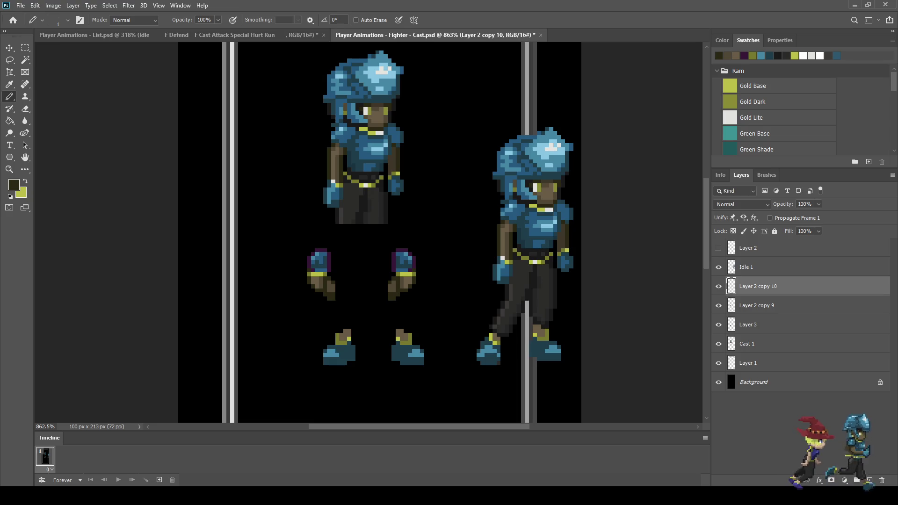
# Step: On the Cast 1 layer, lasso the torso's left arm and delete it
pyautogui.click(757, 324)
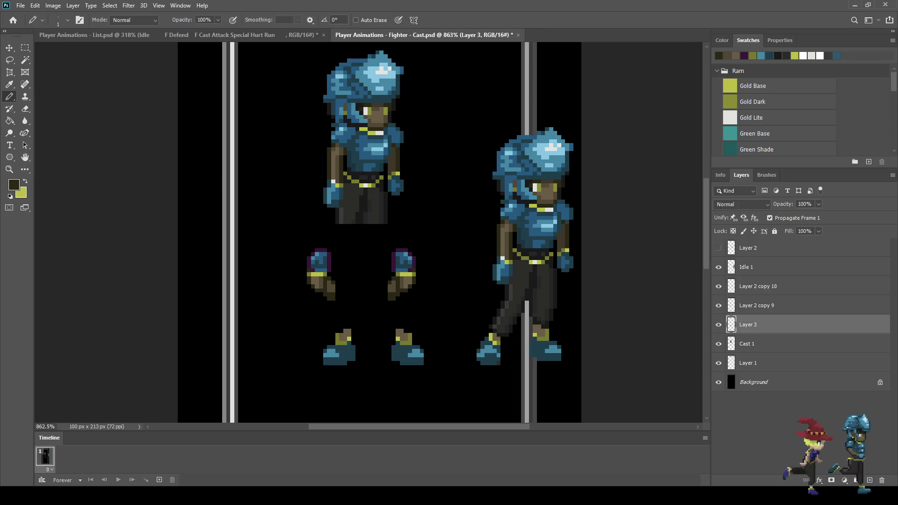
pyautogui.click(719, 344)
pyautogui.click(718, 344)
pyautogui.click(749, 344)
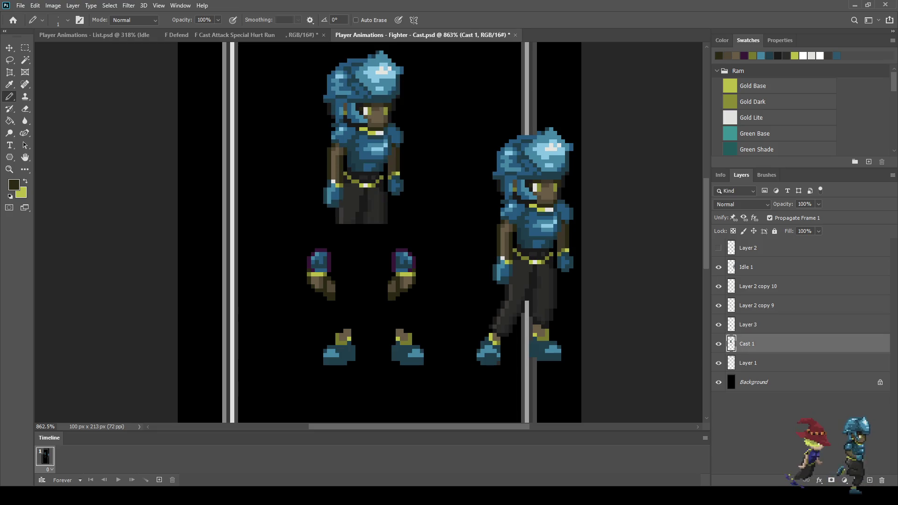
pyautogui.press('l')
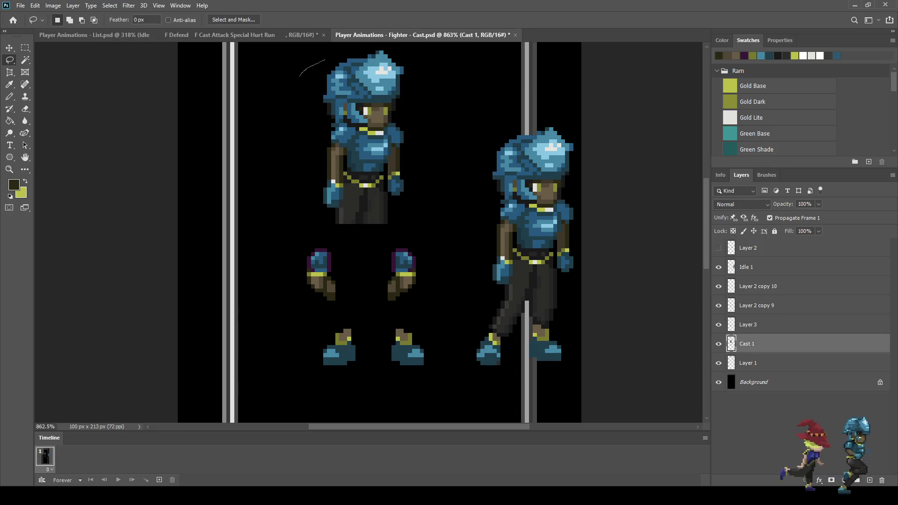
pyautogui.scroll(3, 280, 177)
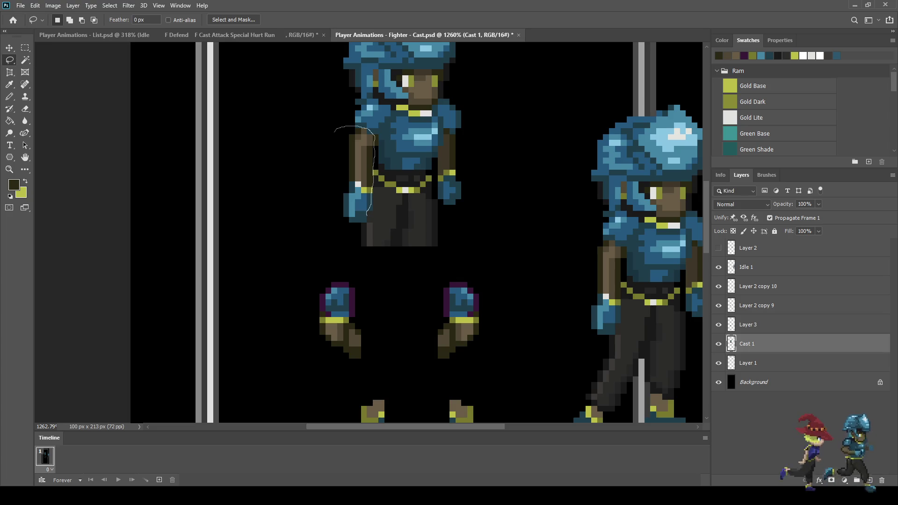
pyautogui.moveTo(349, 224)
pyautogui.mouseDown()
pyautogui.moveTo(327, 145)
pyautogui.moveTo(333, 132)
pyautogui.mouseUp()
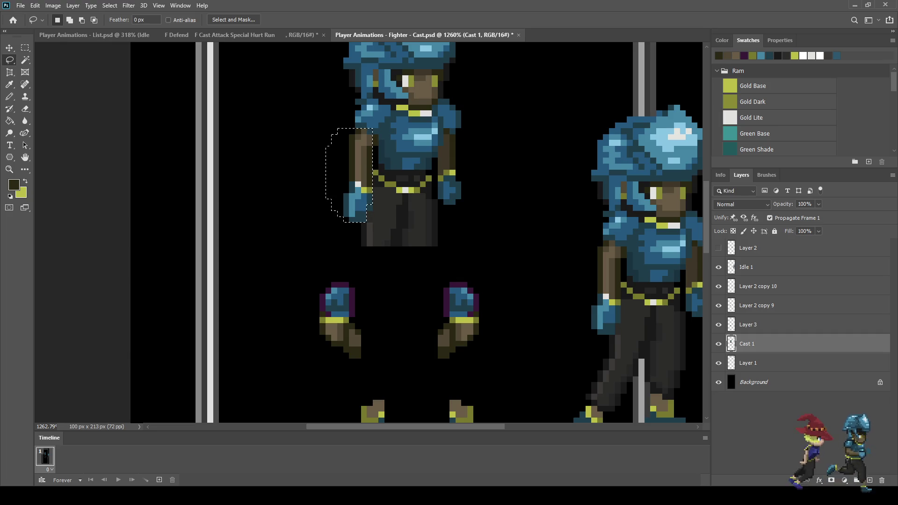
pyautogui.press('Delete')
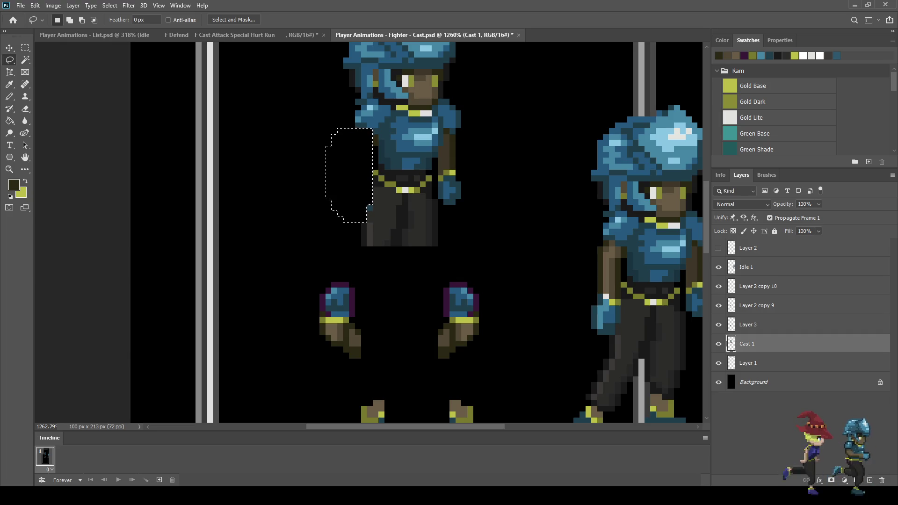
# Step: Erase a stray blue pixel, the leftover left-arm strip and the whole right arm and hand
pyautogui.press('e')
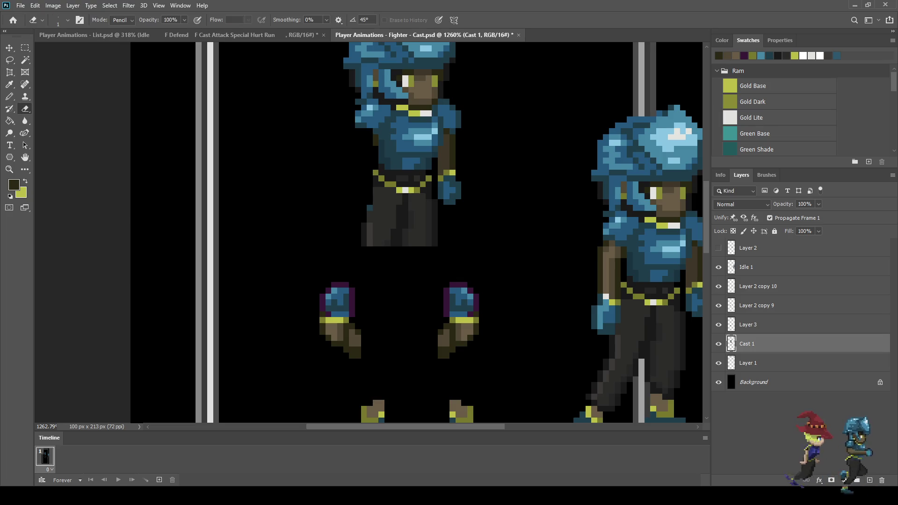
pyautogui.click(370, 208)
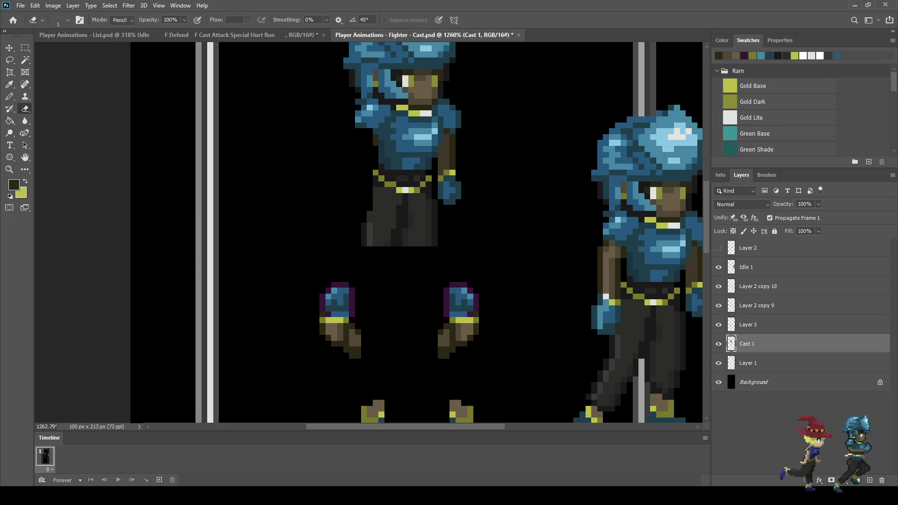
pyautogui.moveTo(447, 136); pyautogui.dragTo(447, 156)
pyautogui.scroll(3, 448, 142)
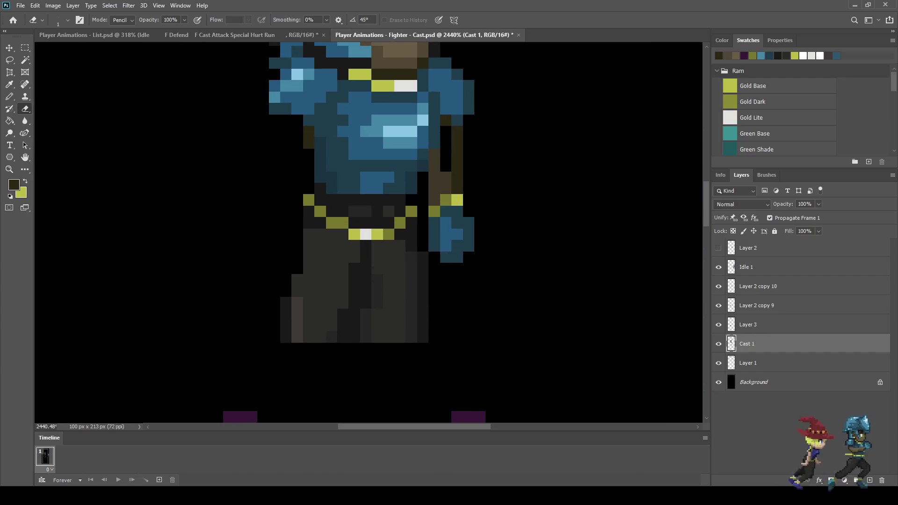
pyautogui.moveTo(445, 120)
pyautogui.mouseDown()
pyautogui.moveTo(468, 248)
pyautogui.moveTo(468, 222)
pyautogui.mouseUp()
pyautogui.moveTo(456, 255)
pyautogui.mouseDown()
pyautogui.moveTo(434, 149)
pyautogui.moveTo(434, 229)
pyautogui.moveTo(445, 258)
pyautogui.mouseUp()
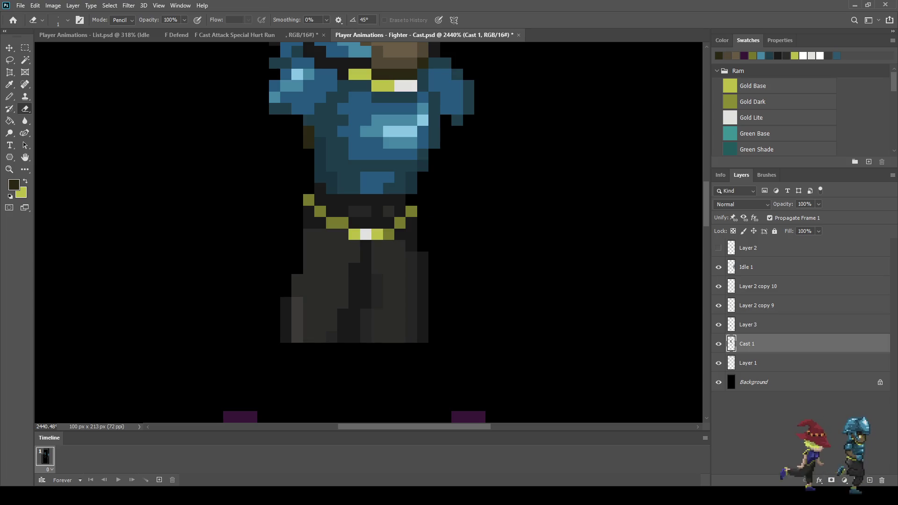
pyautogui.scroll(-5, 369, 233)
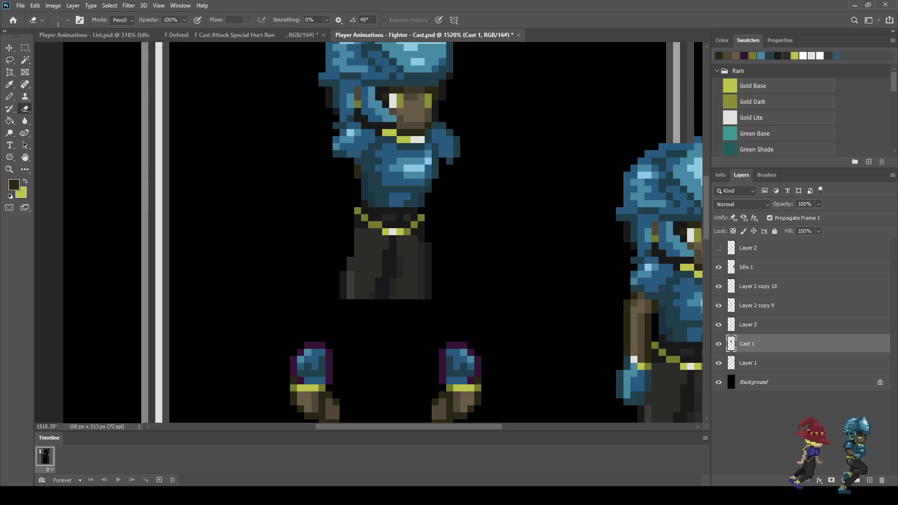
pyautogui.scroll(3, 368, 232)
pyautogui.scroll(1, 368, 232)
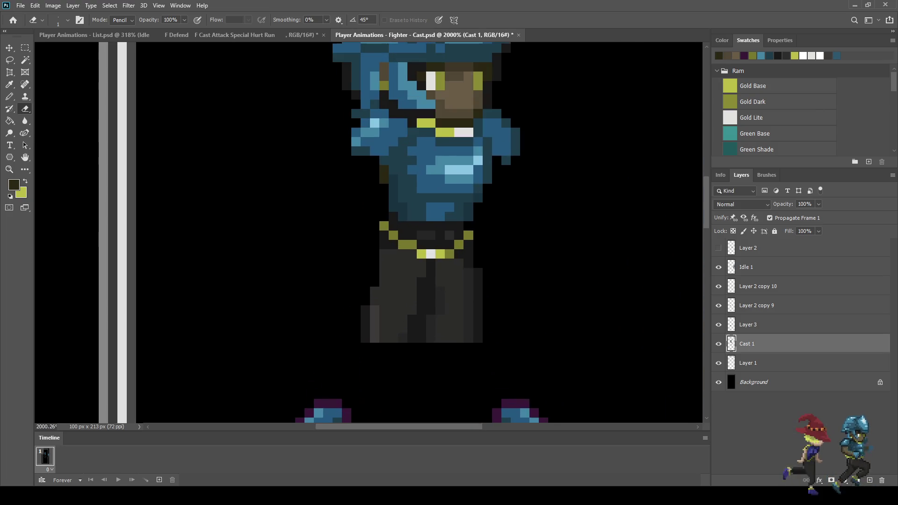
pyautogui.scroll(-3, 368, 233)
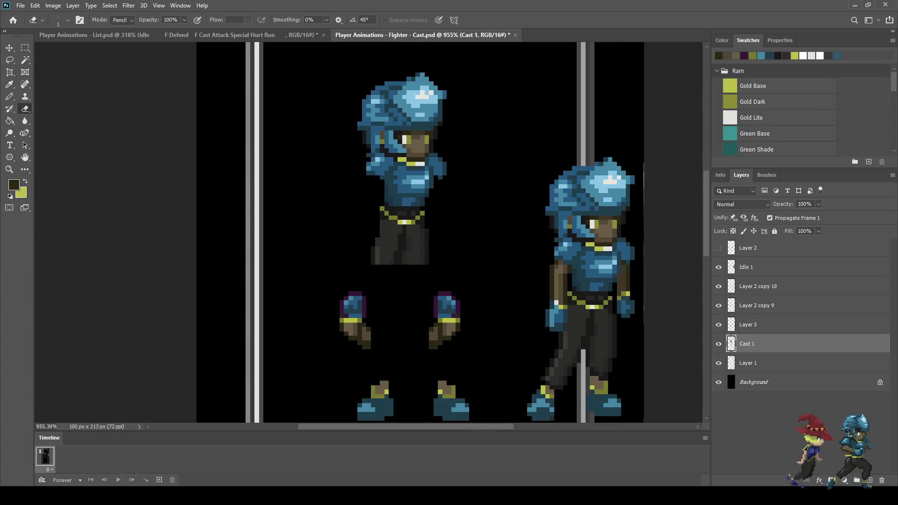
# Step: Compare by toggling both hand layers, then select Layer 2 copy 9
pyautogui.click(719, 306)
pyautogui.click(719, 305)
pyautogui.click(719, 286)
pyautogui.click(719, 286)
pyautogui.click(755, 305)
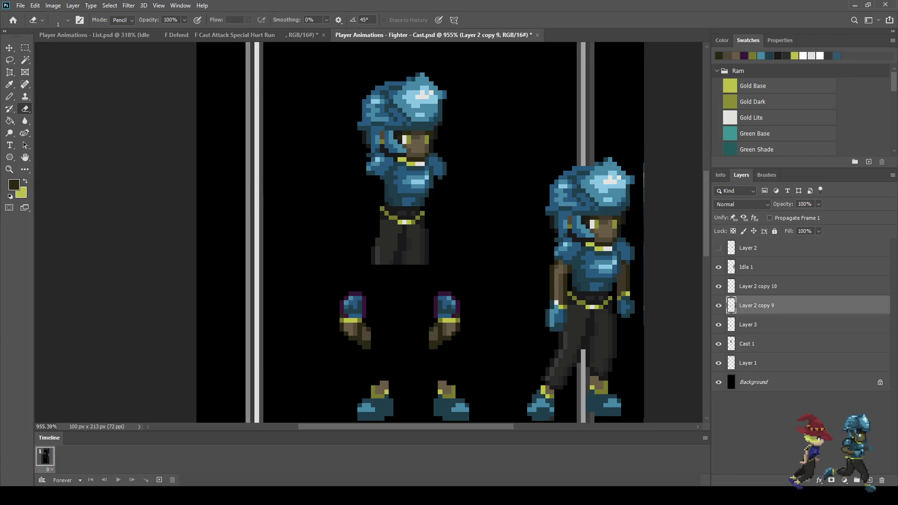
# Step: Free-transform Layer 2 copy 9 and shift the left hand up beside the torso
pyautogui.hotkey('ctrl', 't')
pyautogui.hotkey('shift', 'Up')
pyautogui.hotkey('shift', 'Up')
pyautogui.hotkey('shift', 'Up')
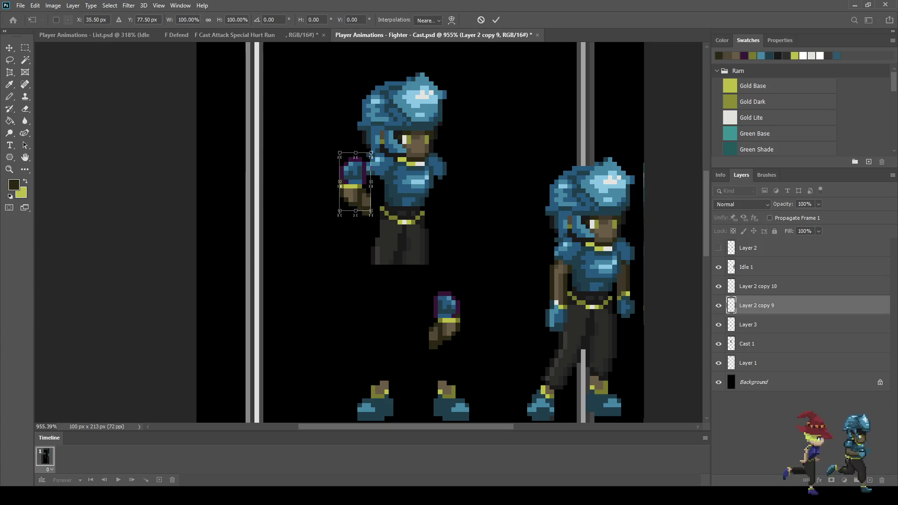
pyautogui.press('Up')
pyautogui.press('Up')
pyautogui.press('Right')
pyautogui.press('Right')
pyautogui.press('Up')
pyautogui.press('Up')
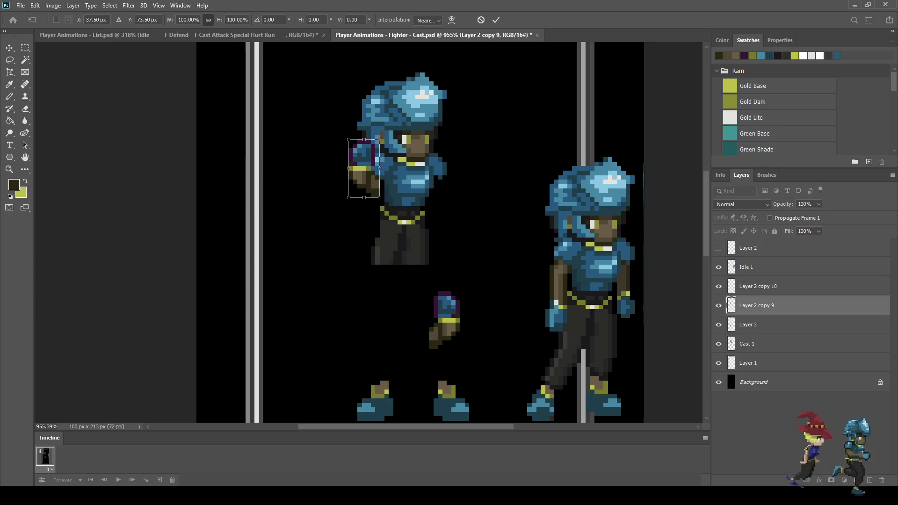
pyautogui.press('Right')
pyautogui.press('Left')
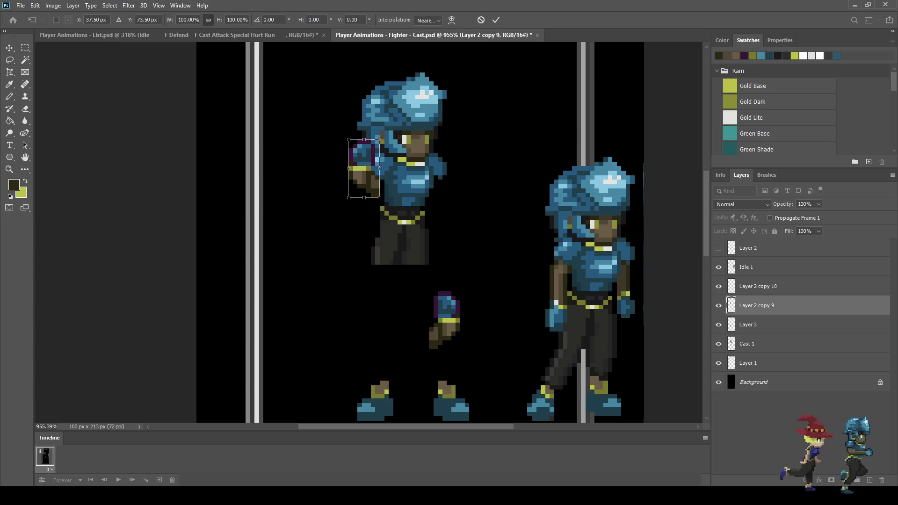
# Step: Fine-tune the left hand pixel by pixel against the left shoulder and commit it
pyautogui.press('Up')
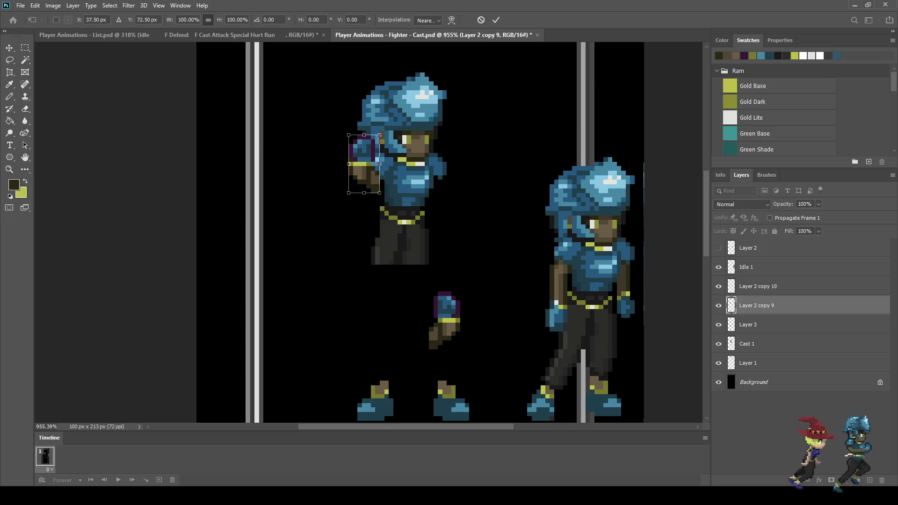
pyautogui.press('Down')
pyautogui.press('Down')
pyautogui.press('Down')
pyautogui.press('Down')
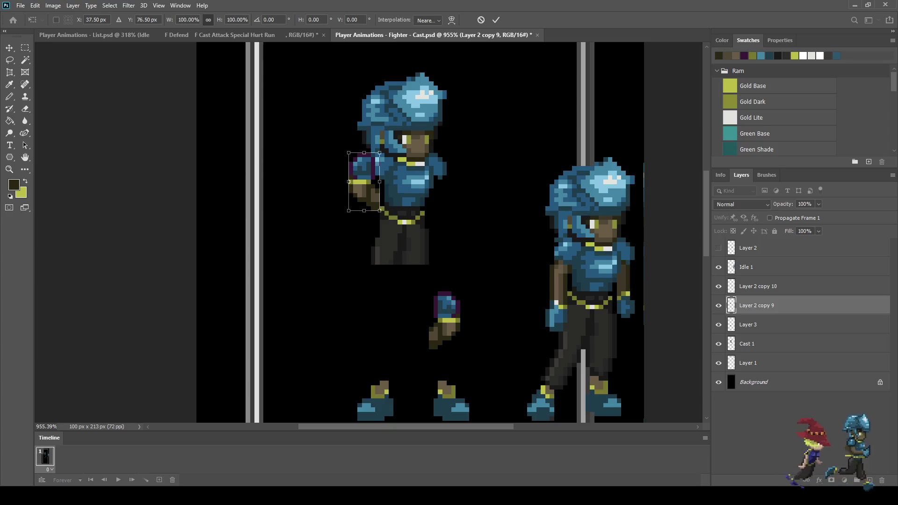
pyautogui.press('Up')
pyautogui.press('Up')
pyautogui.press('Right')
pyautogui.press('Return')
pyautogui.press('e')
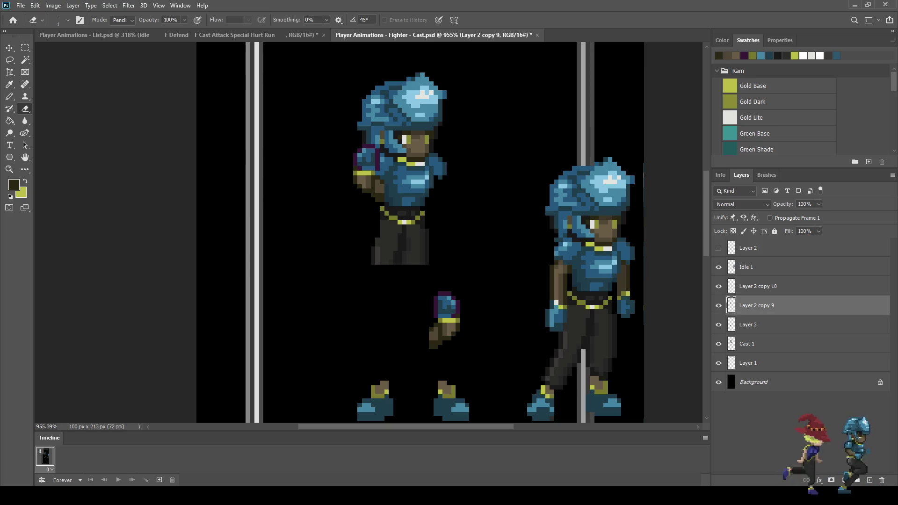
pyautogui.click(757, 286)
pyautogui.hotkey('ctrl', 't')
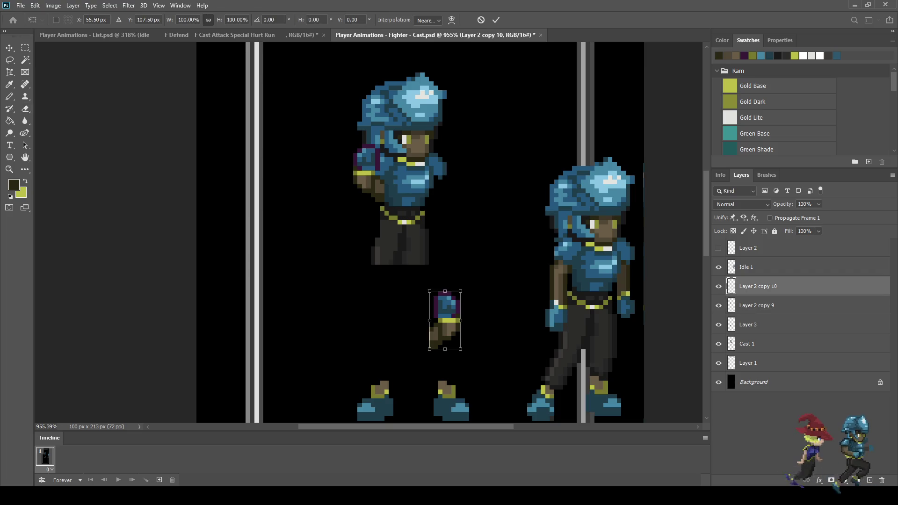
# Step: Nudge Layer 2 copy 10's right hand up onto the right shoulder and commit
pyautogui.hotkey('shift', 'Up')
pyautogui.hotkey('shift', 'Up')
pyautogui.hotkey('shift', 'Up')
pyautogui.press('Down')
pyautogui.press('Down')
pyautogui.press('Down')
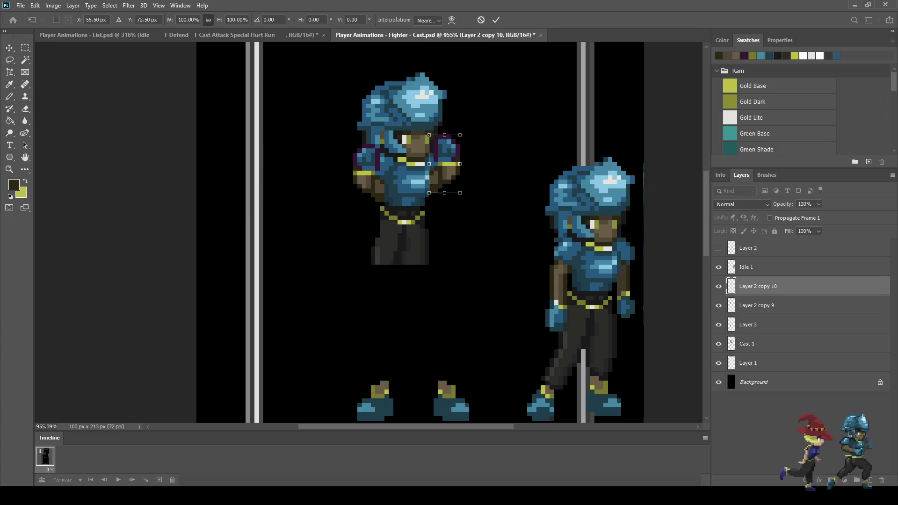
pyautogui.press('Right')
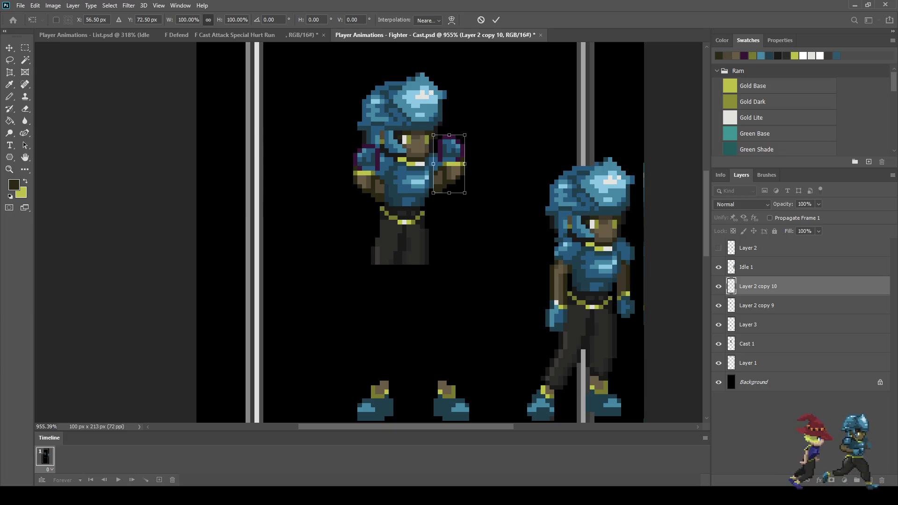
pyautogui.press('Return')
pyautogui.press('e')
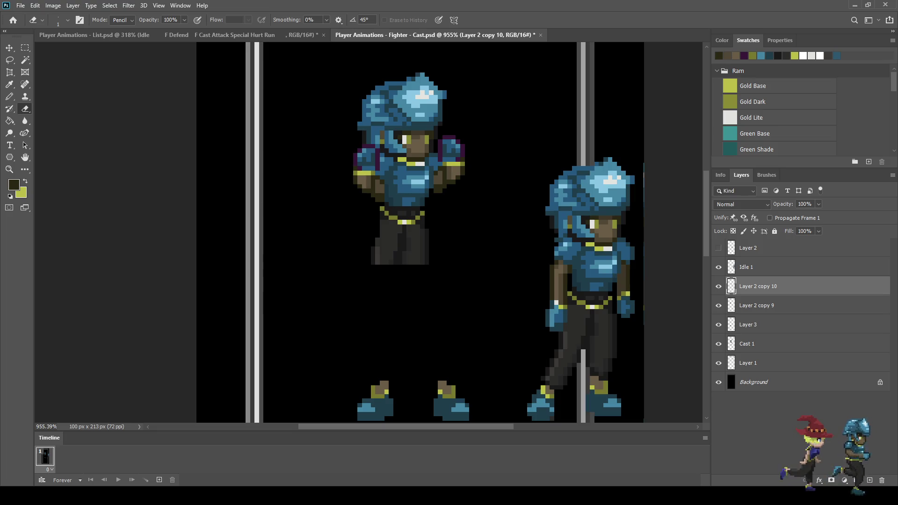
# Step: On Layer 2 copy 9, sample the armour's blue and switch to the Pencil
pyautogui.hotkey('alt', '[')
pyautogui.scroll(5, 352, 143)
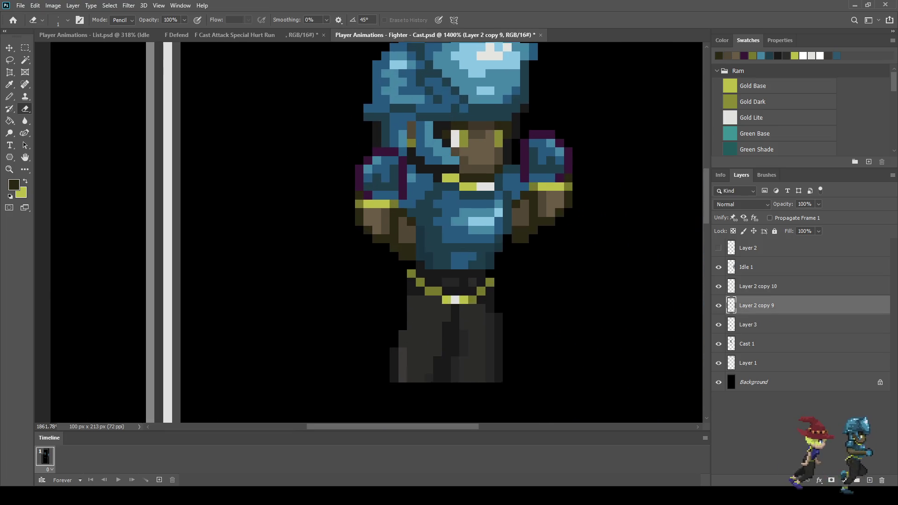
pyautogui.scroll(1, 387, 159)
pyautogui.press('i')
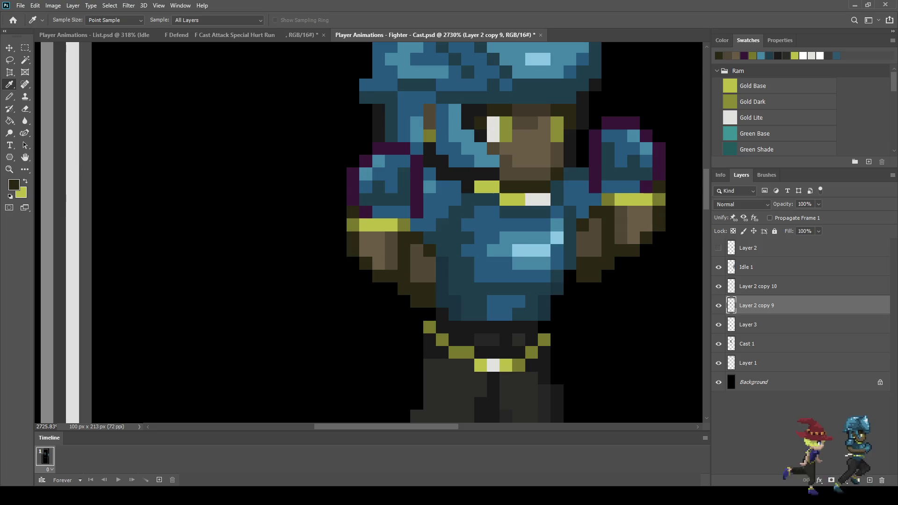
pyautogui.click(379, 162)
pyautogui.press('b')
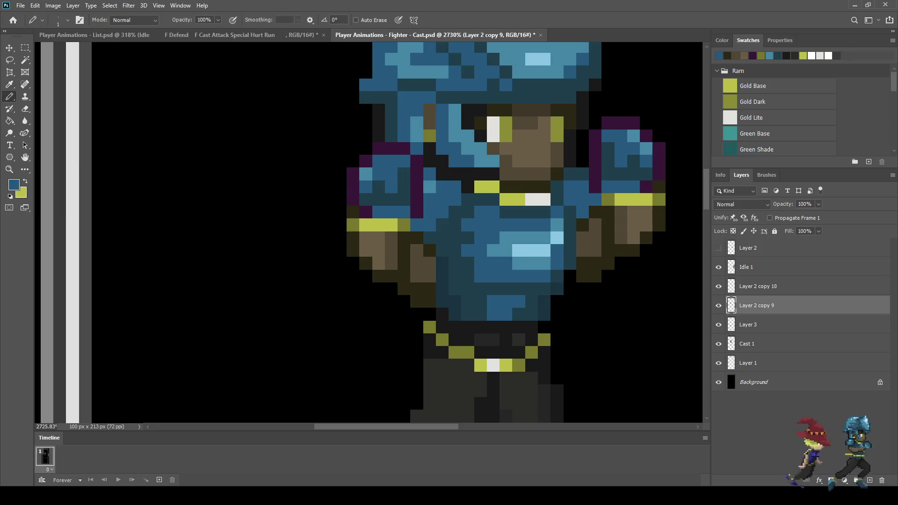
# Step: On Layer 2 copy 10, sample the dark teal and paint two shoulder pixels with it
pyautogui.hotkey('alt', ']')
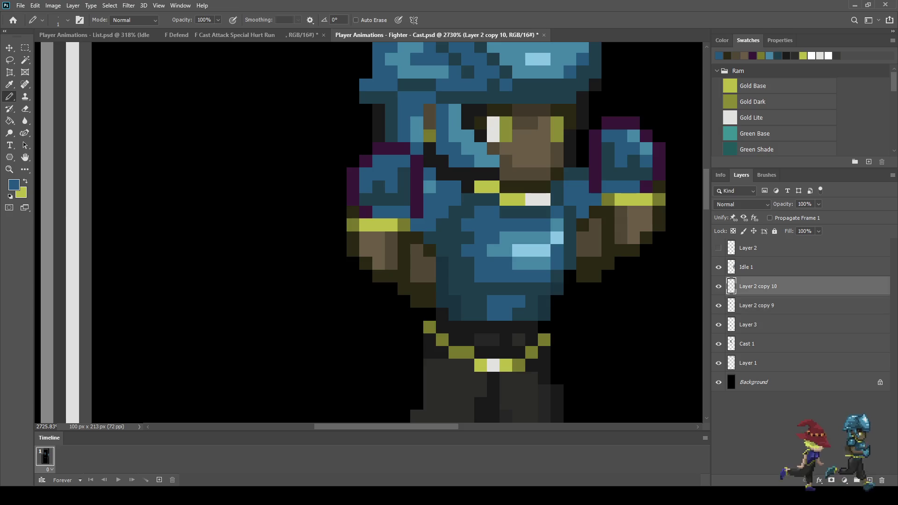
pyautogui.scroll(-15, 636, 197)
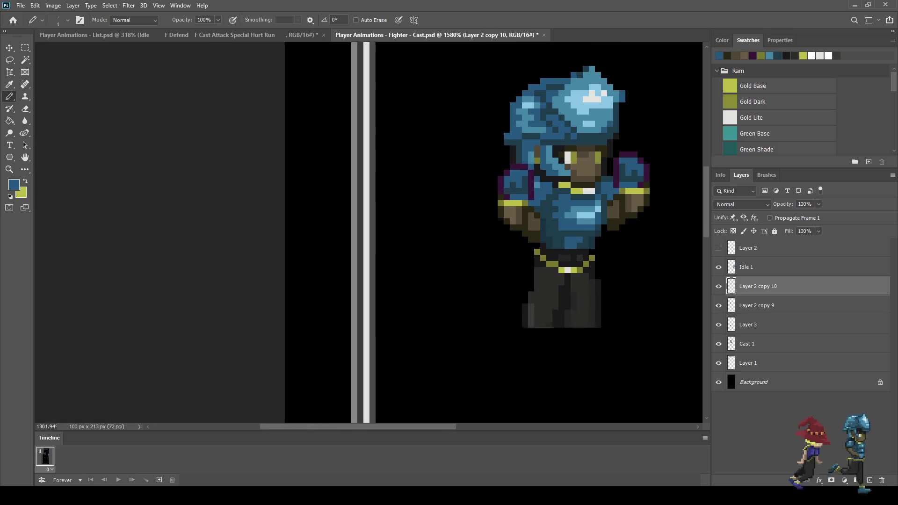
pyautogui.scroll(-3, 636, 197)
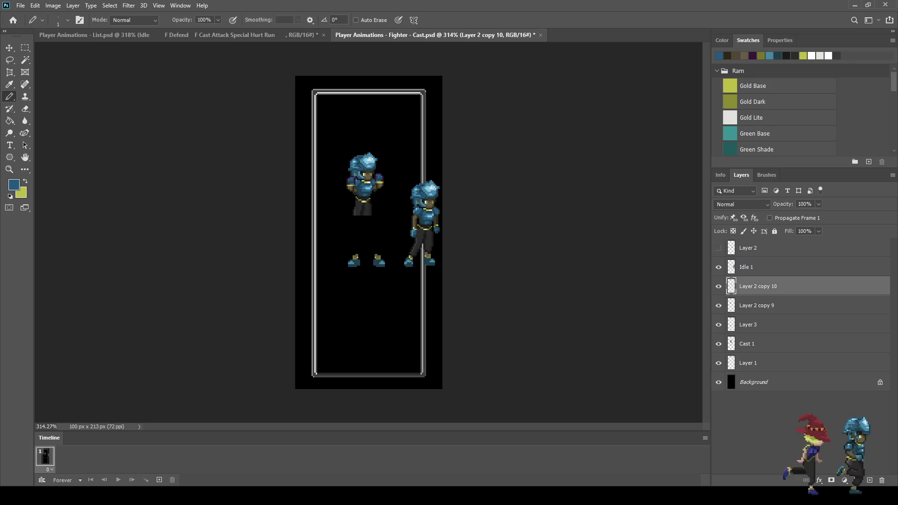
pyautogui.scroll(12, 349, 180)
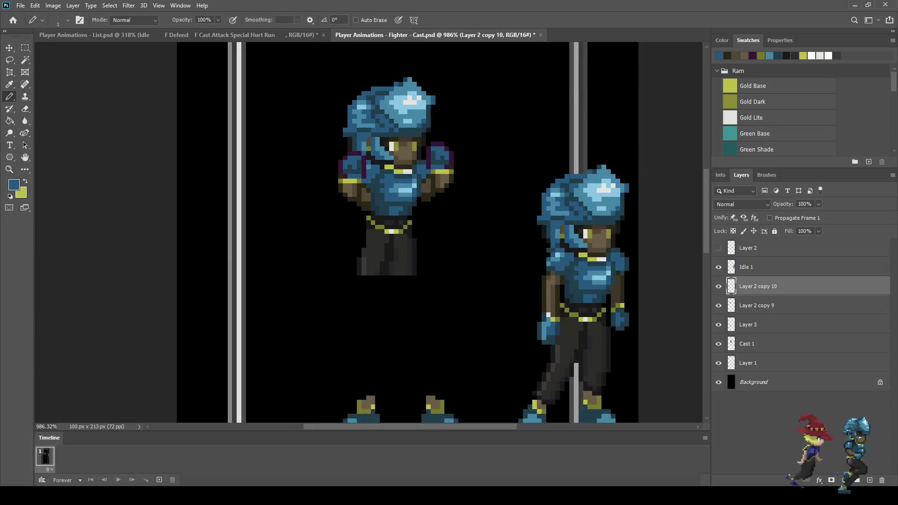
pyautogui.scroll(2, 419, 221)
pyautogui.press('i')
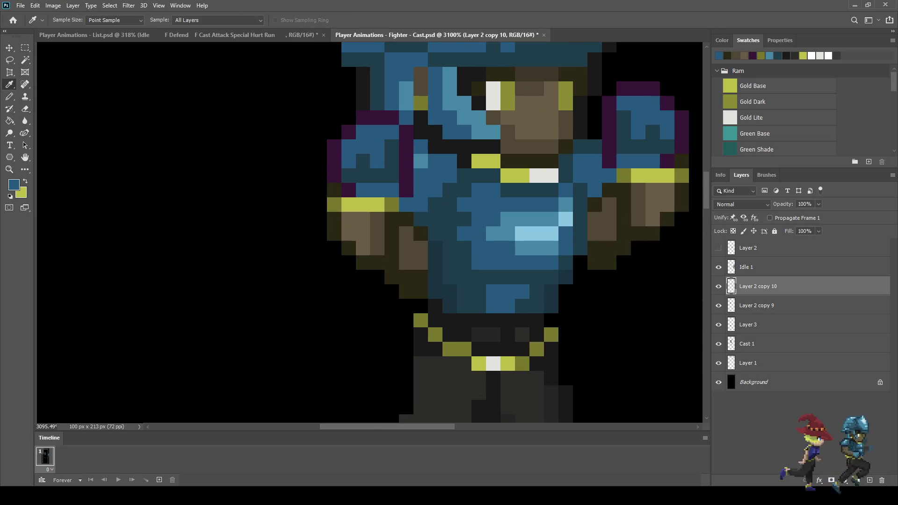
pyautogui.click(419, 221)
pyautogui.press('b')
pyautogui.click(363, 132)
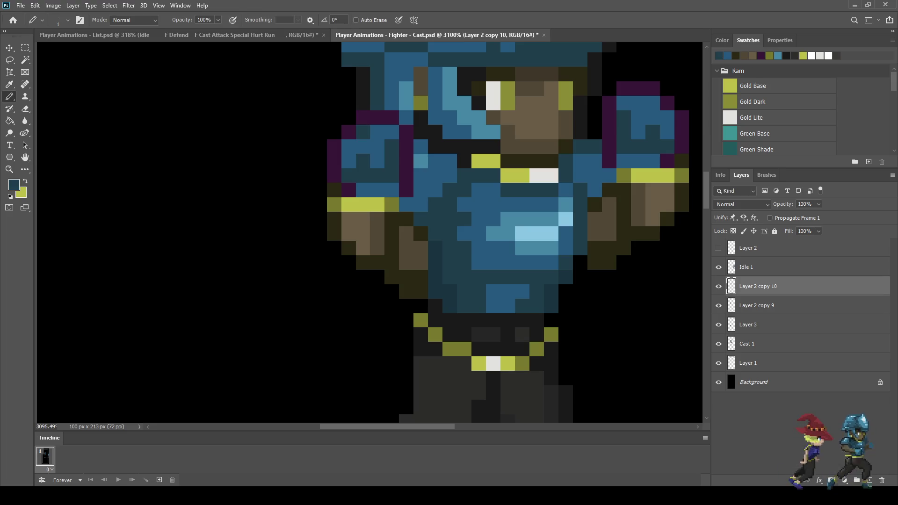
pyautogui.click(349, 146)
# Step: Darken a pixel on the left shoulder and two on the right shoulder pad
pyautogui.scroll(-10, 419, 221)
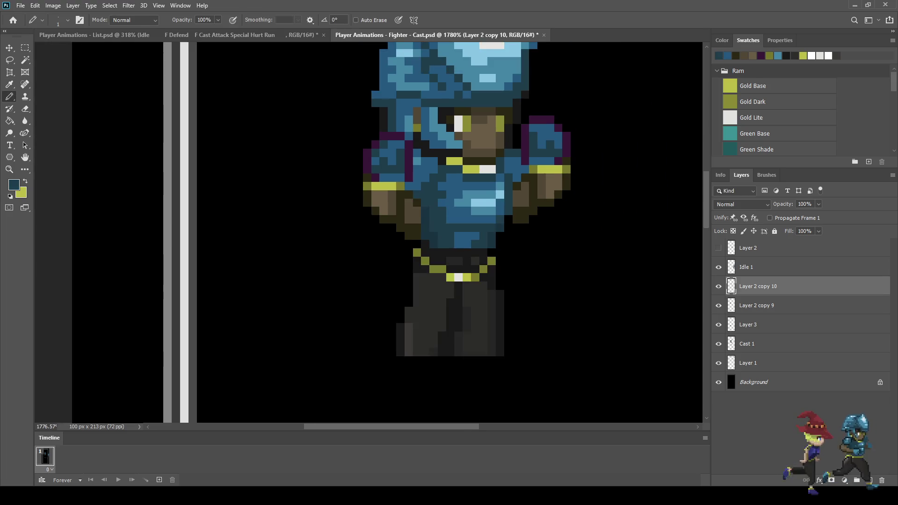
pyautogui.scroll(7, 415, 156)
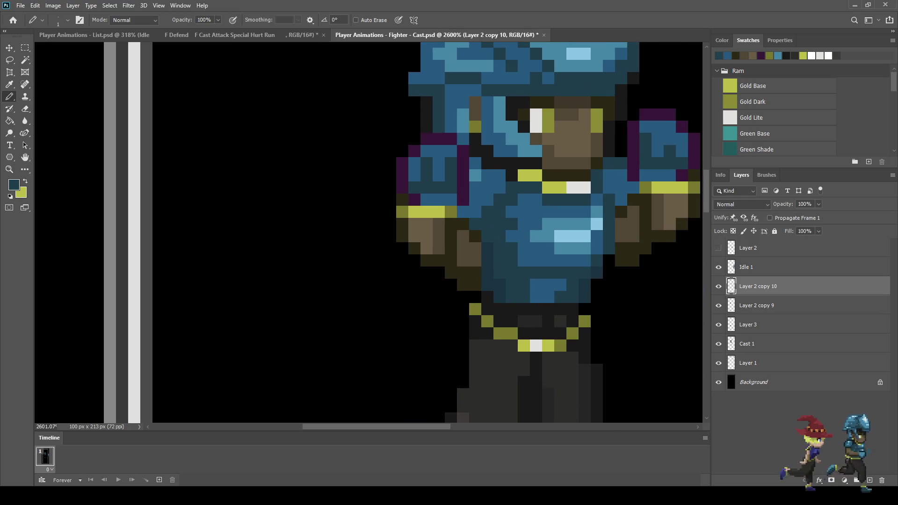
pyautogui.click(438, 176)
pyautogui.scroll(-1, 541, 174)
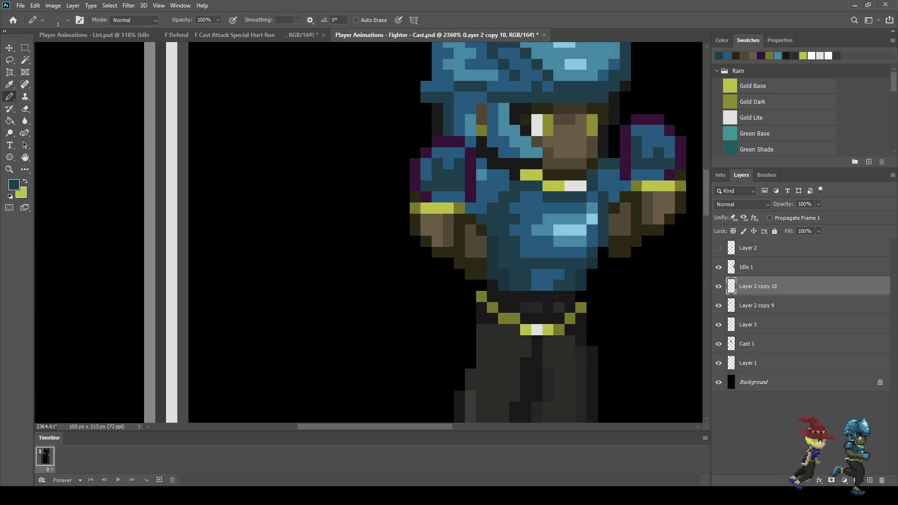
pyautogui.click(648, 153)
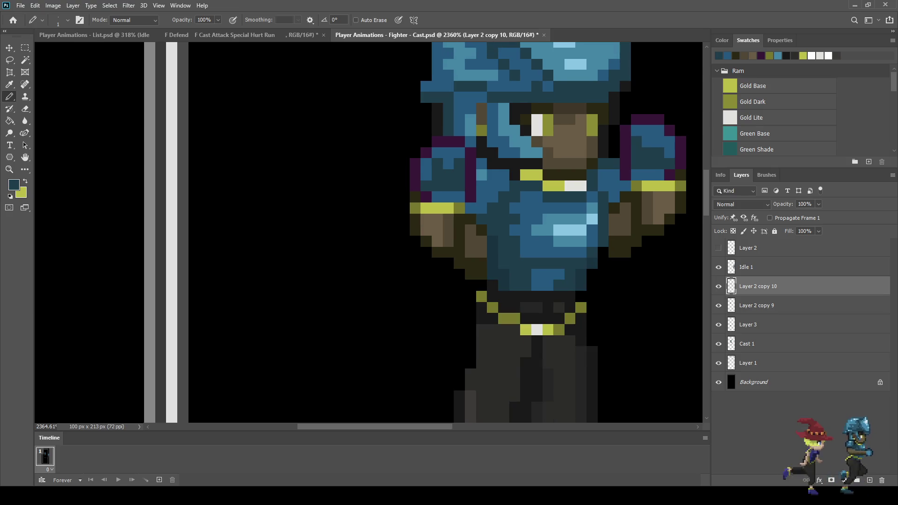
pyautogui.click(658, 142)
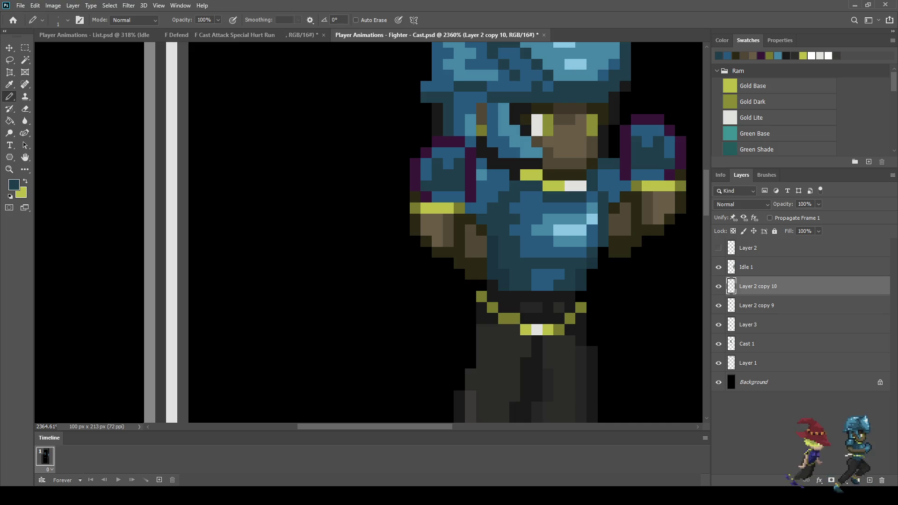
pyautogui.scroll(-15, 606, 189)
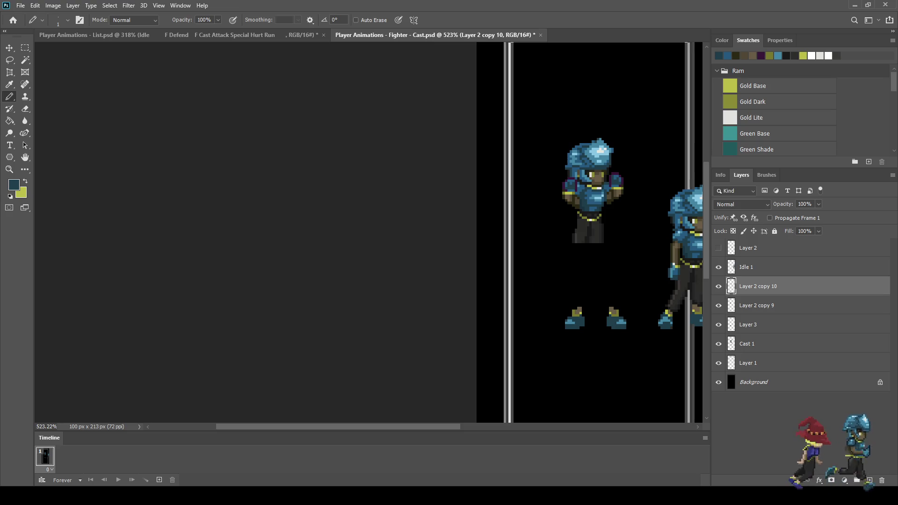
pyautogui.scroll(11, 620, 170)
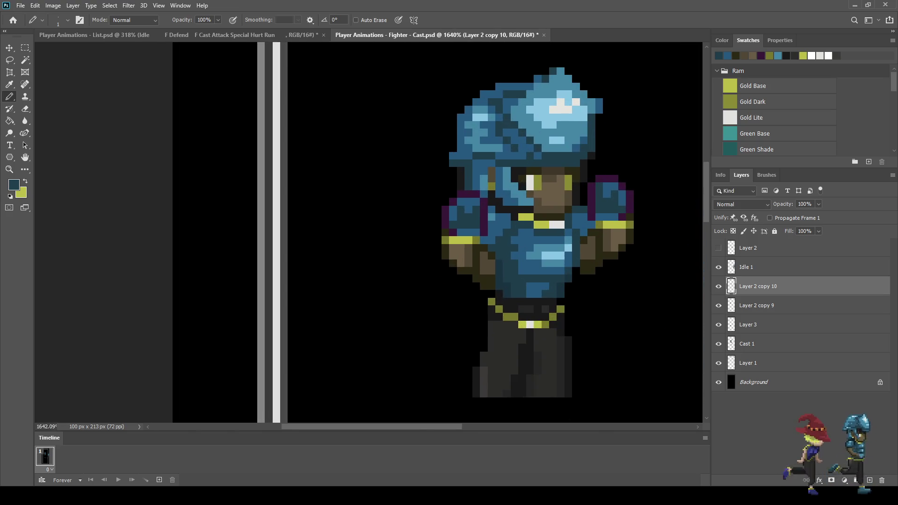
pyautogui.scroll(1, 583, 180)
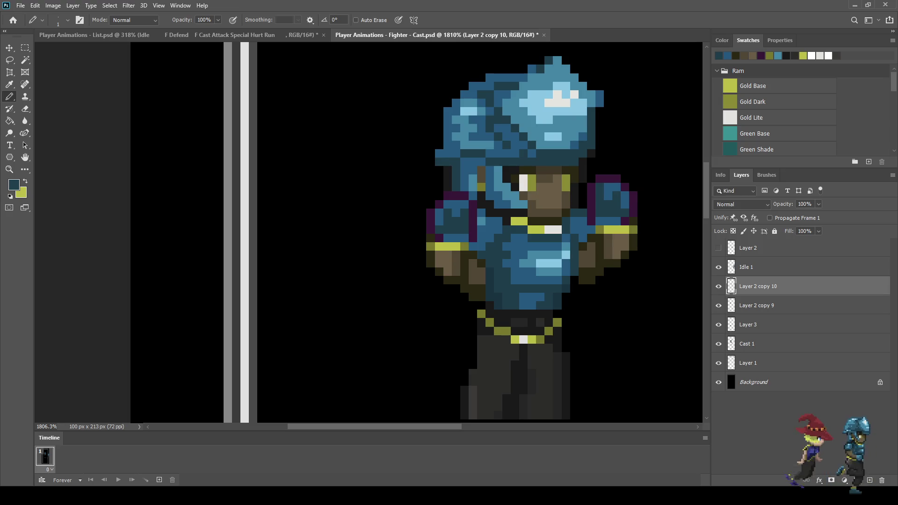
# Step: Compare the edits with undo/redo, then merge Layer 2 copy 9 into Layer 2 copy 10
pyautogui.hotkey('ctrl', 'z')
pyautogui.hotkey('ctrl', 'shift', 'z')
pyautogui.hotkey('ctrl', 'z')
pyautogui.hotkey('ctrl', 'shift', 'z')
pyautogui.hotkey('ctrl', 'z')
pyautogui.hotkey('ctrl', 'shift', 'z')
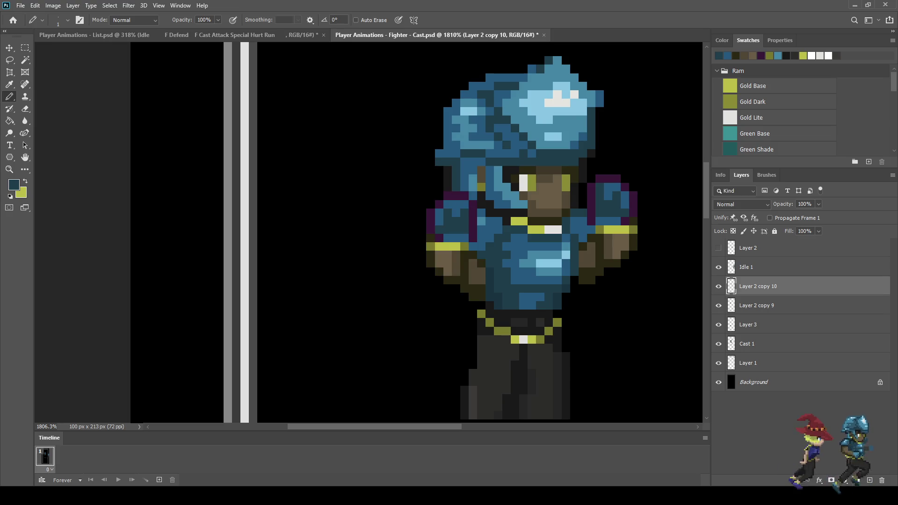
pyautogui.hotkey('alt', '[')
pyautogui.hotkey('shift', 'alt', ']')
pyautogui.hotkey('ctrl', 'e')
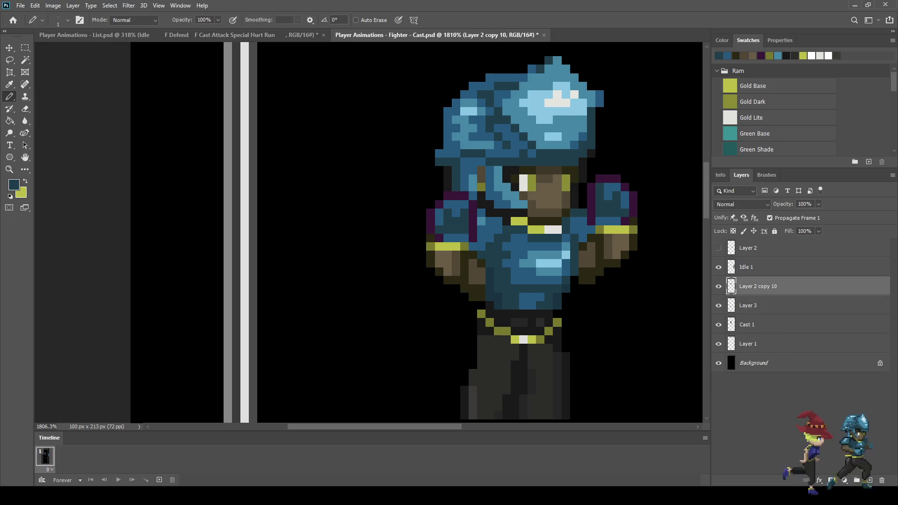
# Step: Select Cast 1, zoom in on the face and sample the dark outline colour
pyautogui.click(718, 306)
pyautogui.click(718, 324)
pyautogui.click(719, 325)
pyautogui.click(747, 324)
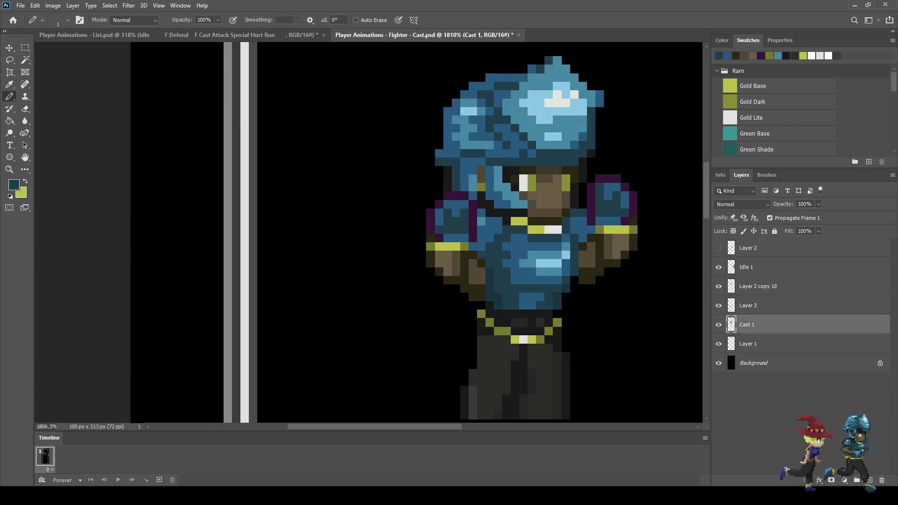
pyautogui.hotkey('ctrl', '=')
pyautogui.hotkey('ctrl', '=')
pyautogui.press('i')
pyautogui.click(477, 174)
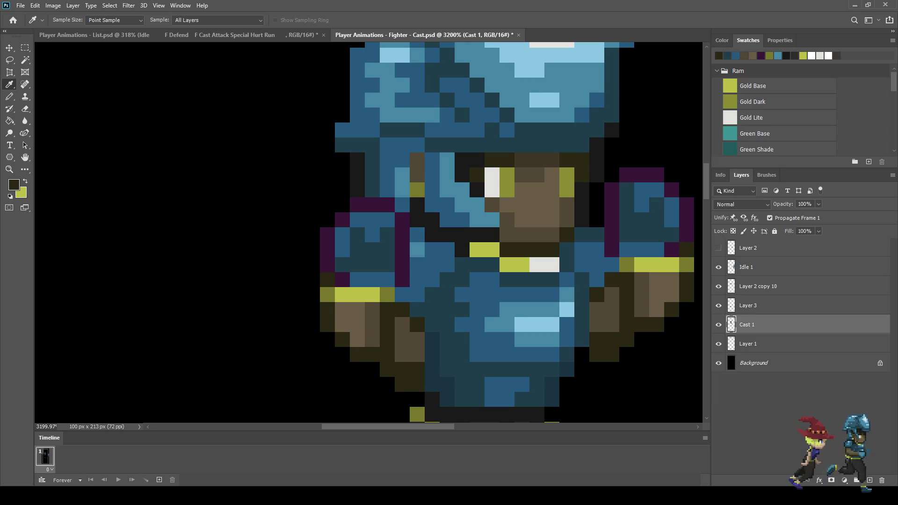
# Step: Pencil three dark outline pixels on either side of the upper fighter's eye
pyautogui.press('b')
pyautogui.click(522, 174)
pyautogui.click(552, 175)
pyautogui.click(507, 174)
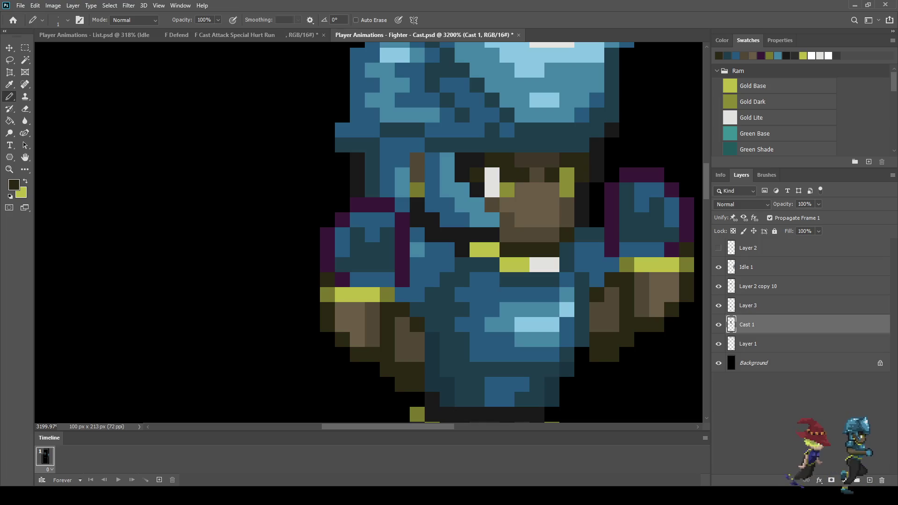
pyautogui.scroll(-6, 507, 174)
pyautogui.scroll(2, 523, 210)
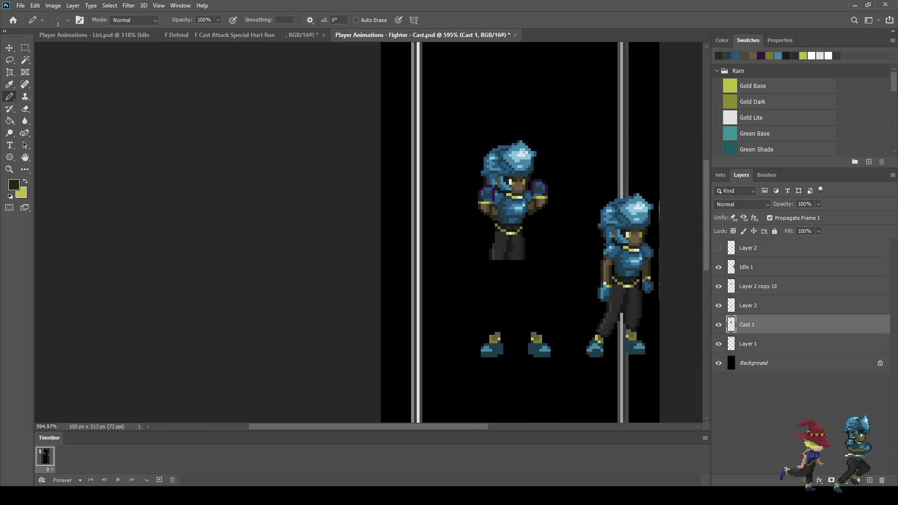
pyautogui.scroll(2, 539, 123)
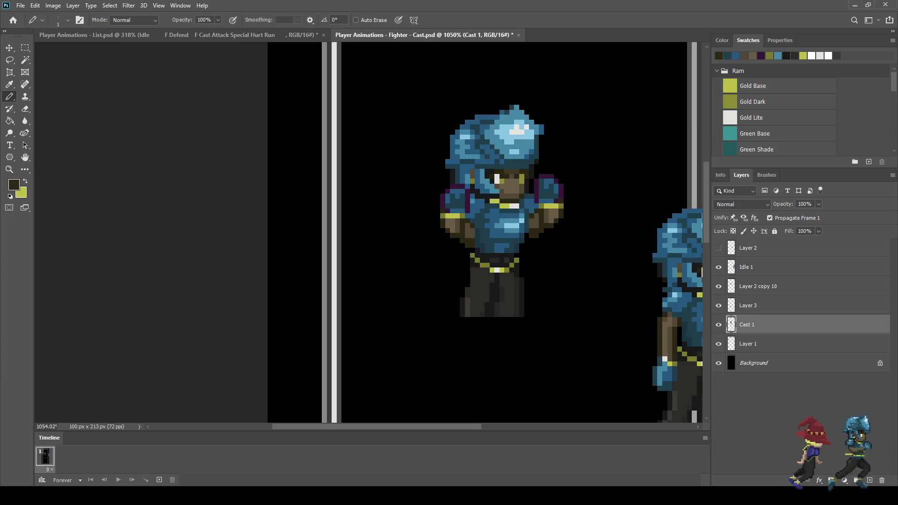
# Step: Toggle Layer 2 copy 10, Layer 3 and Cast 1 visibility to check each layer's contents
pyautogui.click(757, 286)
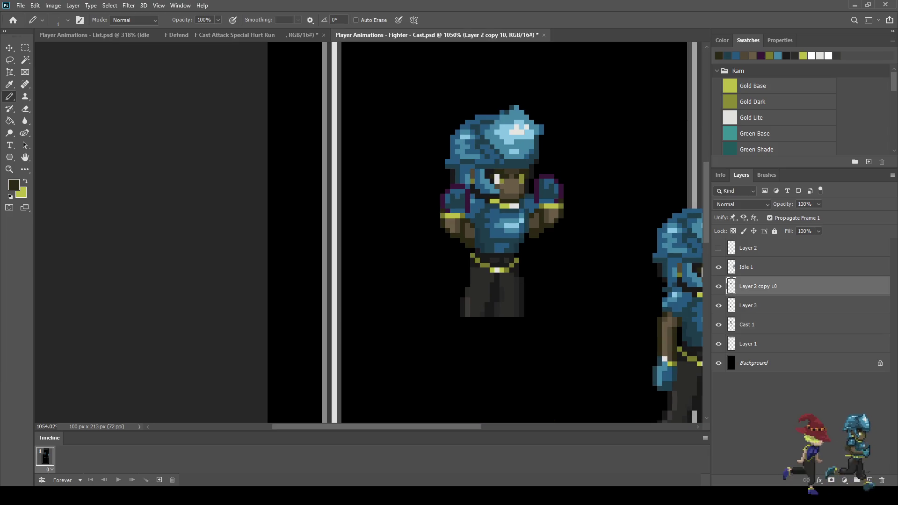
pyautogui.click(718, 286)
pyautogui.click(718, 287)
pyautogui.click(718, 286)
pyautogui.click(718, 286)
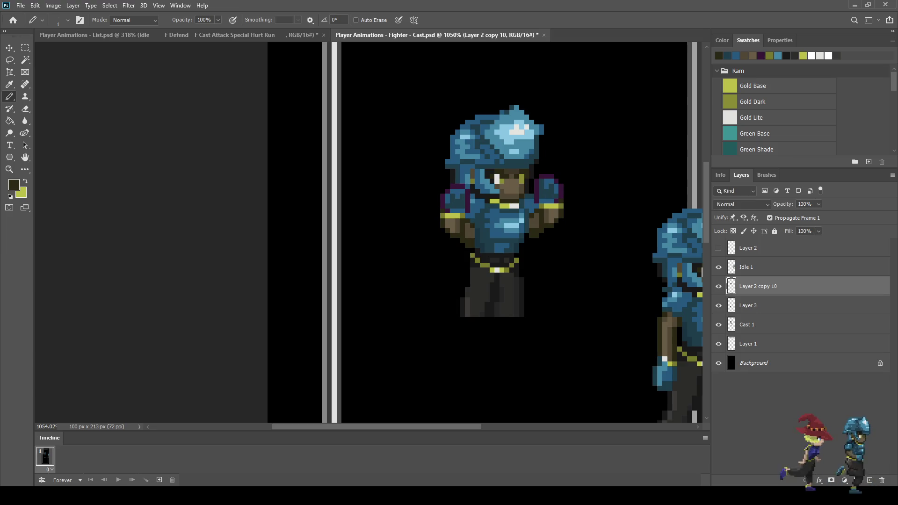
pyautogui.scroll(-3, 588, 244)
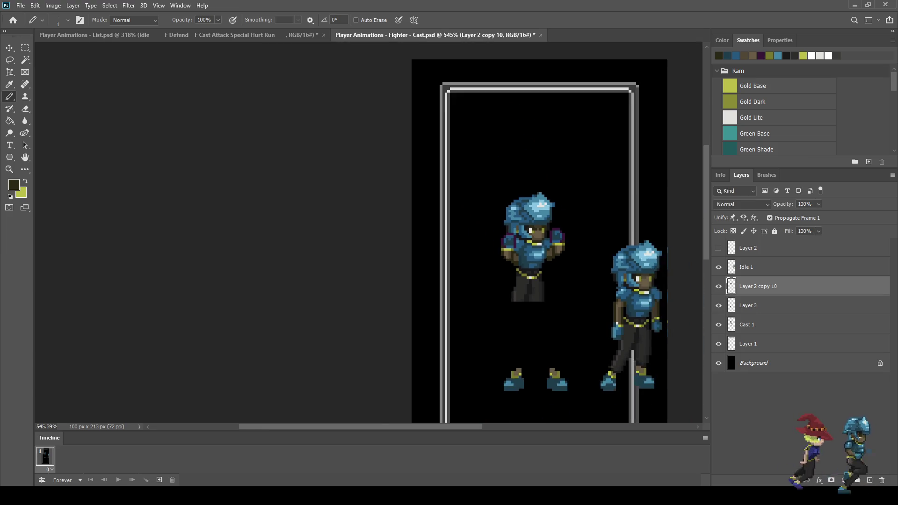
pyautogui.click(718, 305)
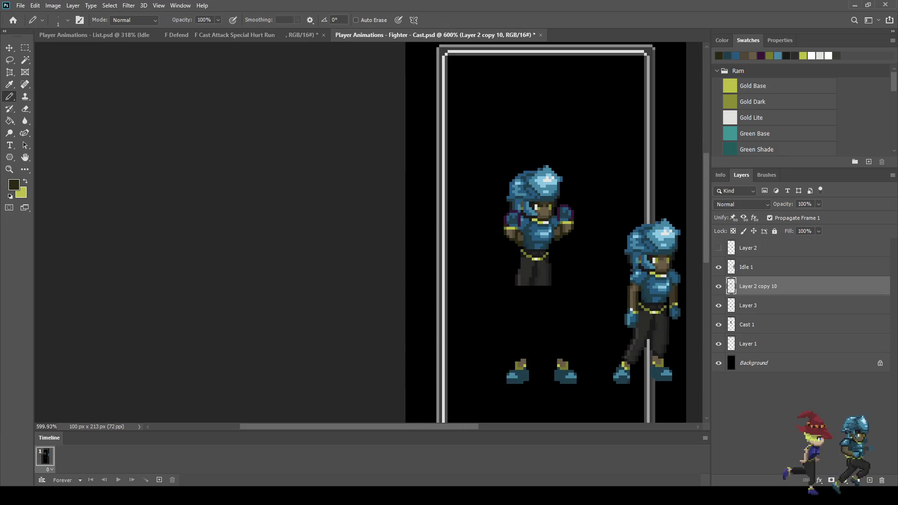
pyautogui.click(719, 306)
pyautogui.click(718, 306)
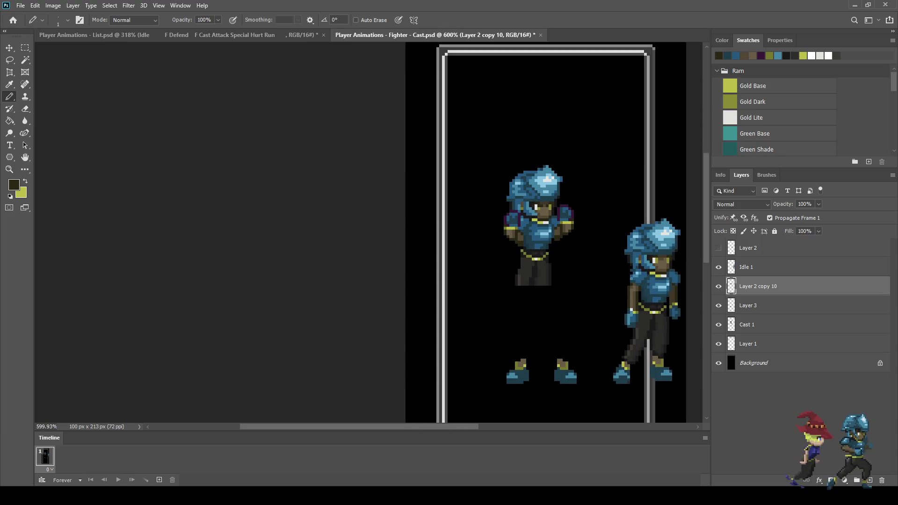
pyautogui.click(719, 325)
pyautogui.click(718, 324)
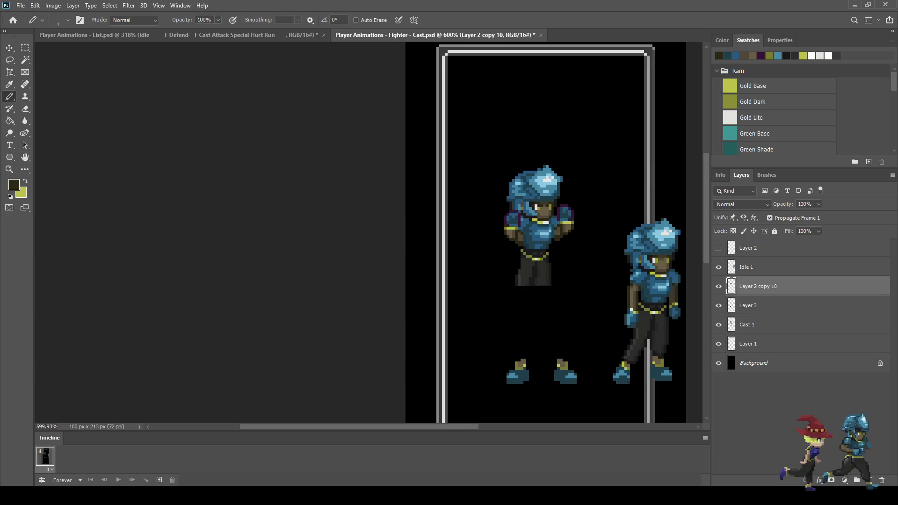
pyautogui.click(747, 324)
# Step: Cut the upper fighter from Cast 1 onto new Layer 4, placed beneath Layer 2 copy 10
pyautogui.press('l')
pyautogui.moveTo(580, 296)
pyautogui.mouseDown()
pyautogui.moveTo(460, 268)
pyautogui.moveTo(624, 226)
pyautogui.moveTo(571, 288)
pyautogui.moveTo(580, 296)
pyautogui.mouseUp()
pyautogui.hotkey('ctrl', 'x')
pyautogui.hotkey('ctrl', 'v')
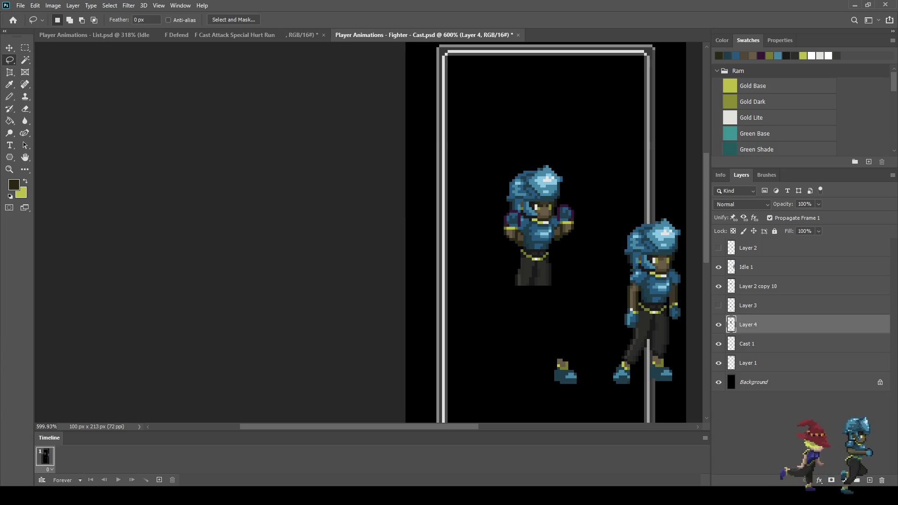
pyautogui.moveTo(748, 325); pyautogui.dragTo(749, 296)
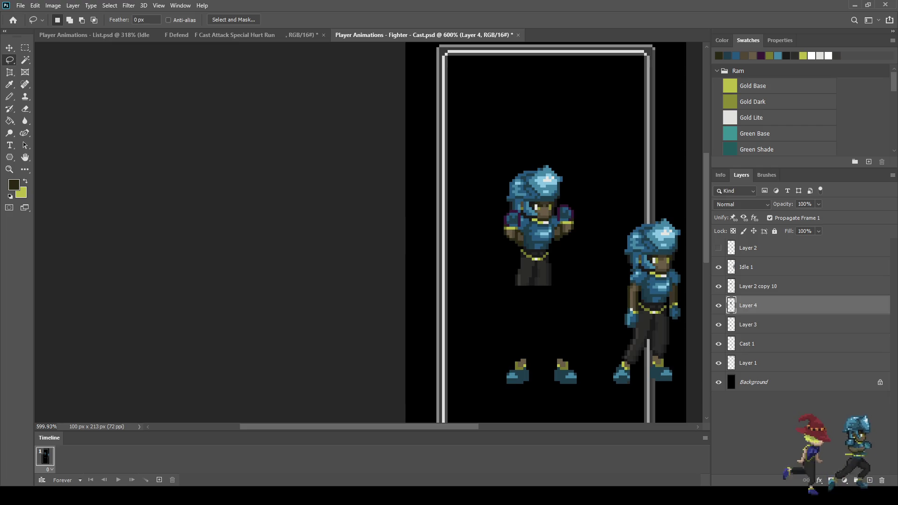
# Step: Check the layers by toggling visibility, then merge Layer 4 into Layer 2 copy 10
pyautogui.click(718, 325)
pyautogui.click(718, 325)
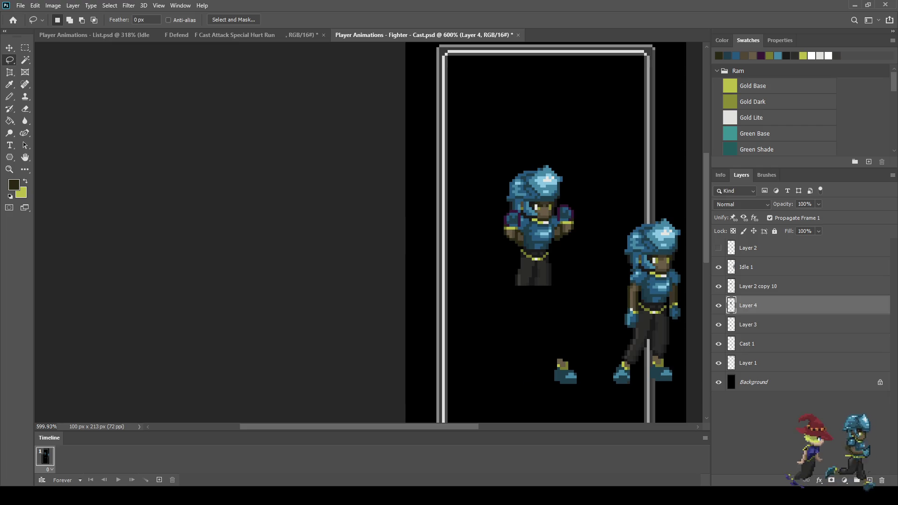
pyautogui.click(719, 286)
pyautogui.click(718, 286)
pyautogui.click(719, 305)
pyautogui.click(718, 306)
pyautogui.keyDown('ctrl'); pyautogui.click(758, 286); pyautogui.keyUp('ctrl')
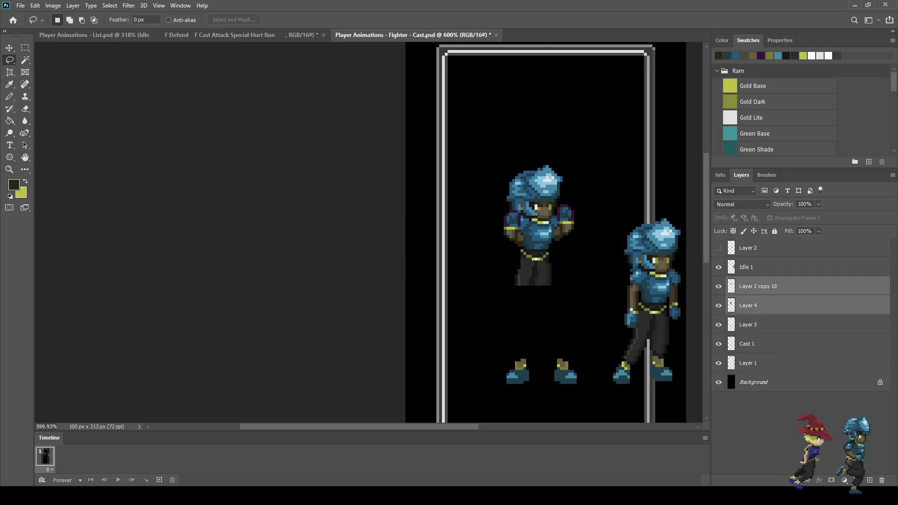
pyautogui.hotkey('ctrl', 'e')
pyautogui.click(719, 286)
pyautogui.click(718, 287)
# Step: Save the file, then move the upper body on Layer 2 copy 10 down about 10 pixels
pyautogui.hotkey('ctrl', 's')
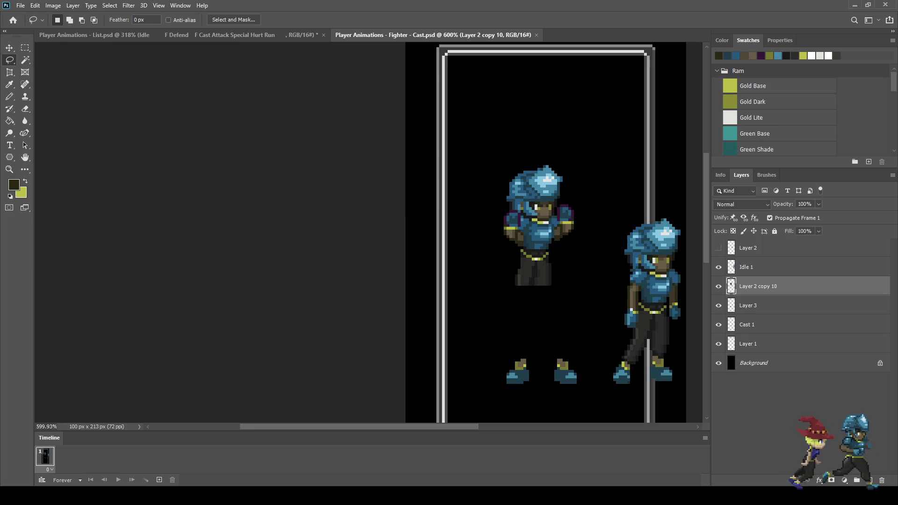
pyautogui.hotkey('ctrl', 't')
pyautogui.hotkey('shift', 'Down')
pyautogui.hotkey('shift', 'Right')
pyautogui.hotkey('shift', 'Left')
pyautogui.press('Right')
pyautogui.press('Right')
pyautogui.press('Right')
pyautogui.press('Down')
pyautogui.press('Down')
pyautogui.press('Down')
pyautogui.press('Down')
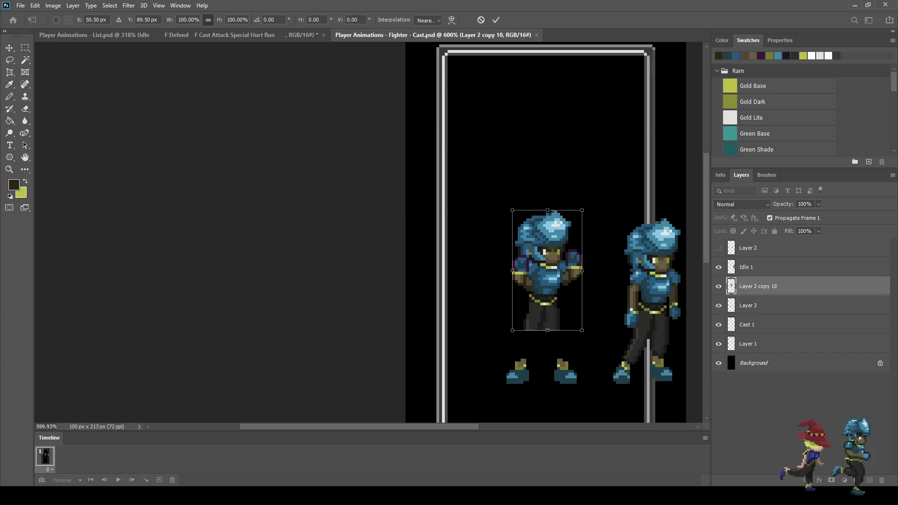
pyautogui.press('Return')
pyautogui.press('l')
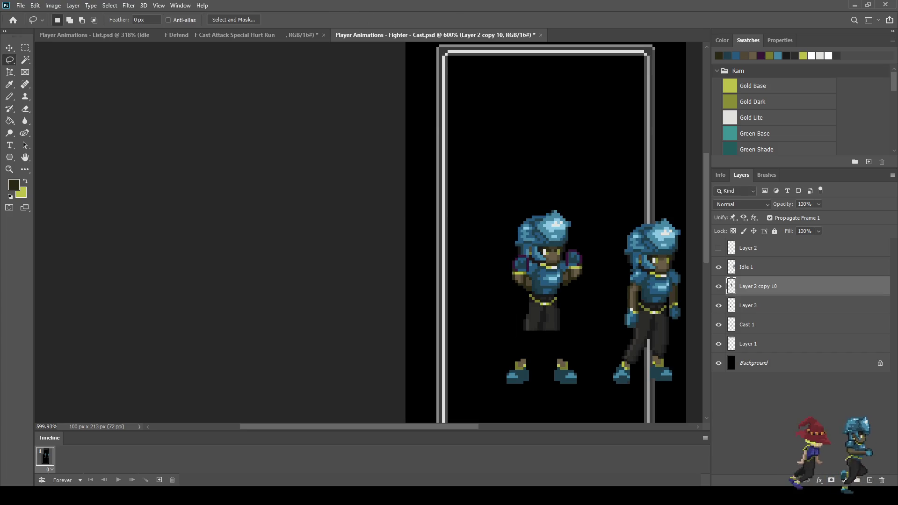
# Step: Try the upper body over the right fighter, then settle it lower onto the left legs
pyautogui.hotkey('ctrl', 't')
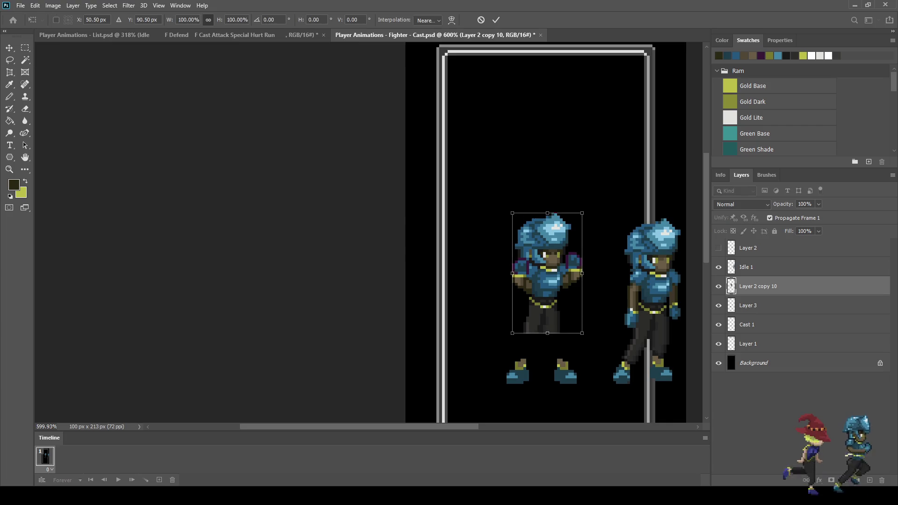
pyautogui.hotkey('shift', 'Right')
pyautogui.hotkey('shift', 'Right')
pyautogui.hotkey('shift', 'Right')
pyautogui.press('Right')
pyautogui.press('Right')
pyautogui.press('Right')
pyautogui.press('Down')
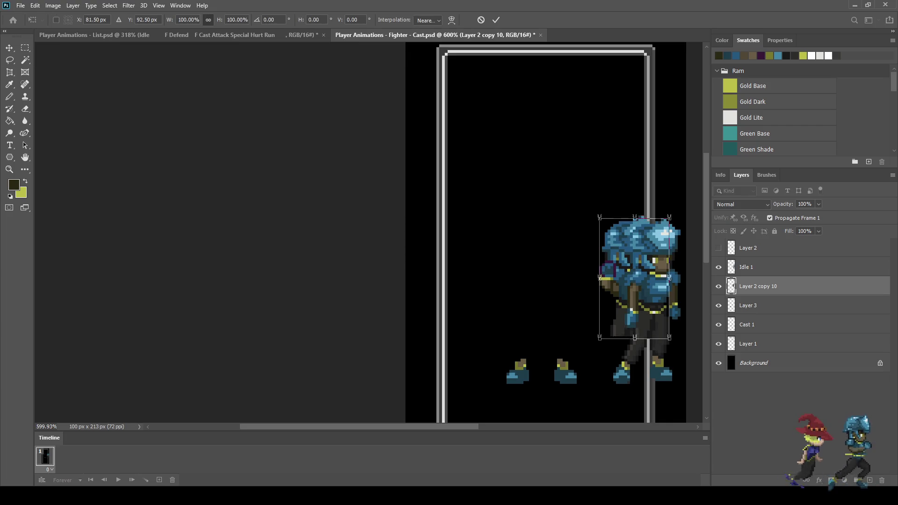
pyautogui.press('Left')
pyautogui.press('Left')
pyautogui.press('Left')
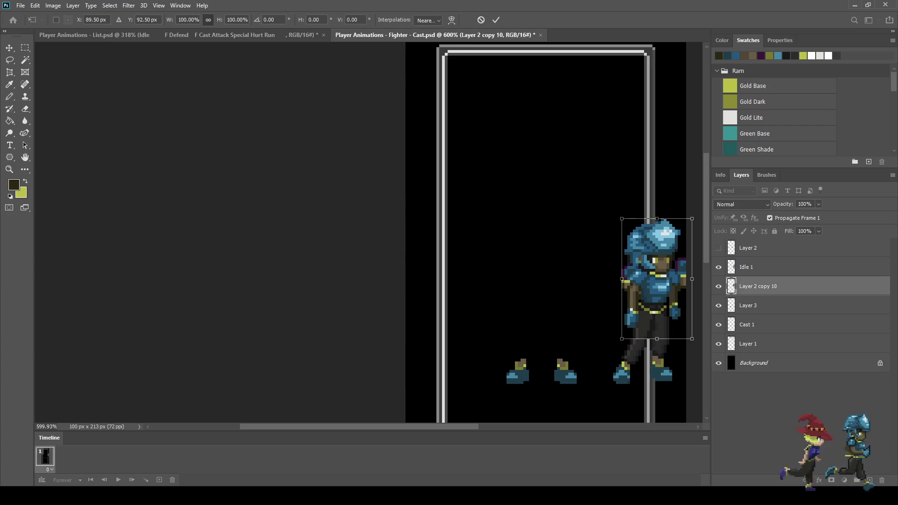
pyautogui.hotkey('shift', 'Left')
pyautogui.hotkey('shift', 'Left')
pyautogui.hotkey('shift', 'Left')
pyautogui.press('Right')
pyautogui.press('Down')
pyautogui.press('Down')
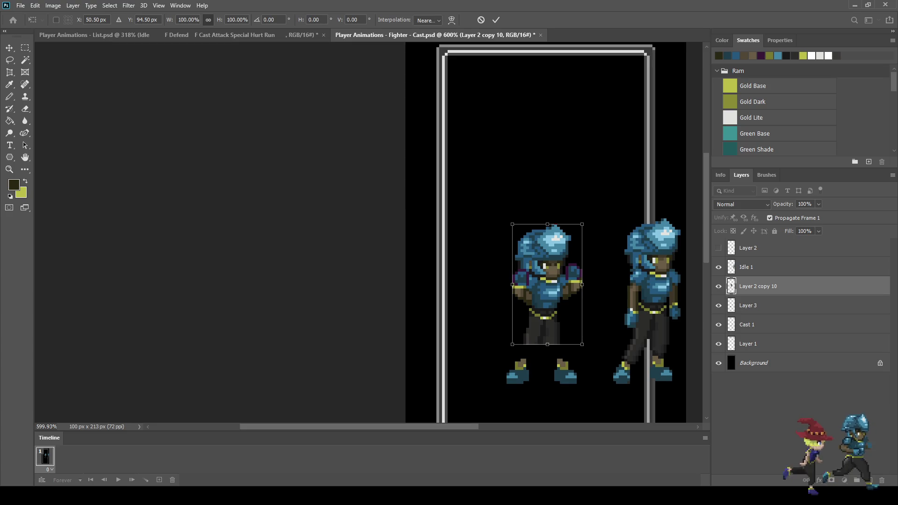
pyautogui.press('Return')
pyautogui.scroll(5, 523, 360)
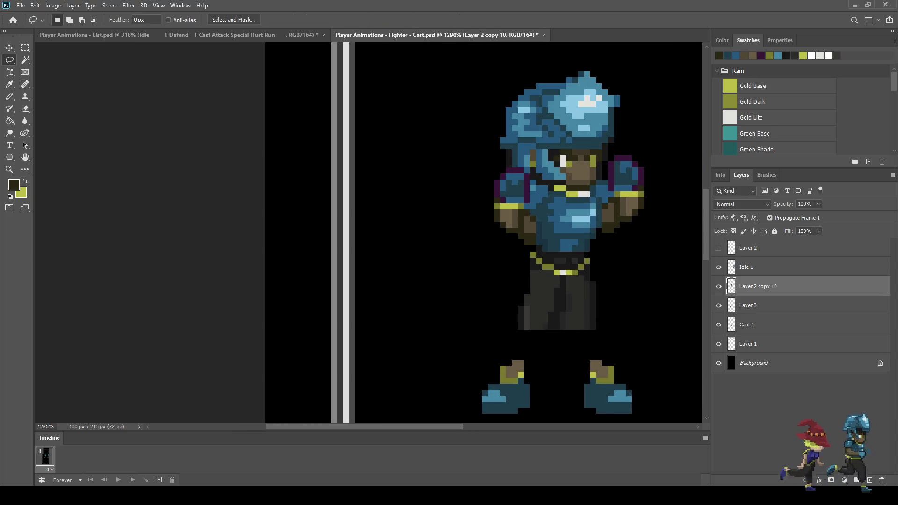
# Step: Lasso and delete the left fighter's old legs below the belt, keeping the boots
pyautogui.moveTo(548, 273)
pyautogui.mouseDown()
pyautogui.moveTo(584, 277)
pyautogui.moveTo(615, 336)
pyautogui.moveTo(547, 347)
pyautogui.moveTo(494, 295)
pyautogui.moveTo(512, 270)
pyautogui.mouseUp()
pyautogui.press('Delete')
pyautogui.hotkey('ctrl', 'd')
pyautogui.scroll(-4, 581, 280)
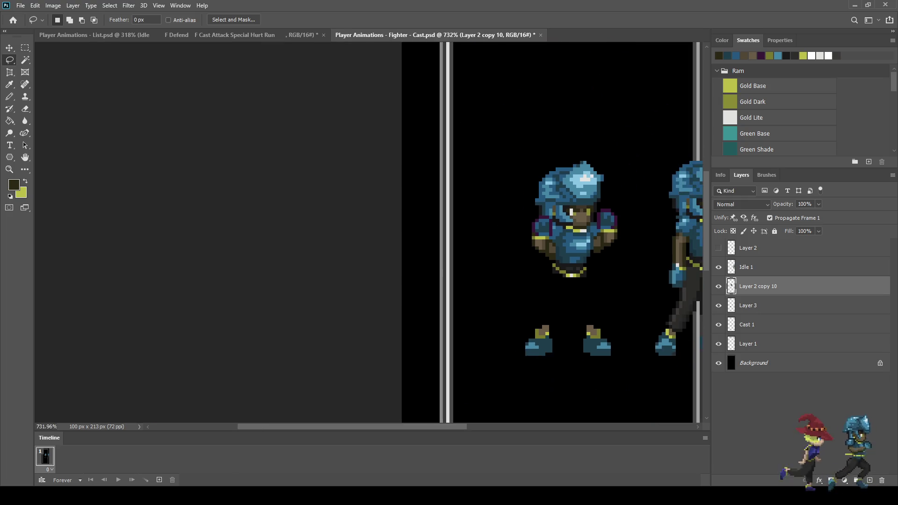
pyautogui.scroll(-2, 580, 281)
pyautogui.scroll(2, 566, 271)
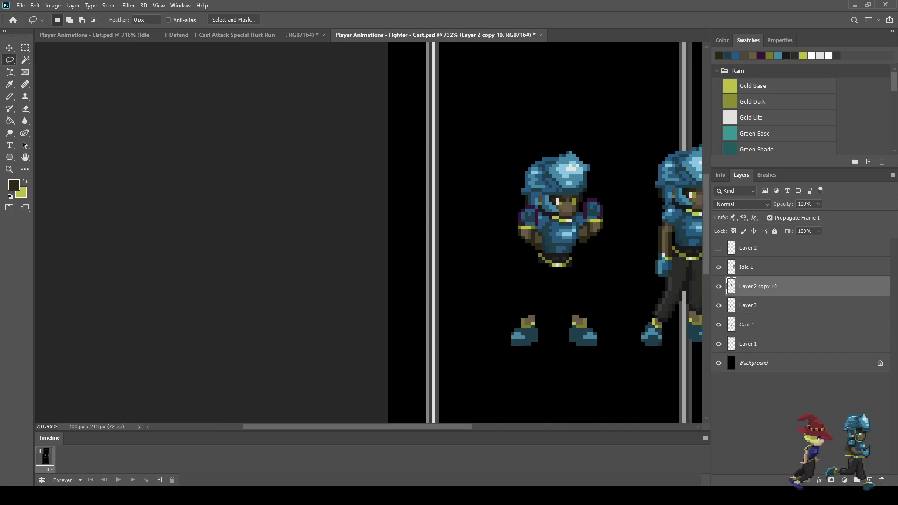
# Step: Switch to the Pencil and save the Fighter Cast document
pyautogui.press('i')
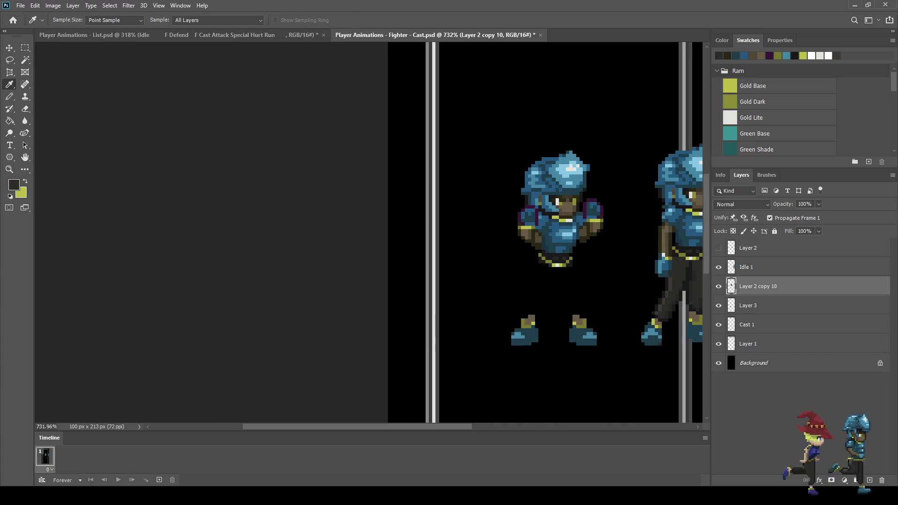
pyautogui.press('b')
pyautogui.scroll(3, 554, 302)
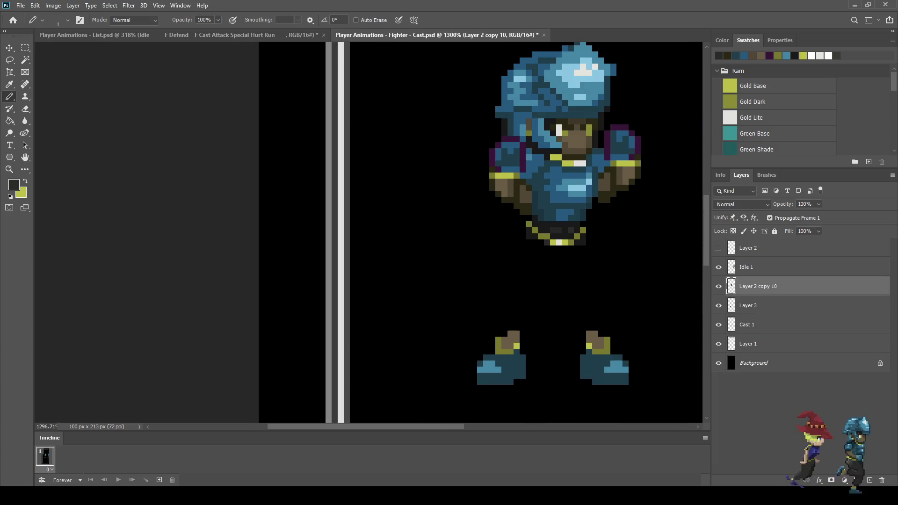
pyautogui.hscroll(3, 432, 232)
pyautogui.hotkey('ctrl', 's')
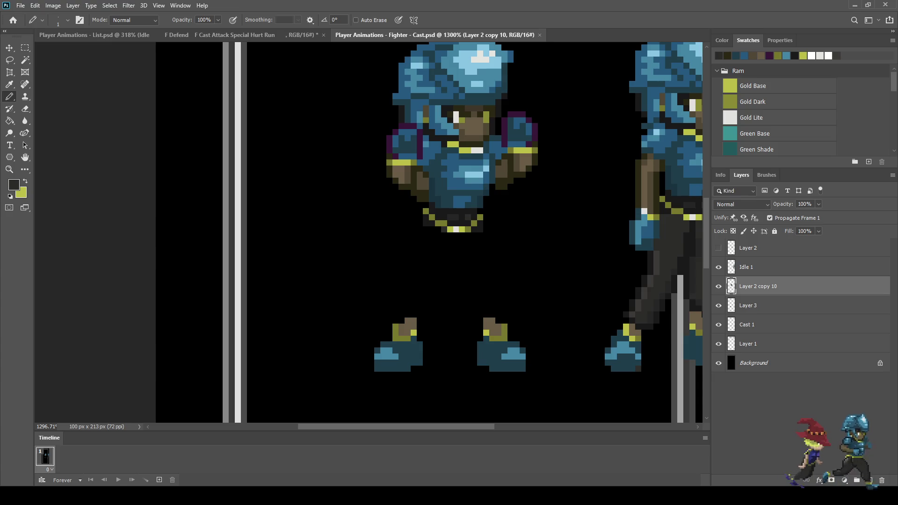
pyautogui.scroll(-2, 477, 124)
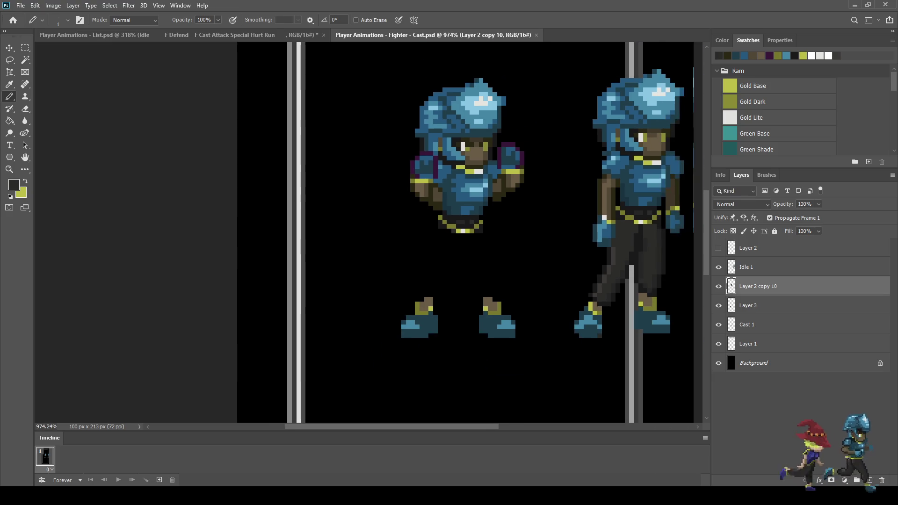
pyautogui.scroll(2, 482, 250)
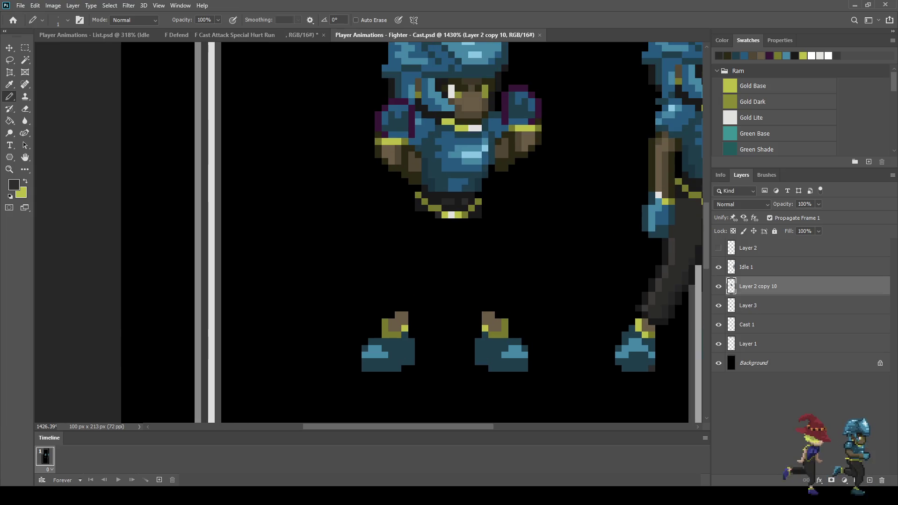
# Step: Draw the first dark grey trouser leg from the belt to its boot, filling the gaps
pyautogui.click(415, 215)
pyautogui.moveTo(412, 216); pyautogui.dragTo(391, 308)
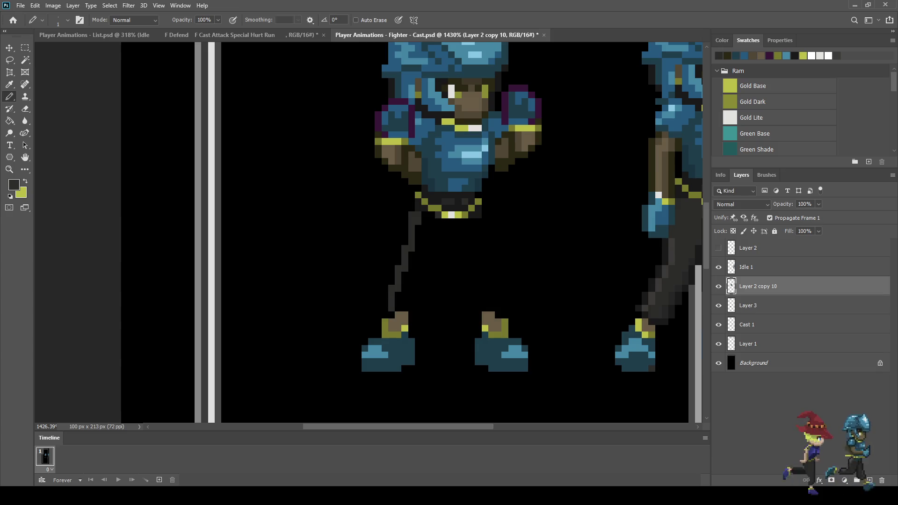
pyautogui.click(398, 308)
pyautogui.click(404, 308)
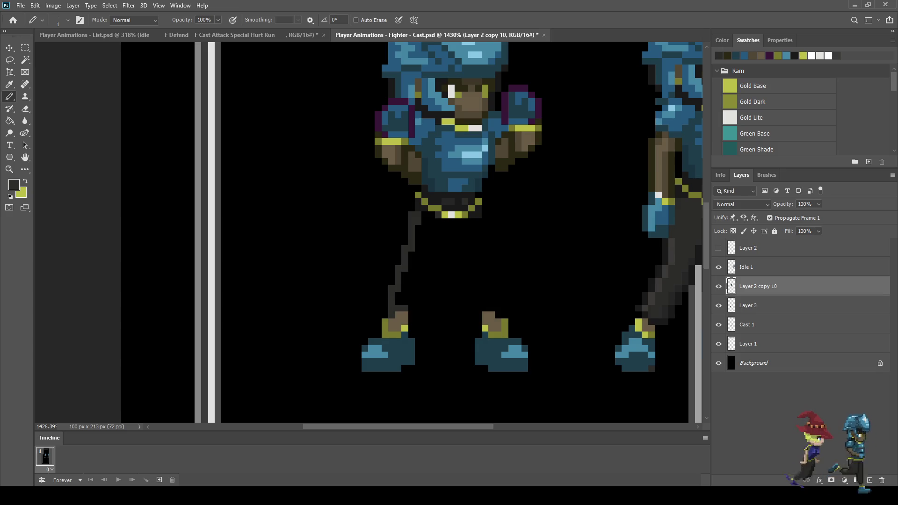
pyautogui.moveTo(444, 228)
pyautogui.mouseDown()
pyautogui.moveTo(417, 303)
pyautogui.moveTo(398, 301)
pyautogui.moveTo(416, 269)
pyautogui.moveTo(418, 281)
pyautogui.moveTo(412, 254)
pyautogui.moveTo(424, 258)
pyautogui.moveTo(418, 249)
pyautogui.moveTo(431, 239)
pyautogui.moveTo(431, 215)
pyautogui.moveTo(438, 227)
pyautogui.mouseUp()
pyautogui.click(439, 235)
pyautogui.click(438, 222)
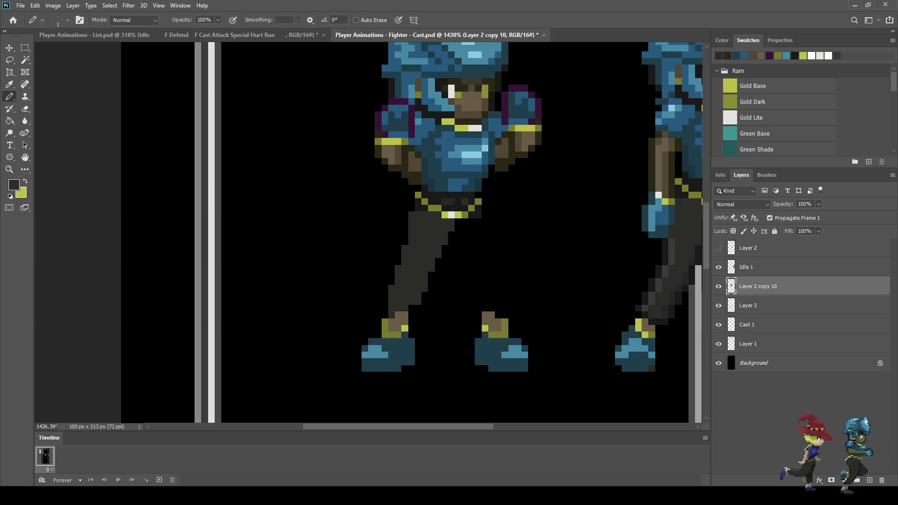
# Step: Draw the second dark grey trouser leg down to the other boot
pyautogui.click(478, 221)
pyautogui.moveTo(484, 221)
pyautogui.mouseDown()
pyautogui.moveTo(499, 256)
pyautogui.moveTo(498, 308)
pyautogui.moveTo(477, 307)
pyautogui.moveTo(452, 239)
pyautogui.moveTo(459, 228)
pyautogui.moveTo(471, 237)
pyautogui.moveTo(479, 288)
pyautogui.moveTo(477, 229)
pyautogui.moveTo(492, 305)
pyautogui.mouseUp()
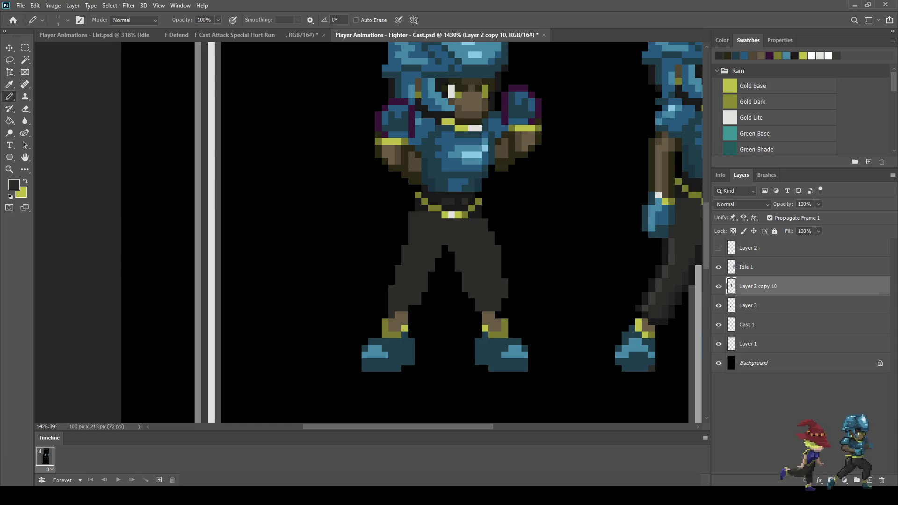
pyautogui.scroll(-5, 345, 238)
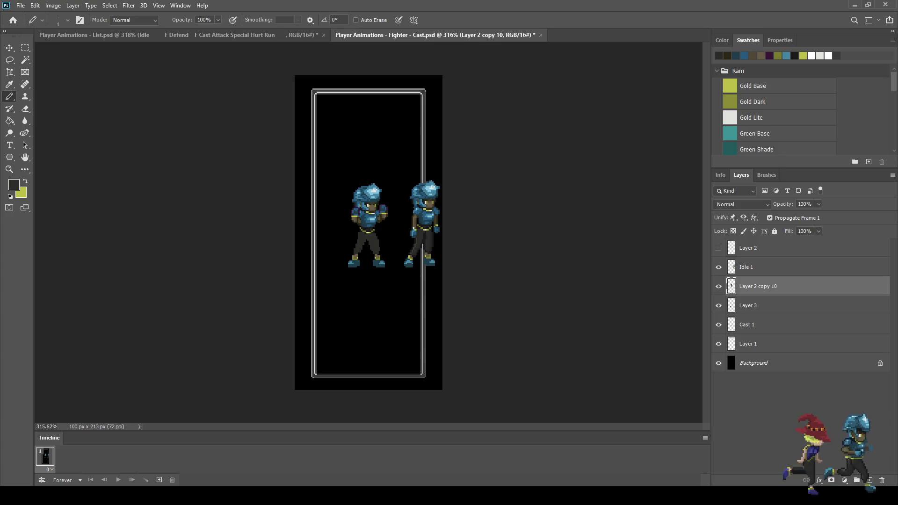
# Step: Erase three stray pixels along the trouser leg's inner edge with the Pencil-mode Eraser
pyautogui.scroll(4, 368, 239)
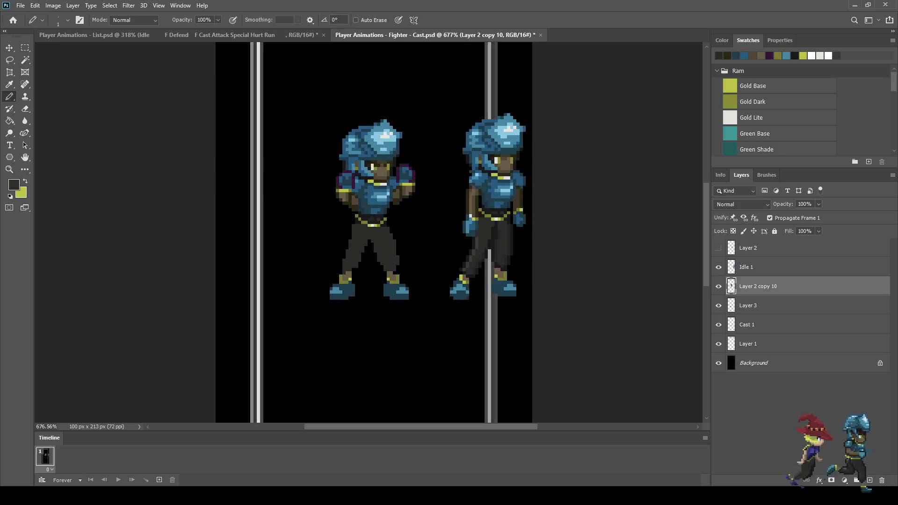
pyautogui.scroll(4, 357, 243)
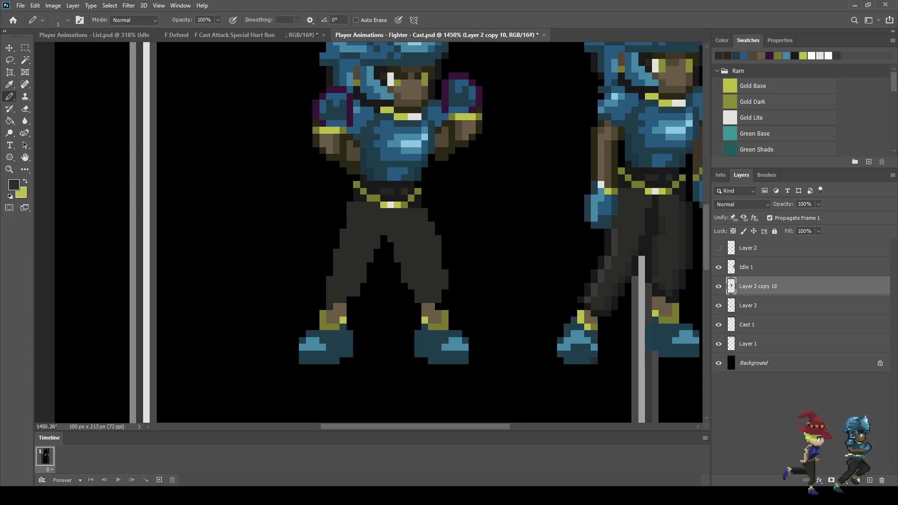
pyautogui.press('e')
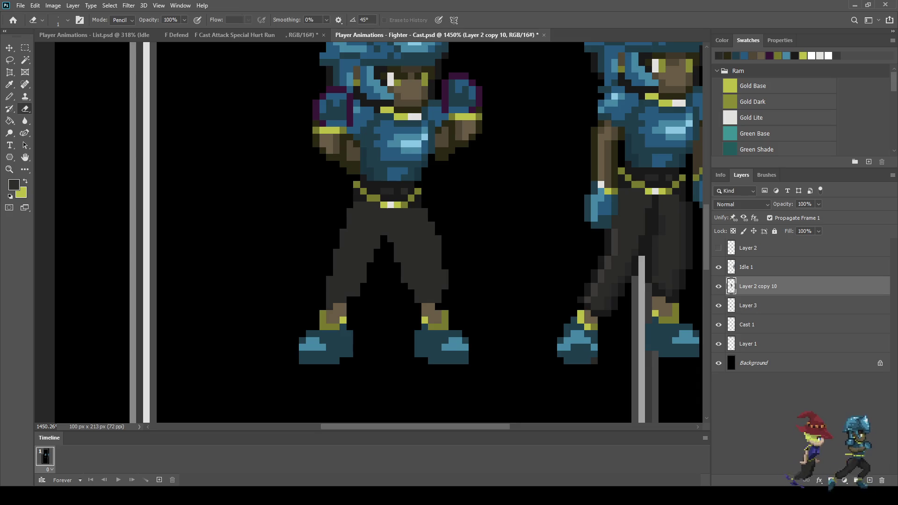
pyautogui.scroll(-2, 385, 322)
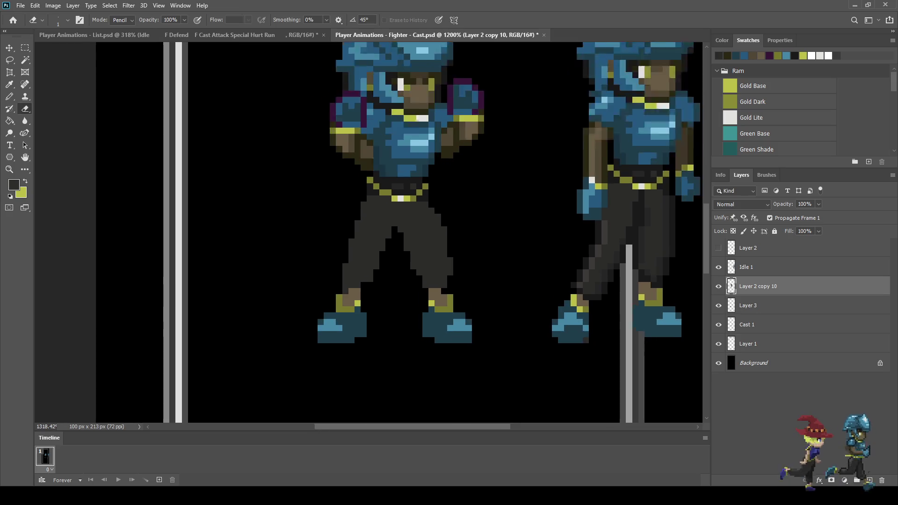
pyautogui.scroll(4, 385, 322)
pyautogui.click(427, 264)
pyautogui.click(420, 254)
pyautogui.click(415, 243)
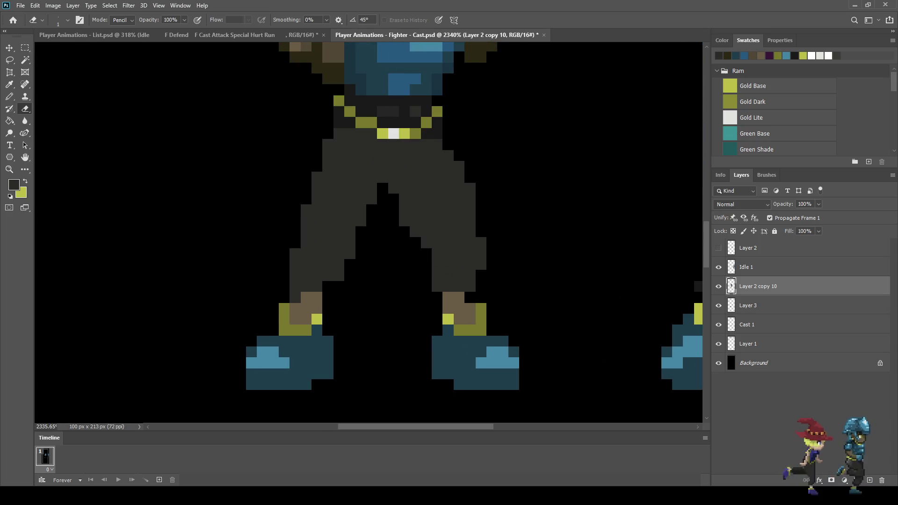
pyautogui.scroll(-5, 392, 269)
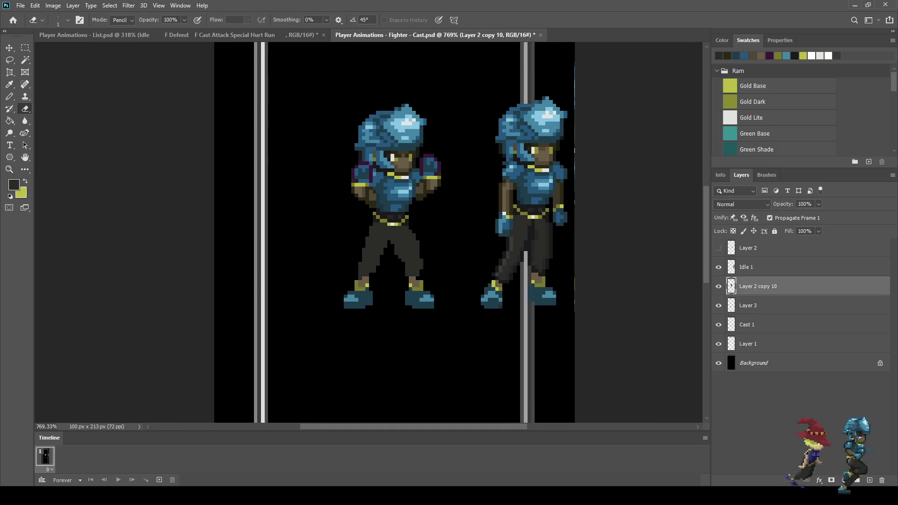
# Step: Toggle Layer 2 copy 10's visibility to compare, leaving the body visible
pyautogui.click(718, 287)
pyautogui.click(718, 287)
pyautogui.click(718, 286)
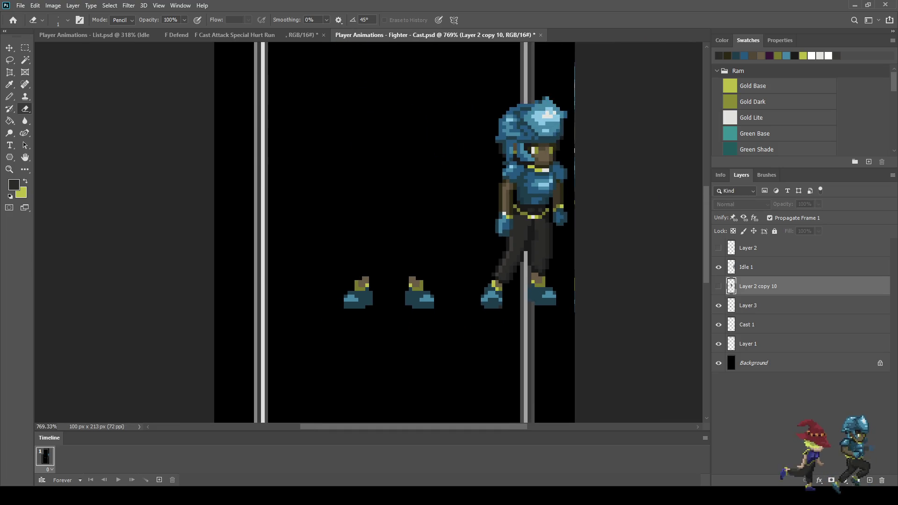
pyautogui.click(719, 287)
pyautogui.scroll(-2, 393, 234)
pyautogui.scroll(2, 393, 234)
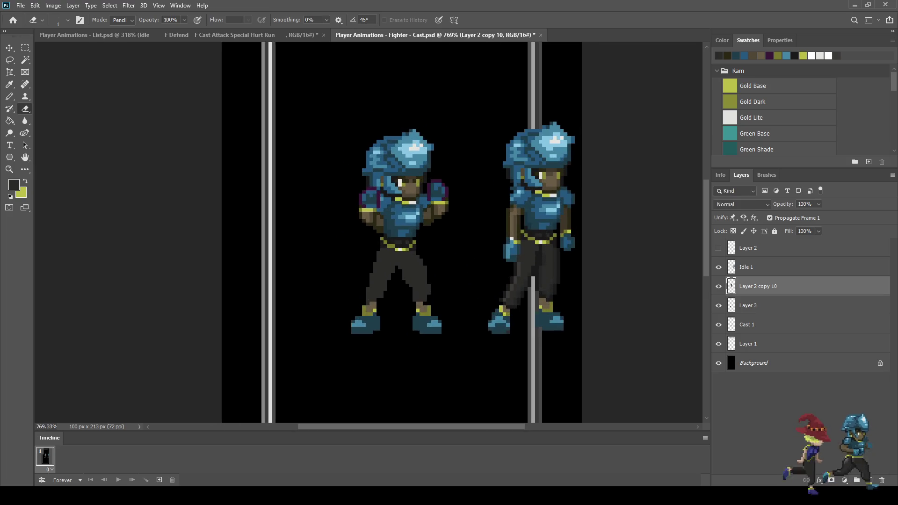
pyautogui.press('l')
pyautogui.scroll(3, 437, 253)
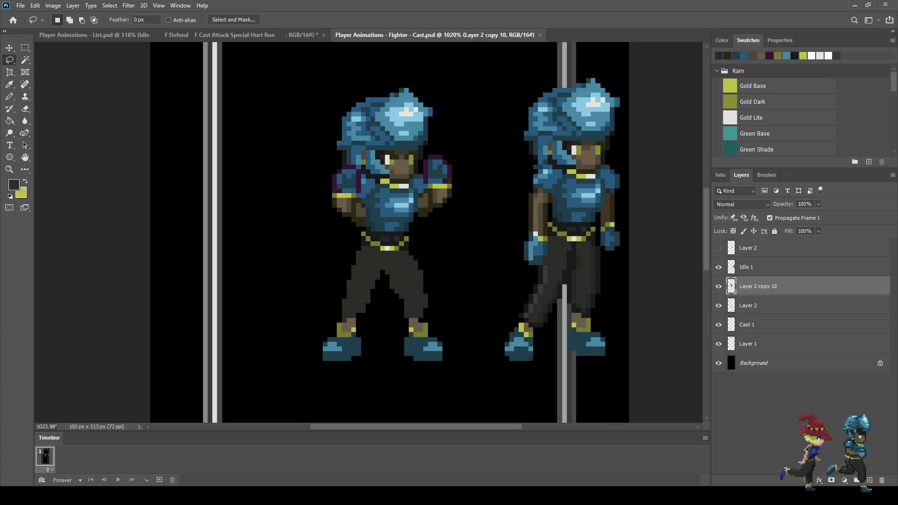
# Step: Lasso the upper body and nudge it down one pixel with Free Transform, then deselect
pyautogui.moveTo(408, 263)
pyautogui.mouseDown()
pyautogui.moveTo(383, 260)
pyautogui.moveTo(306, 197)
pyautogui.moveTo(360, 73)
pyautogui.moveTo(464, 103)
pyautogui.moveTo(457, 249)
pyautogui.moveTo(417, 266)
pyautogui.mouseUp()
pyautogui.scroll(4, 423, 269)
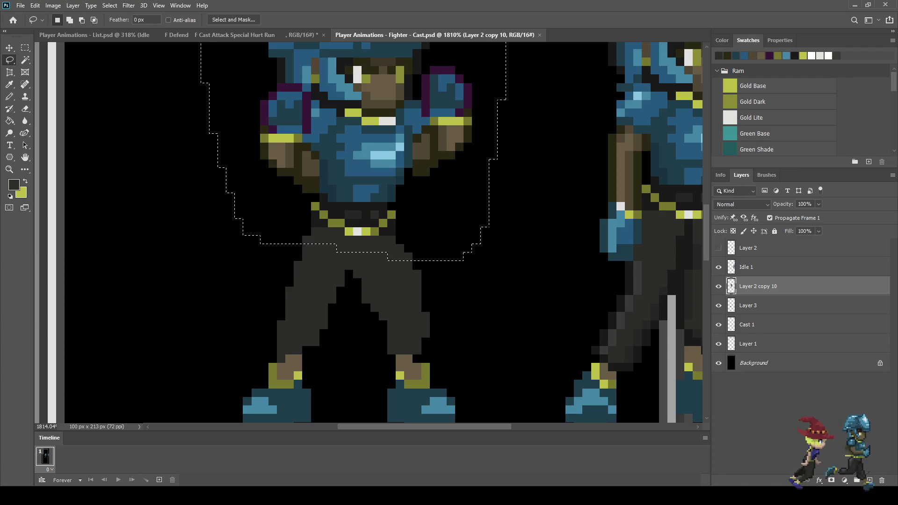
pyautogui.hotkey('ctrl', 't')
pyautogui.press('Down')
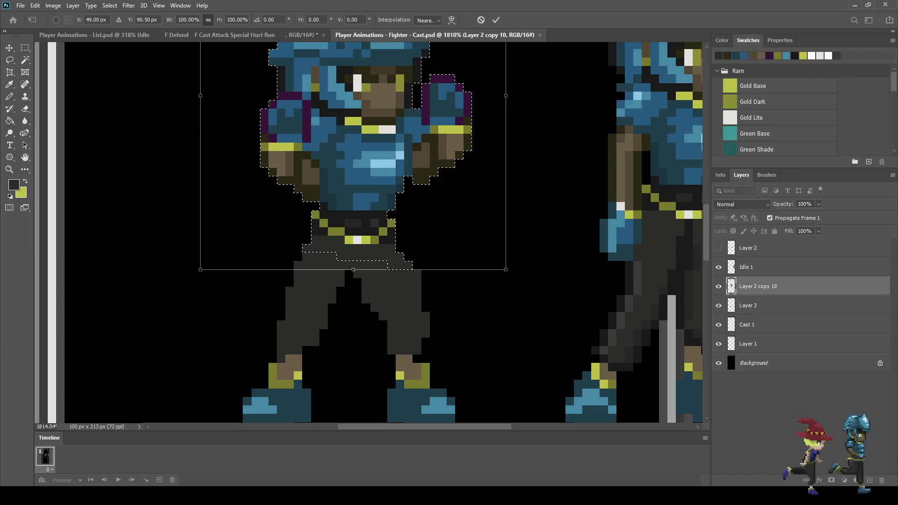
pyautogui.press('Return')
pyautogui.hotkey('ctrl', 'd')
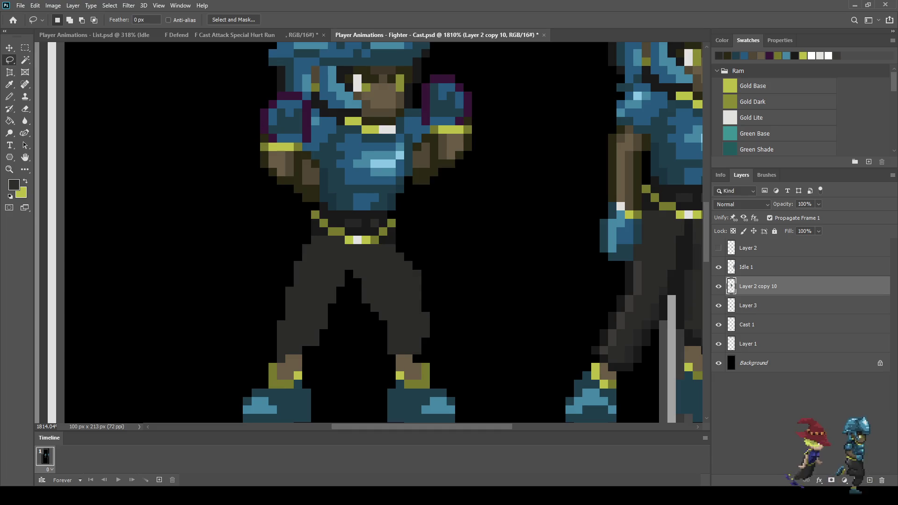
pyautogui.scroll(-10, 375, 210)
pyautogui.scroll(3, 374, 210)
pyautogui.scroll(5, 384, 253)
# Step: Erase stray pixels from the right trouser leg's outer edge
pyautogui.press('e')
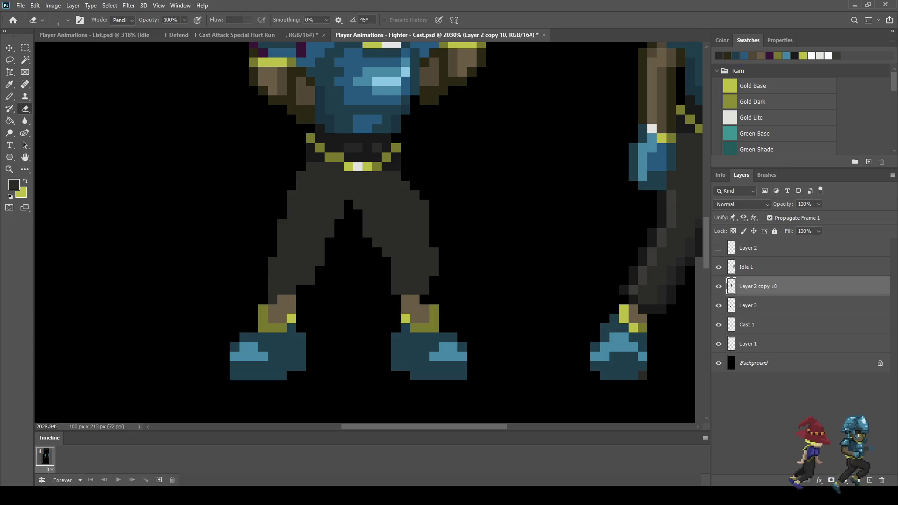
pyautogui.moveTo(434, 271); pyautogui.dragTo(434, 252)
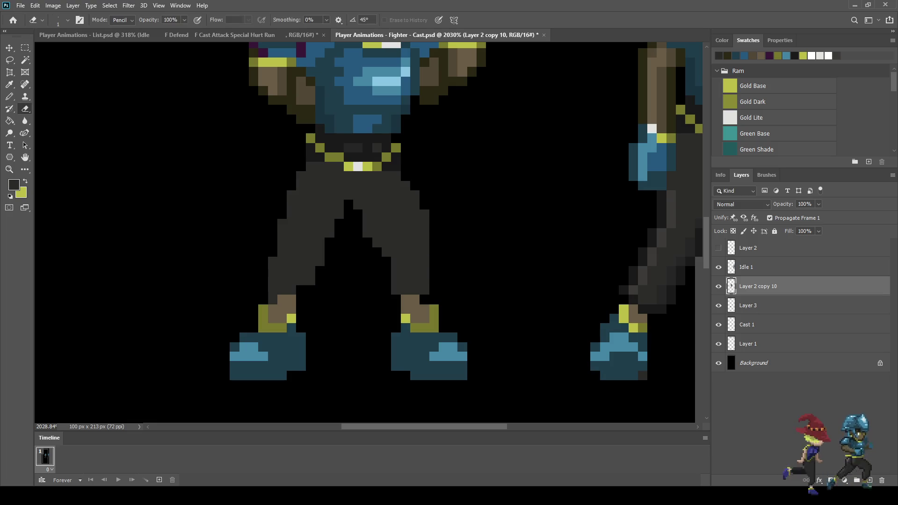
pyautogui.scroll(-5, 364, 234)
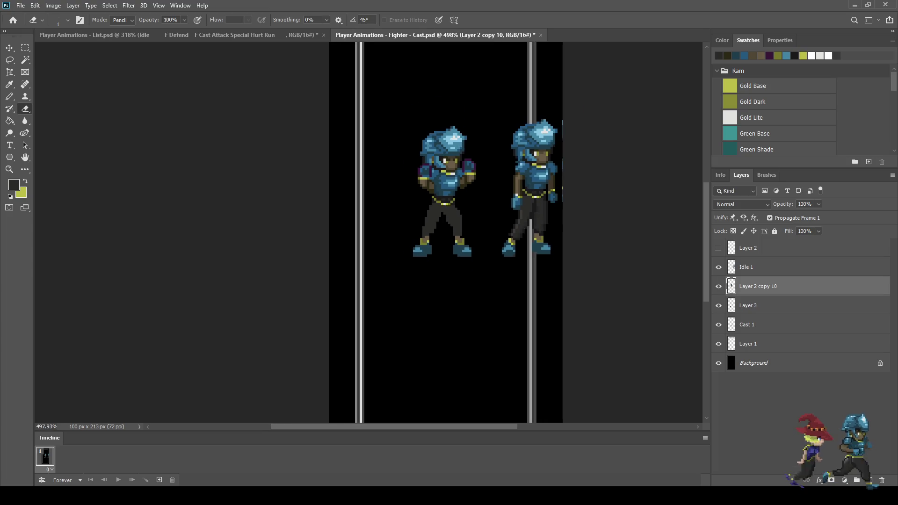
pyautogui.scroll(-2, 369, 232)
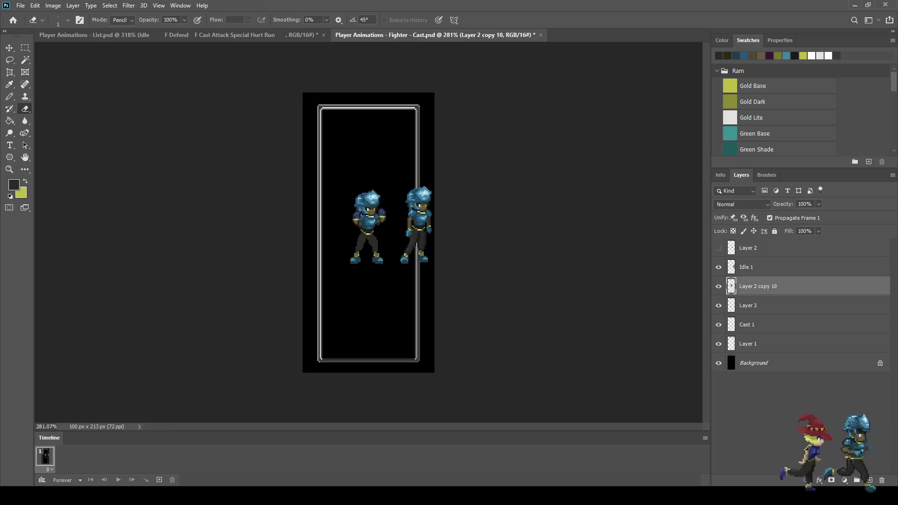
pyautogui.scroll(6, 353, 233)
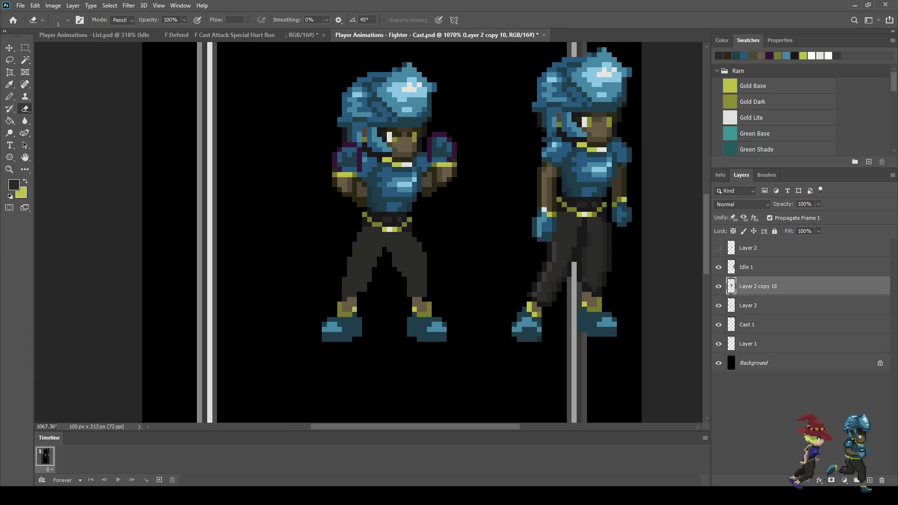
pyautogui.scroll(1, 400, 230)
# Step: Recolour pixels beside the belt and along the trousers' top-left and right edges
pyautogui.press('i')
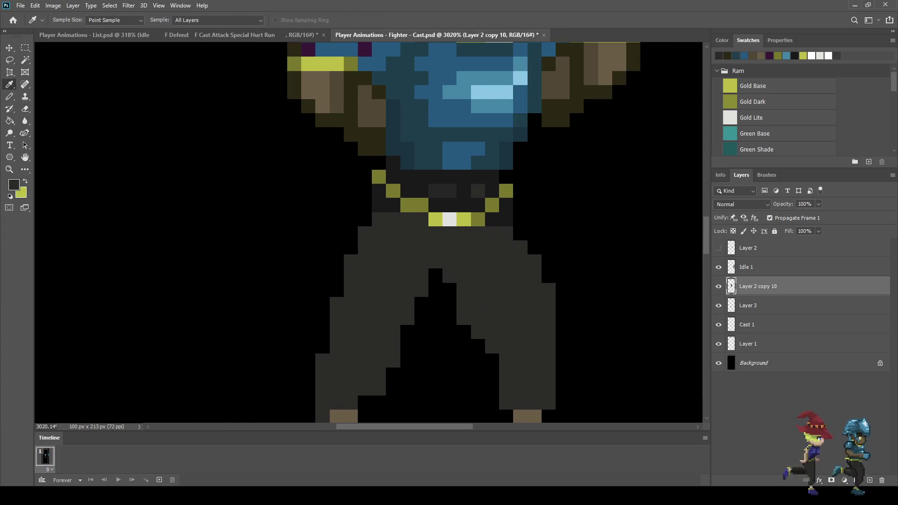
pyautogui.press('b')
pyautogui.click(365, 219)
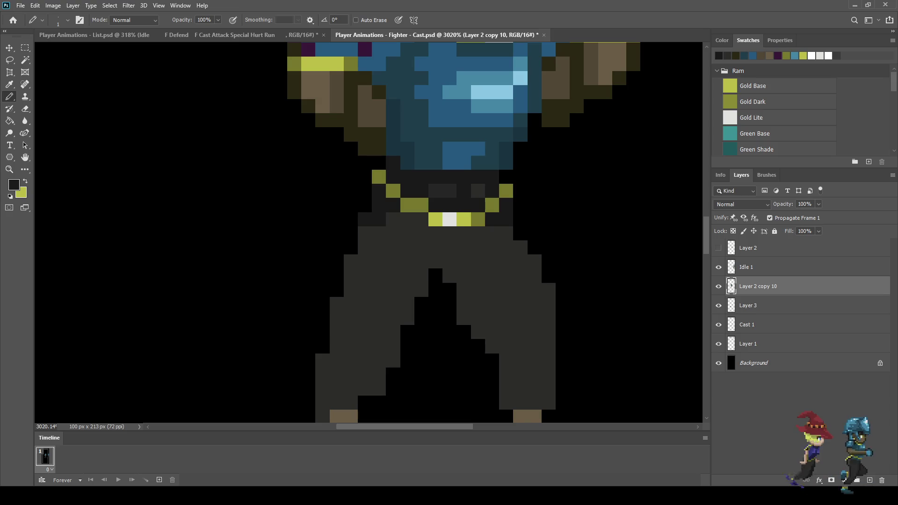
pyautogui.click(379, 219)
pyautogui.click(364, 219)
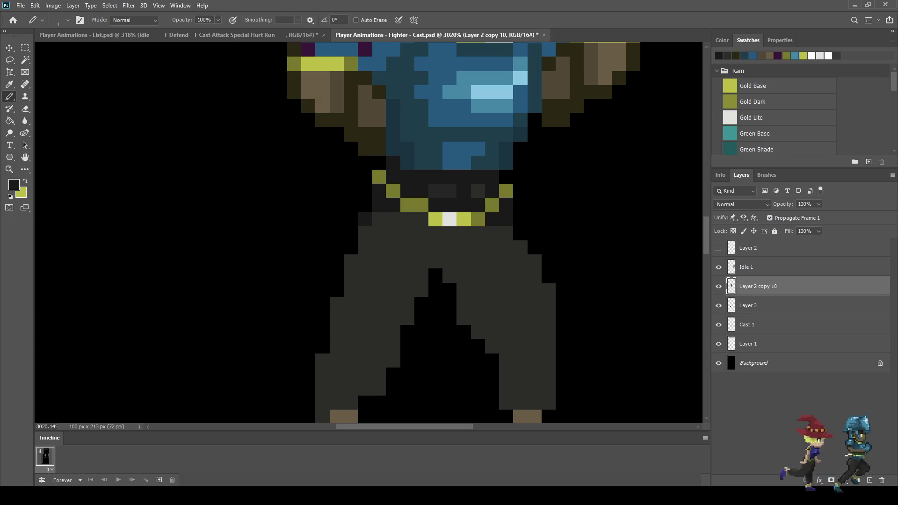
pyautogui.moveTo(351, 233); pyautogui.dragTo(351, 247)
pyautogui.click(365, 205)
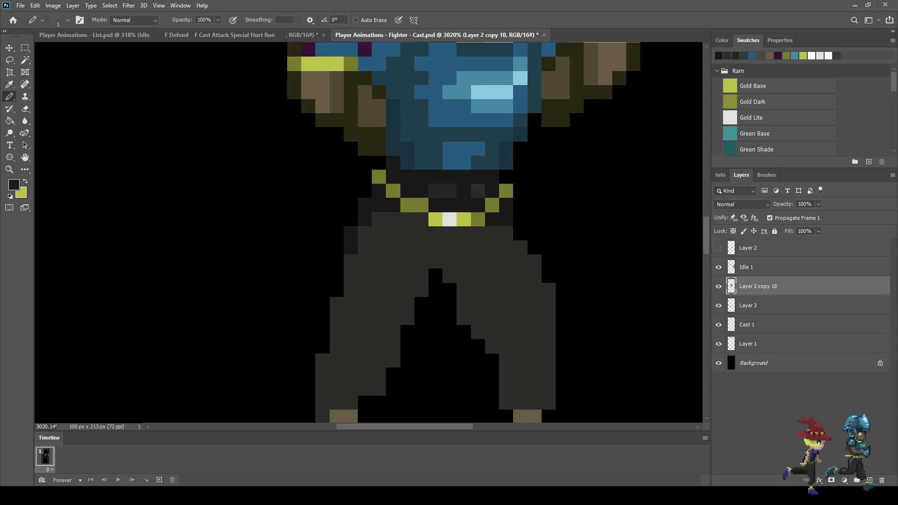
pyautogui.moveTo(520, 220); pyautogui.dragTo(520, 233)
# Step: Draw a darker crease down the inner trouser legs
pyautogui.scroll(-10, 377, 79)
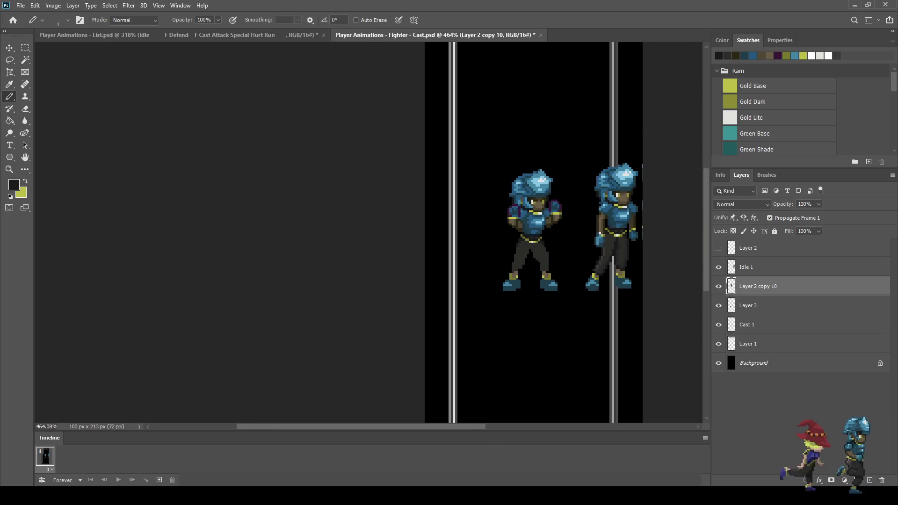
pyautogui.scroll(10, 530, 243)
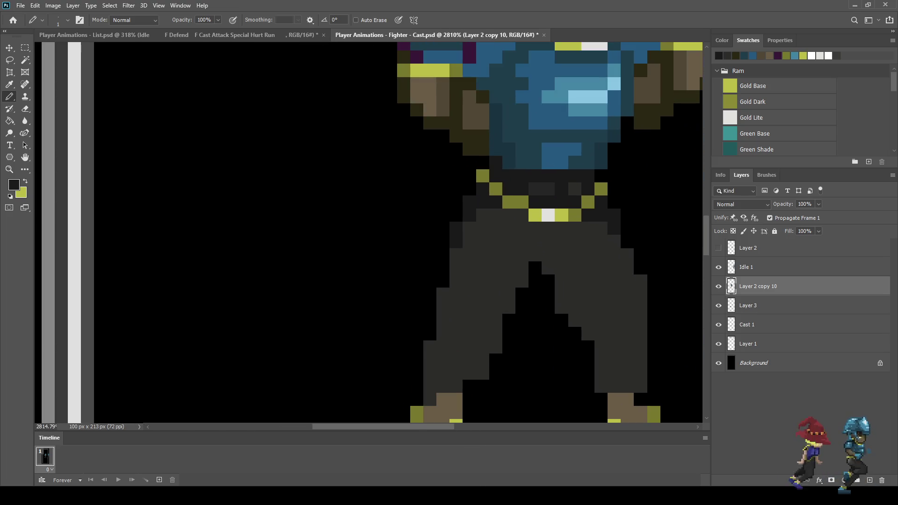
pyautogui.moveTo(522, 255)
pyautogui.mouseDown()
pyautogui.moveTo(483, 334)
pyautogui.moveTo(483, 373)
pyautogui.moveTo(470, 373)
pyautogui.moveTo(496, 347)
pyautogui.moveTo(535, 254)
pyautogui.moveTo(561, 308)
pyautogui.moveTo(588, 334)
pyautogui.moveTo(601, 387)
pyautogui.moveTo(627, 386)
pyautogui.mouseUp()
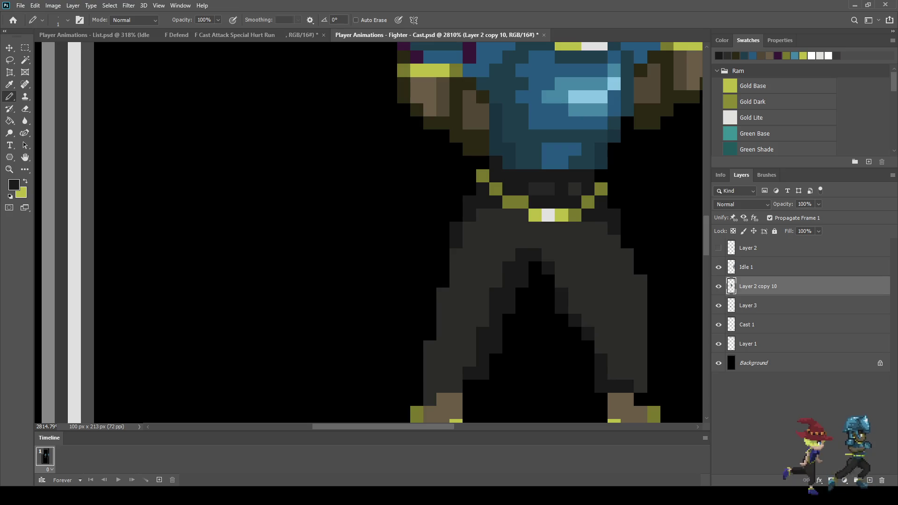
pyautogui.scroll(-5, 606, 329)
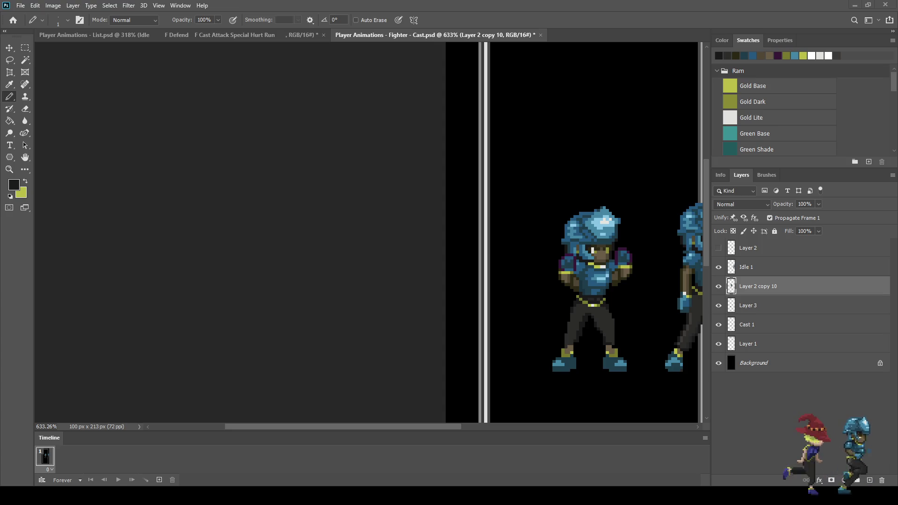
# Step: Darken a column of pixels down the trousers' right edge
pyautogui.scroll(-2, 634, 371)
pyautogui.scroll(5, 634, 371)
pyautogui.scroll(1, 605, 266)
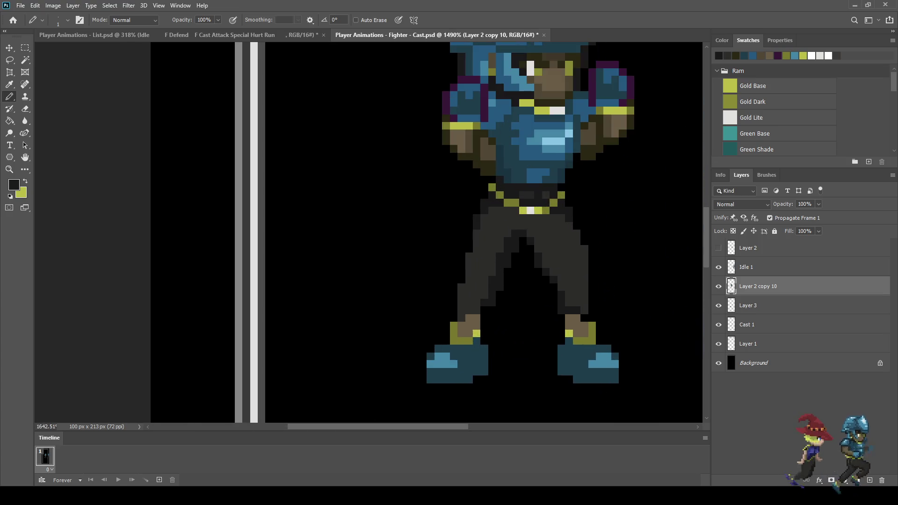
pyautogui.scroll(2, 601, 244)
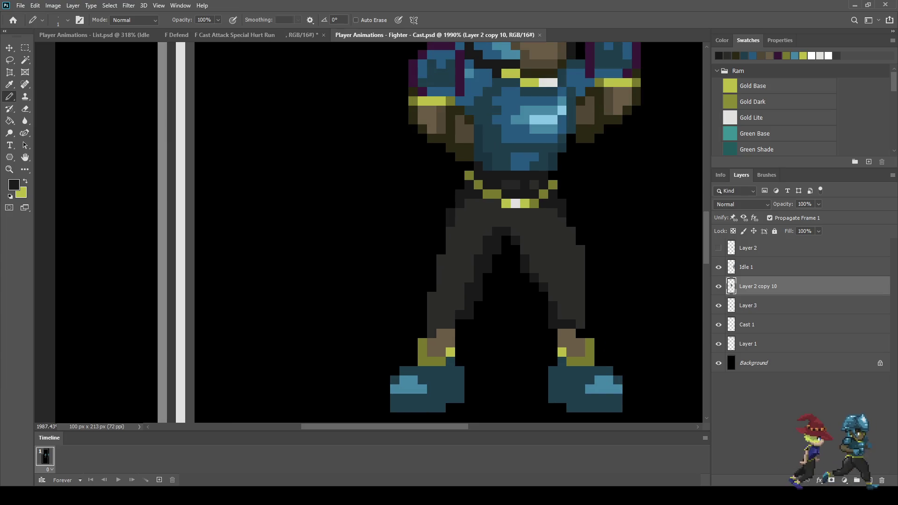
pyautogui.scroll(1, 589, 245)
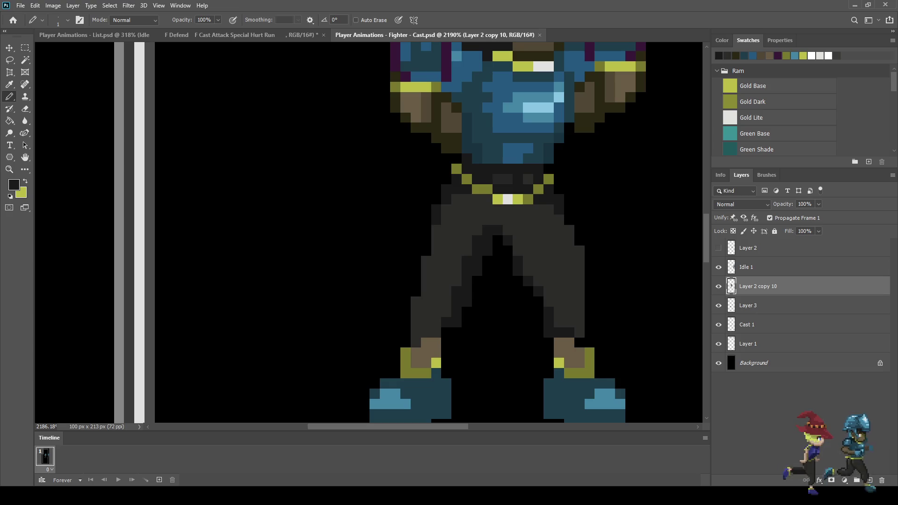
pyautogui.click(569, 230)
pyautogui.click(569, 240)
pyautogui.click(579, 250)
pyautogui.click(579, 260)
pyautogui.click(580, 271)
pyautogui.click(579, 281)
pyautogui.click(580, 291)
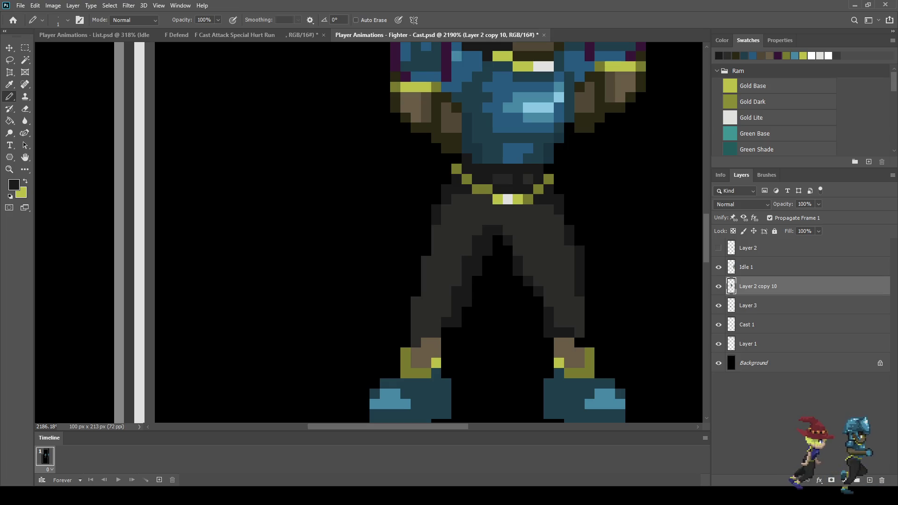
pyautogui.scroll(-8, 598, 286)
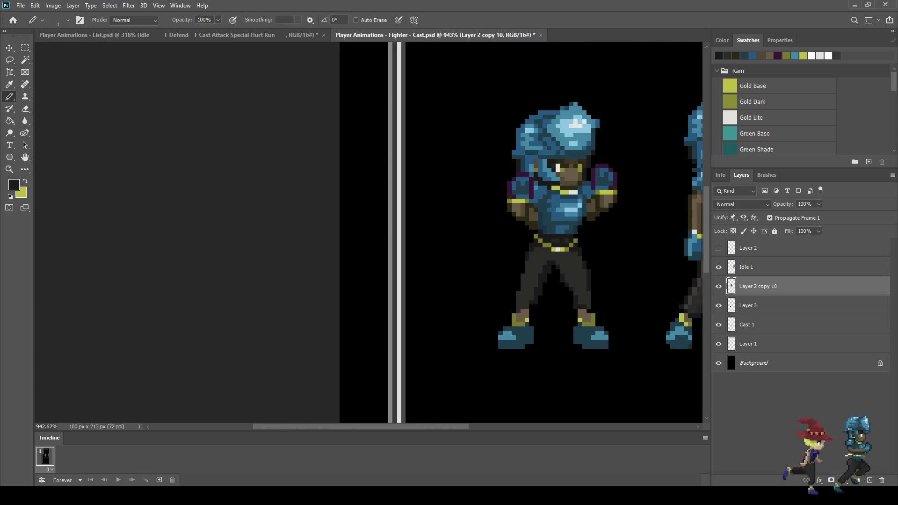
pyautogui.scroll(5, 568, 286)
pyautogui.scroll(-10, 329, 235)
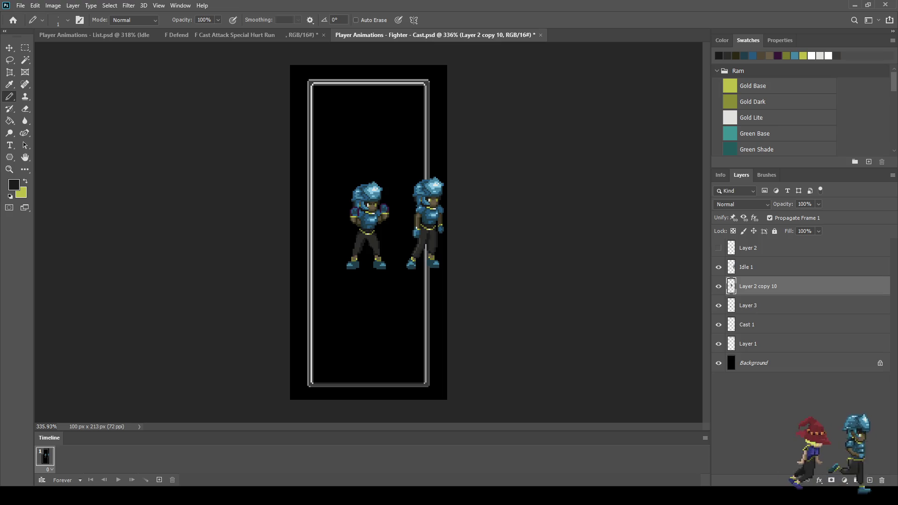
pyautogui.scroll(15, 358, 251)
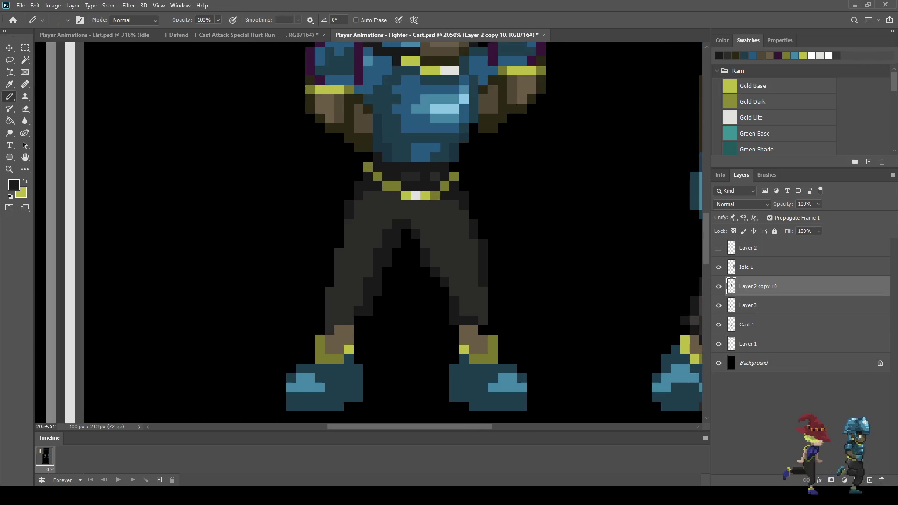
pyautogui.scroll(1, 340, 247)
# Step: Add dark shading pixels to the lower left and right trouser legs
pyautogui.click(382, 291)
pyautogui.click(364, 291)
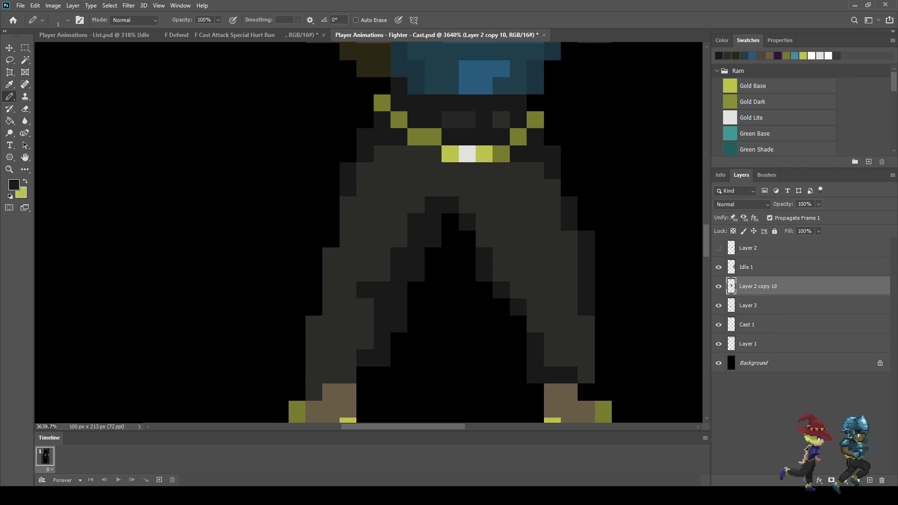
pyautogui.hotkey('ctrl', 'z')
pyautogui.click(365, 307)
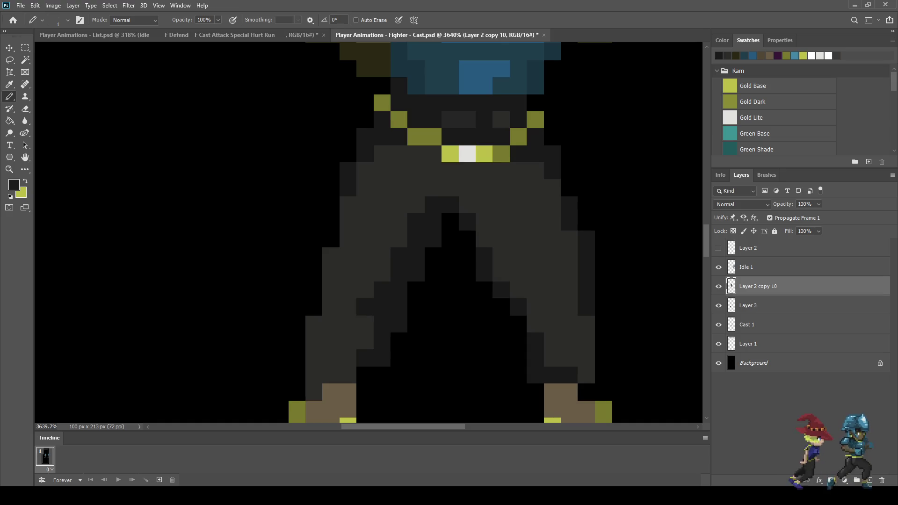
pyautogui.click(517, 290)
pyautogui.click(536, 307)
pyautogui.scroll(-5, 521, 234)
pyautogui.scroll(-3, 505, 210)
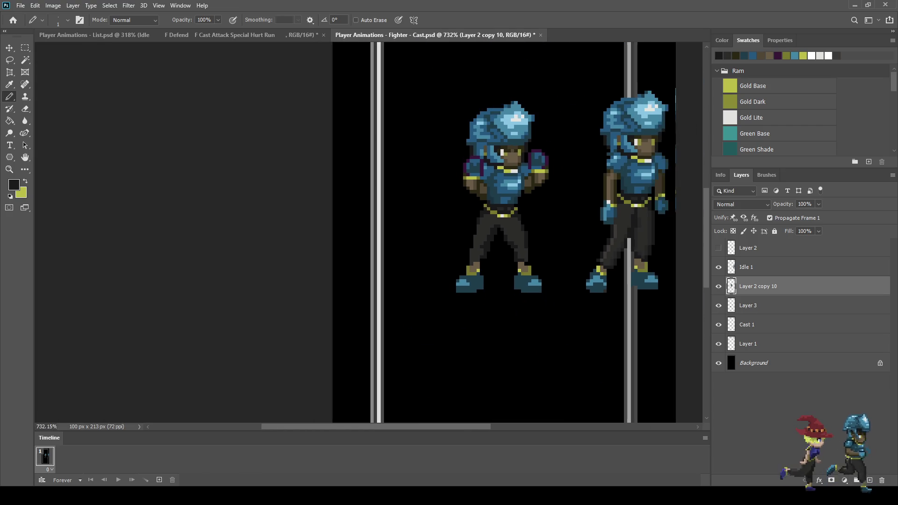
pyautogui.scroll(4, 506, 211)
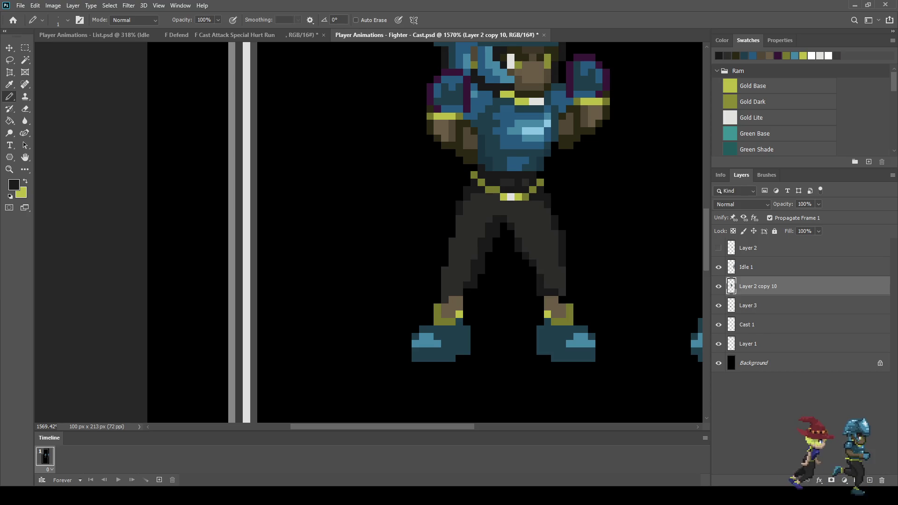
pyautogui.scroll(3, 472, 245)
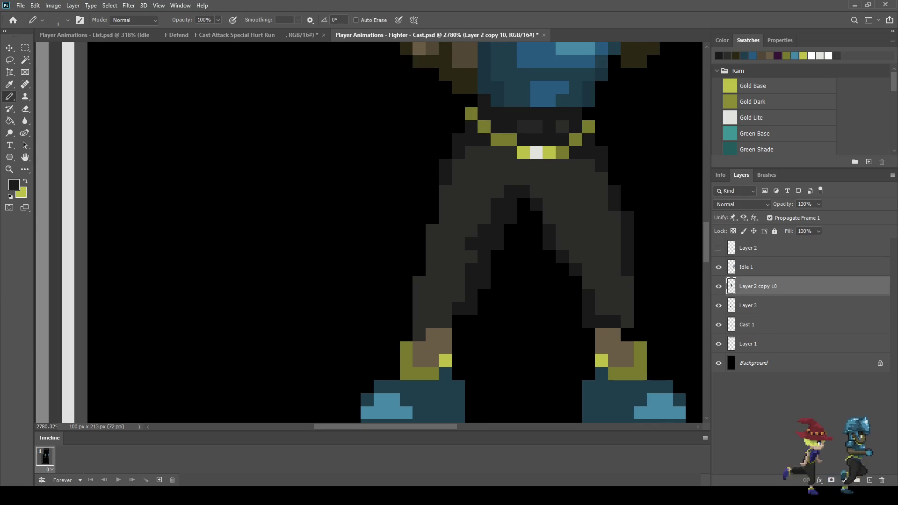
pyautogui.click(458, 256)
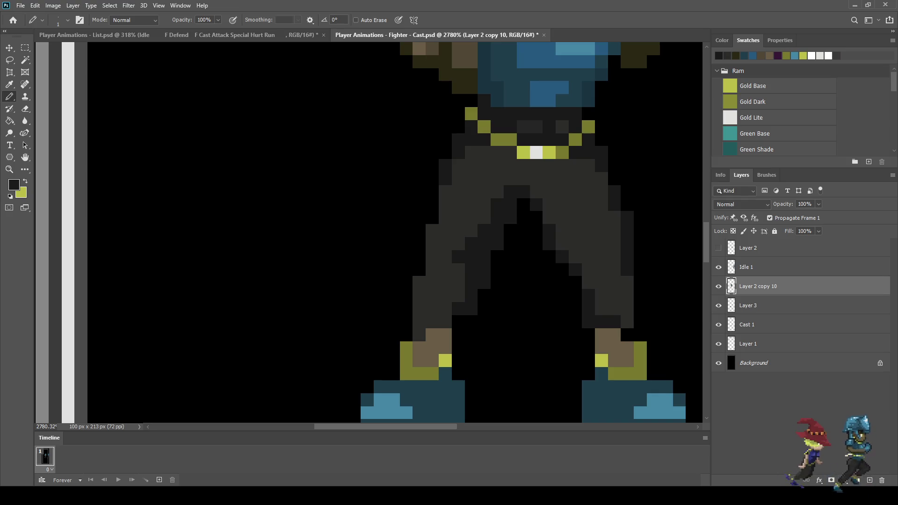
pyautogui.click(562, 243)
pyautogui.click(588, 257)
# Step: Add more dark shading pixels to the upper left trouser leg and centre of the trousers
pyautogui.scroll(-3, 576, 288)
pyautogui.scroll(-3, 292, 238)
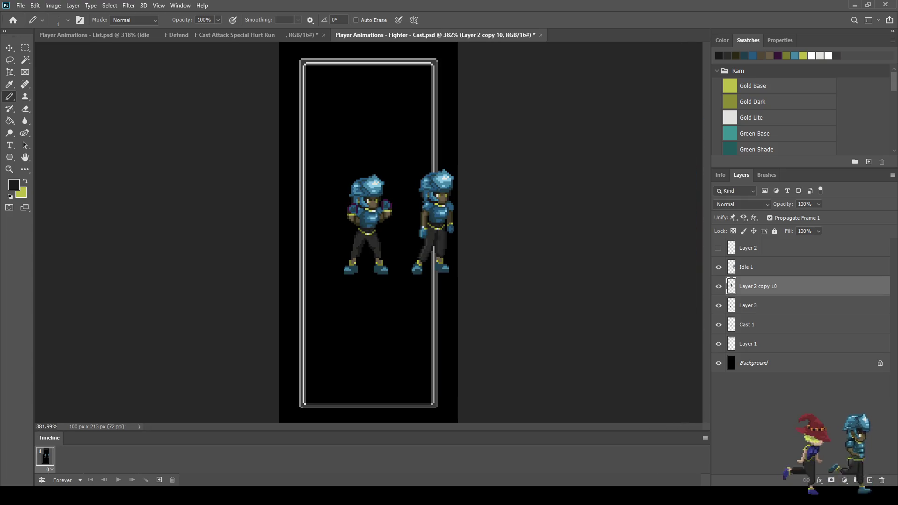
pyautogui.scroll(5, 359, 248)
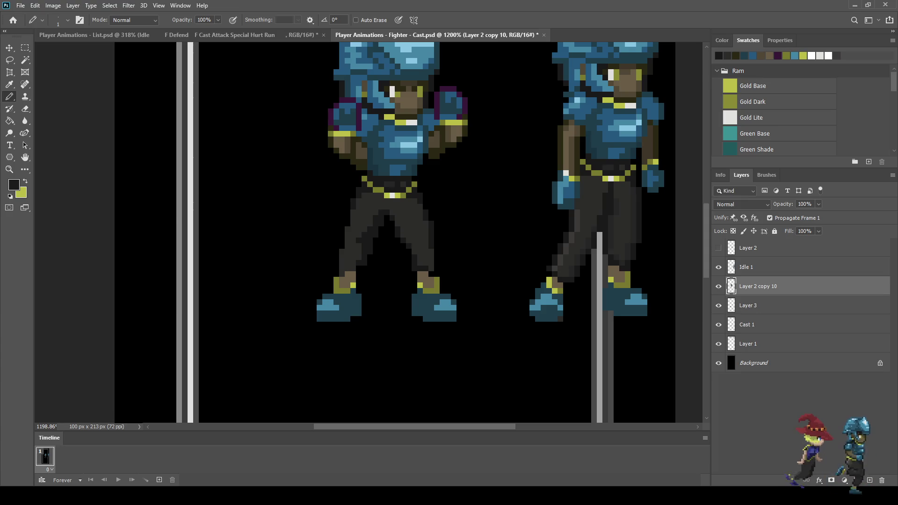
pyautogui.scroll(4, 365, 234)
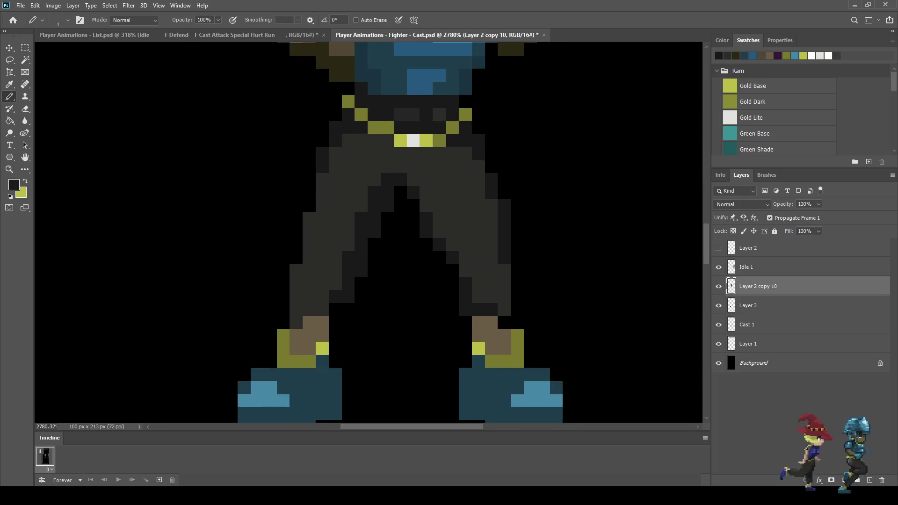
pyautogui.scroll(1, 362, 229)
pyautogui.click(347, 232)
pyautogui.click(332, 232)
pyautogui.click(447, 218)
pyautogui.click(446, 231)
pyautogui.click(462, 232)
pyautogui.scroll(-4, 508, 255)
pyautogui.scroll(-5, 543, 273)
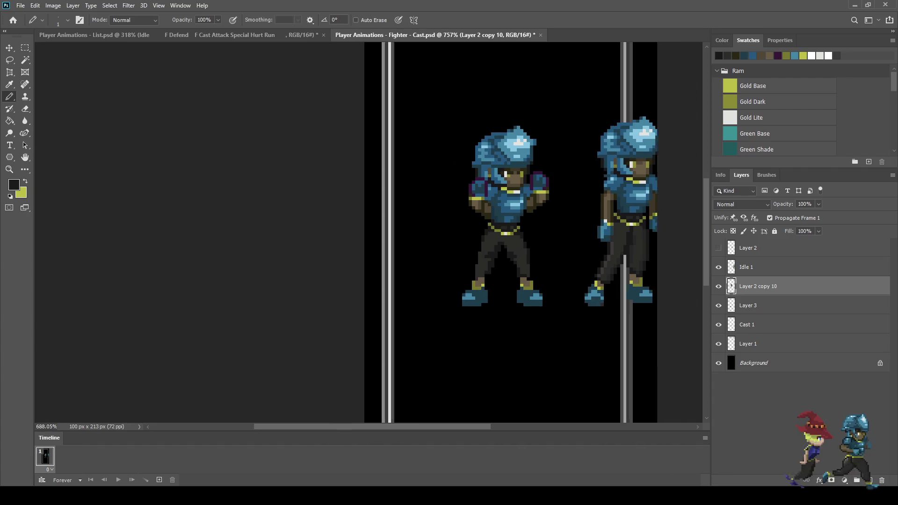
pyautogui.scroll(-2, 544, 273)
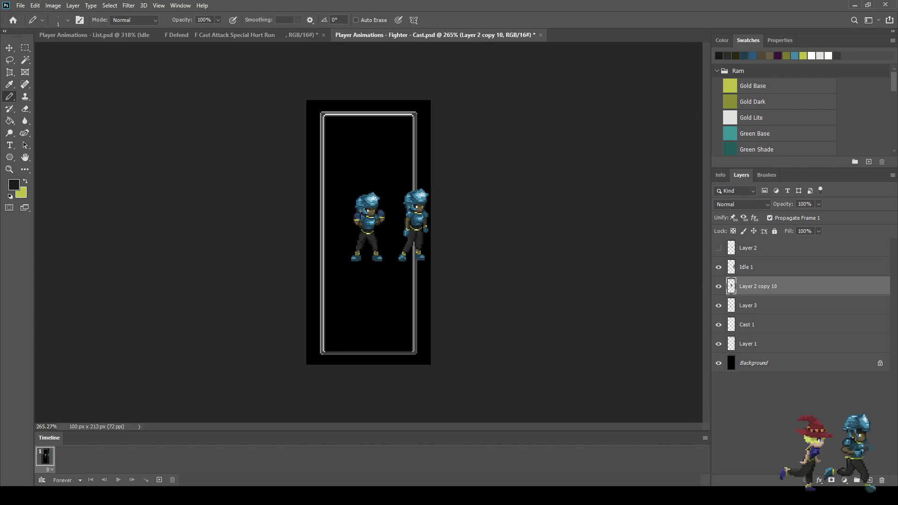
pyautogui.scroll(6, 365, 238)
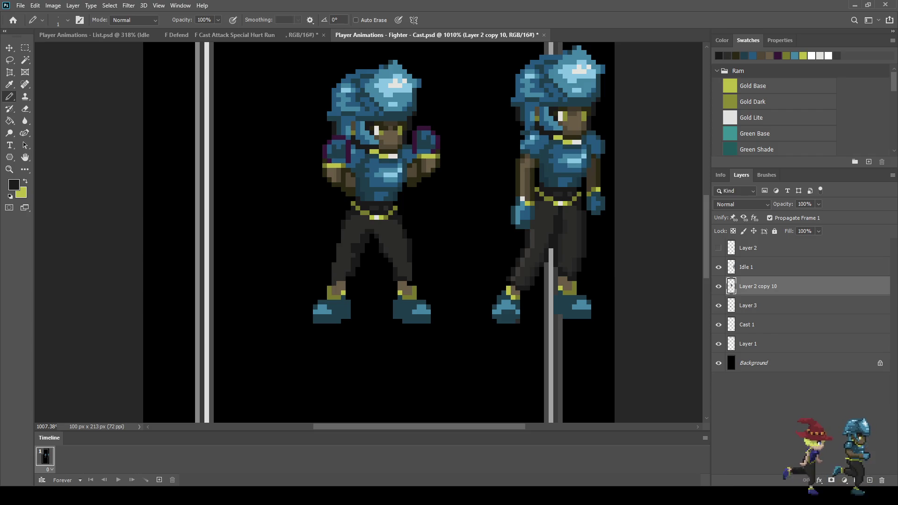
pyautogui.scroll(-4, 378, 252)
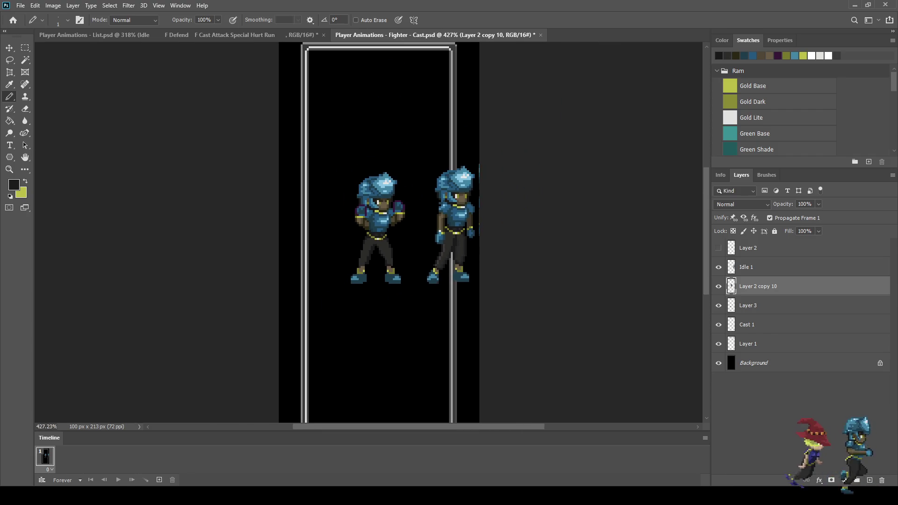
pyautogui.scroll(-2, 346, 219)
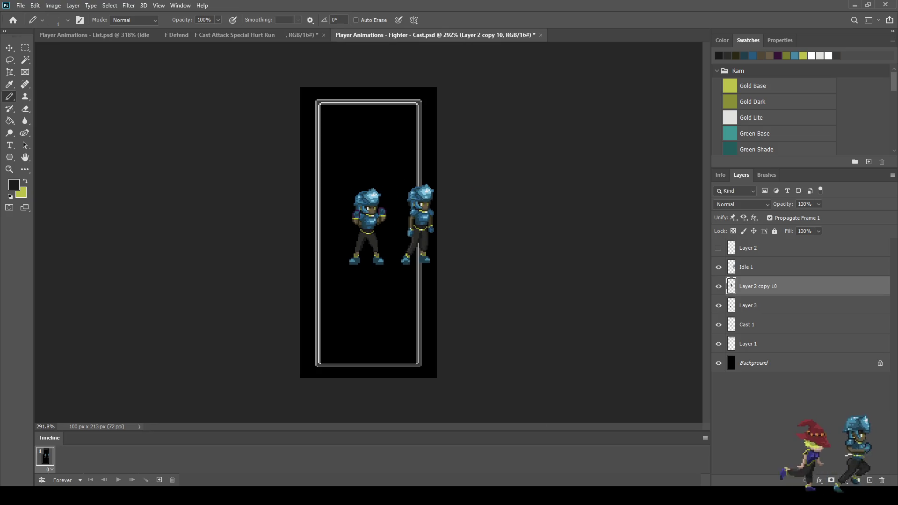
pyautogui.scroll(10, 357, 257)
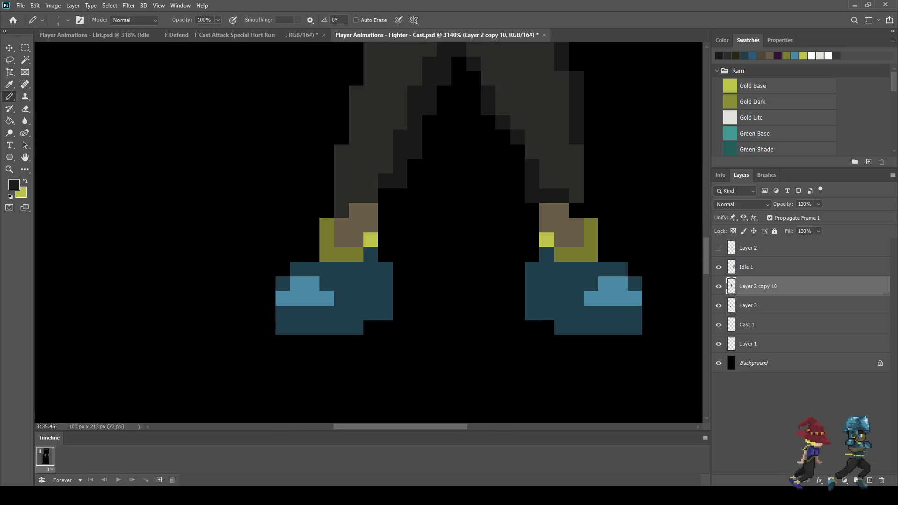
# Step: Sample the bright gold and paint two pixels on the left ankle cuff
pyautogui.press('i')
pyautogui.click(370, 240)
pyautogui.press('b')
pyautogui.click(326, 225)
pyautogui.click(326, 239)
# Step: Sample Gold Dark and darken one pixel on each ankle cuff
pyautogui.press('i')
pyautogui.click(335, 254)
pyautogui.press('b')
pyautogui.click(371, 240)
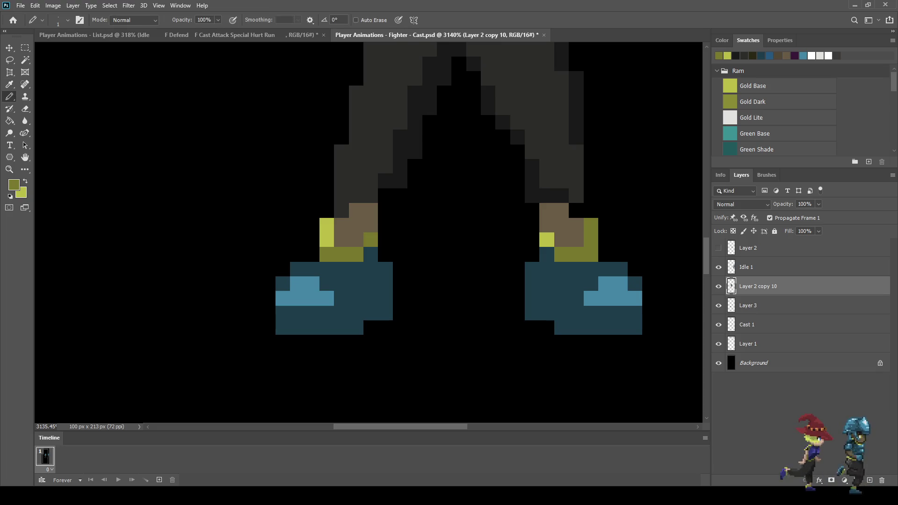
pyautogui.click(546, 239)
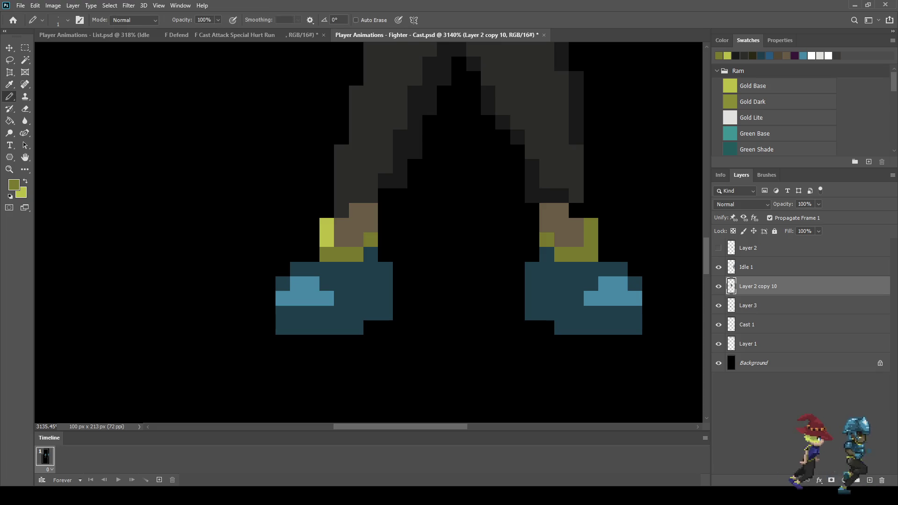
# Step: Sample Gold Base and paint several bright pixels on the right ankle cuff
pyautogui.press('i')
pyautogui.click(326, 233)
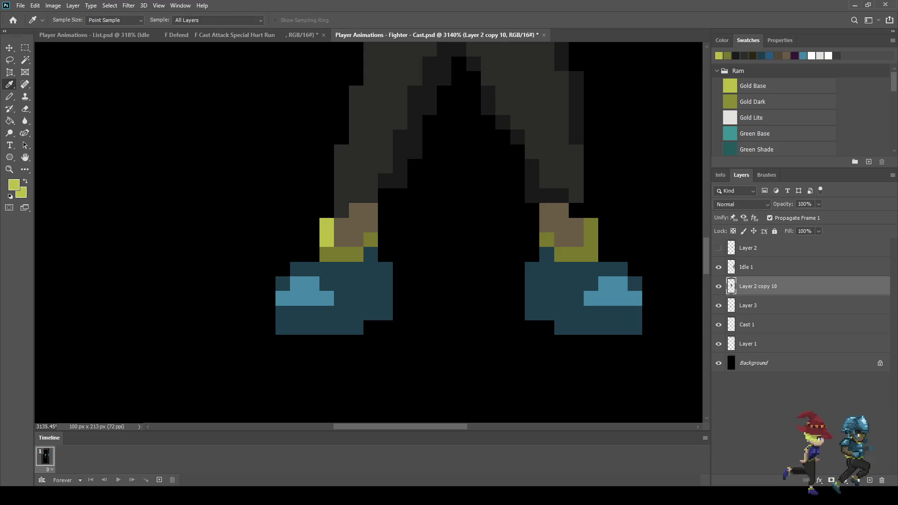
pyautogui.press('b')
pyautogui.click(562, 255)
pyautogui.click(577, 254)
pyautogui.click(592, 239)
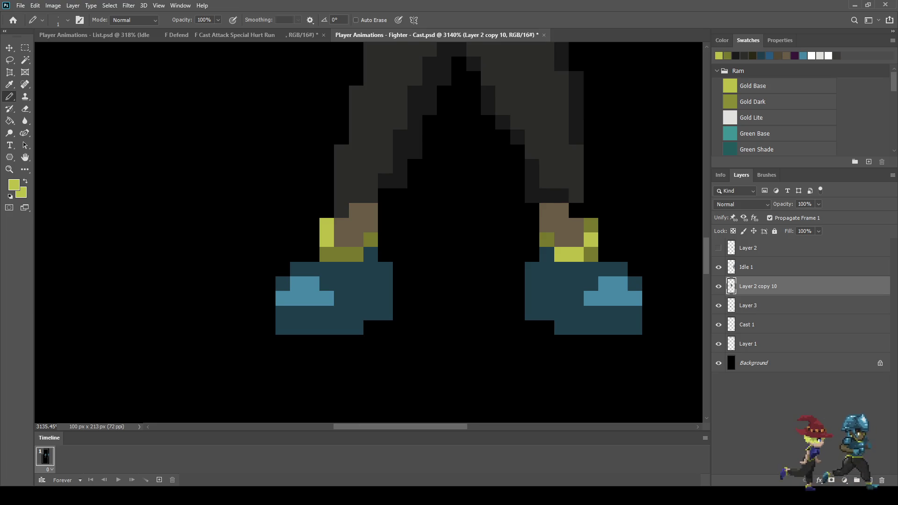
pyautogui.scroll(-10, 518, 273)
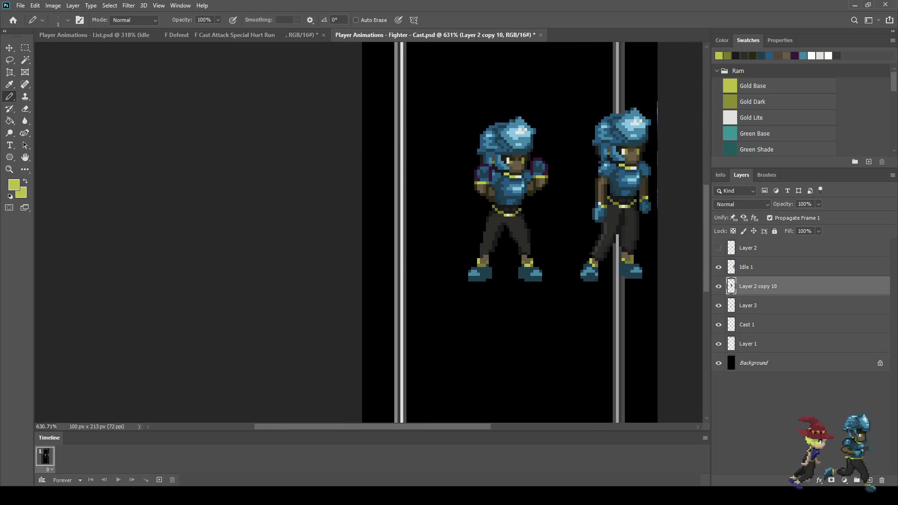
pyautogui.scroll(8, 532, 266)
pyautogui.click(528, 264)
pyautogui.click(528, 252)
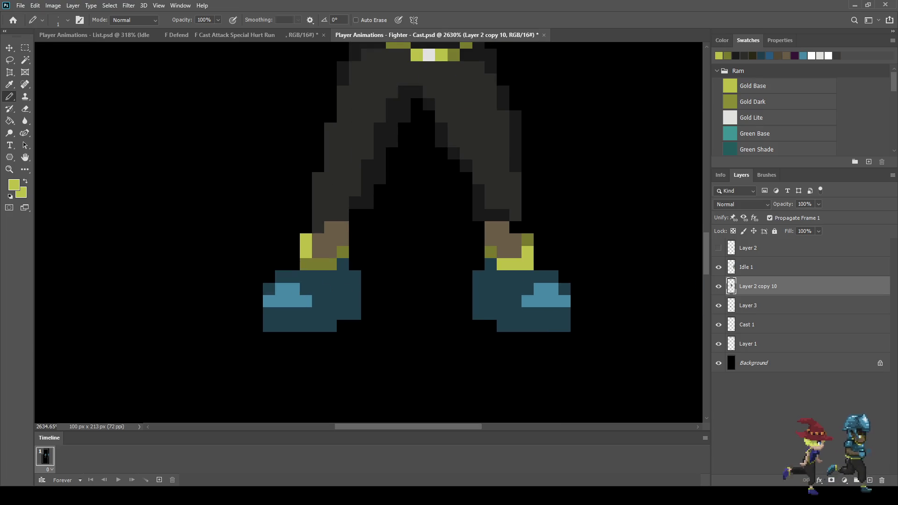
pyautogui.scroll(-8, 530, 221)
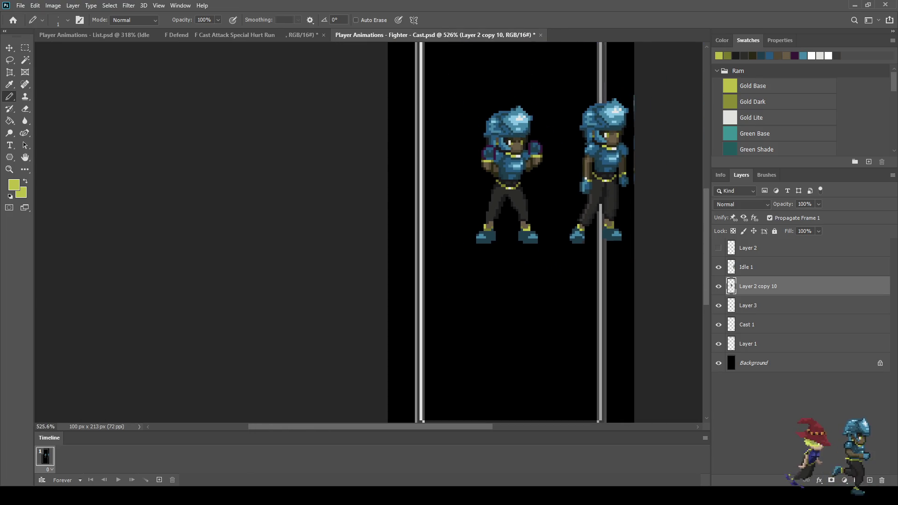
pyautogui.scroll(-2, 511, 234)
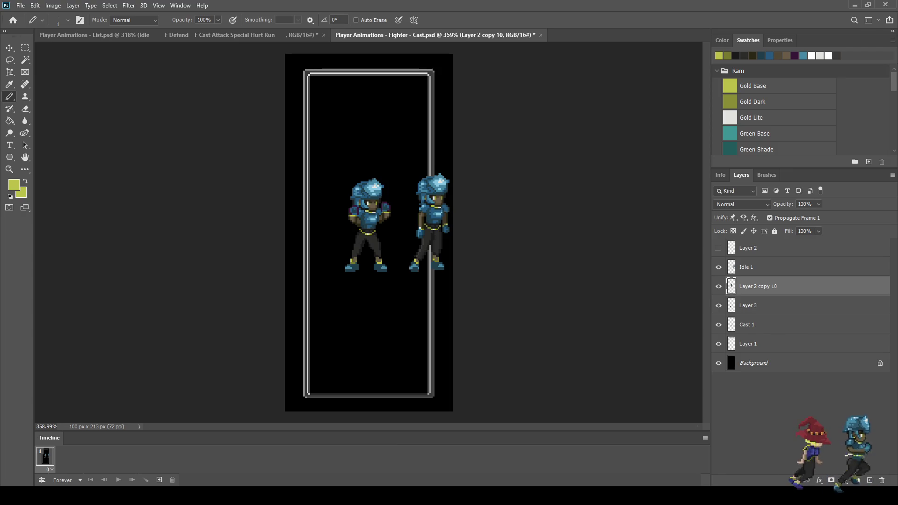
pyautogui.scroll(5, 355, 230)
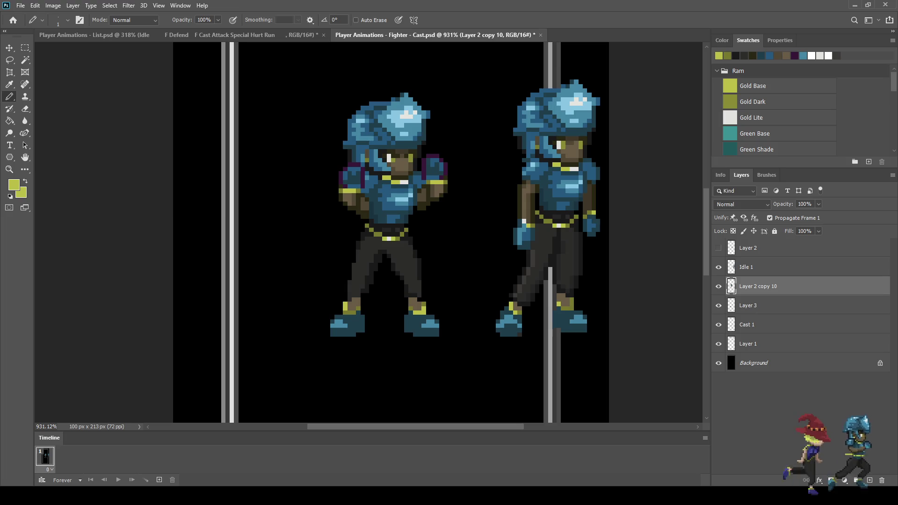
pyautogui.press('l')
pyautogui.scroll(2, 431, 262)
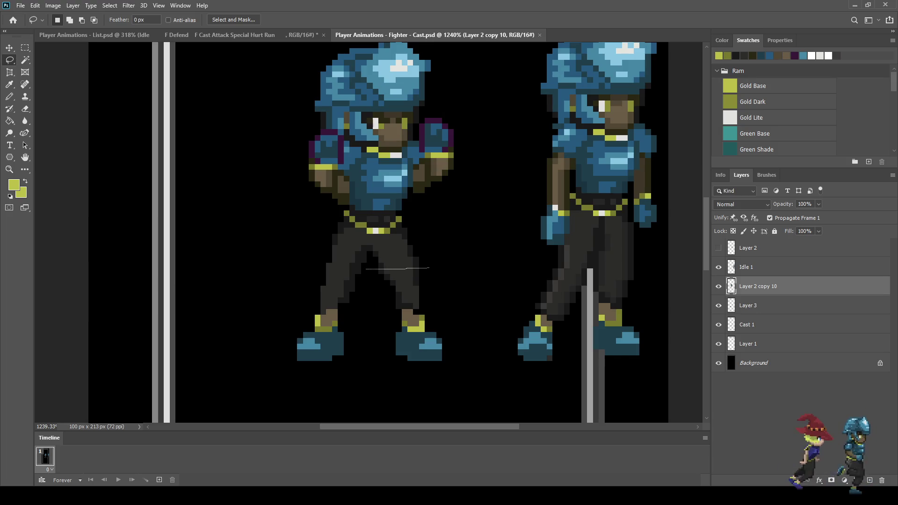
# Step: Select and transform the left fighter's torso and head, then deselect and fit the canvas
pyautogui.moveTo(327, 271)
pyautogui.mouseDown()
pyautogui.moveTo(277, 100)
pyautogui.moveTo(308, 41)
pyautogui.moveTo(471, 88)
pyautogui.moveTo(463, 236)
pyautogui.moveTo(449, 264)
pyautogui.moveTo(435, 269)
pyautogui.mouseUp()
pyautogui.press('ctrl')
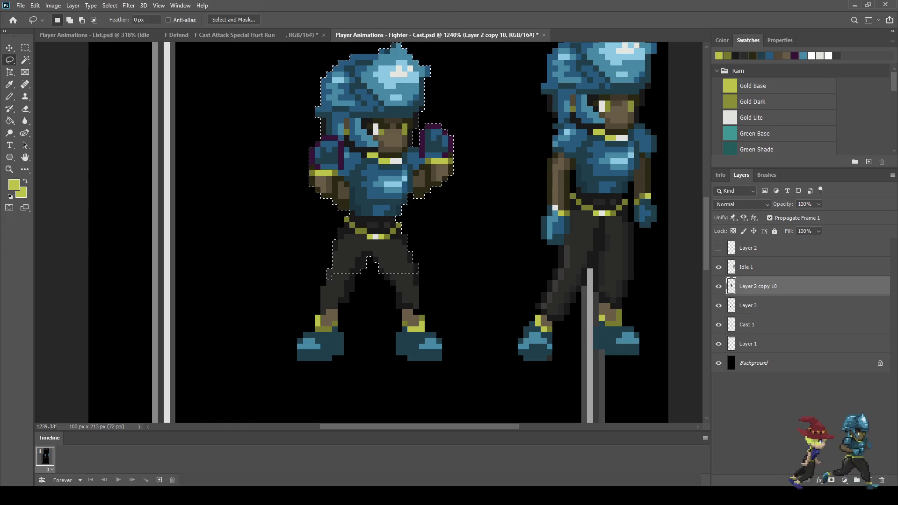
pyautogui.hotkey('ctrl', 'd')
pyautogui.hotkey('ctrl', '0')
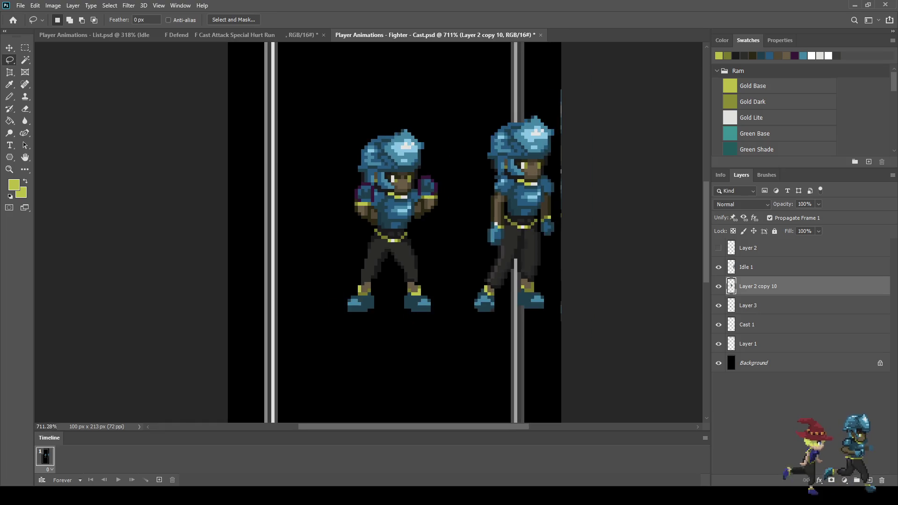
pyautogui.scroll(10, 358, 241)
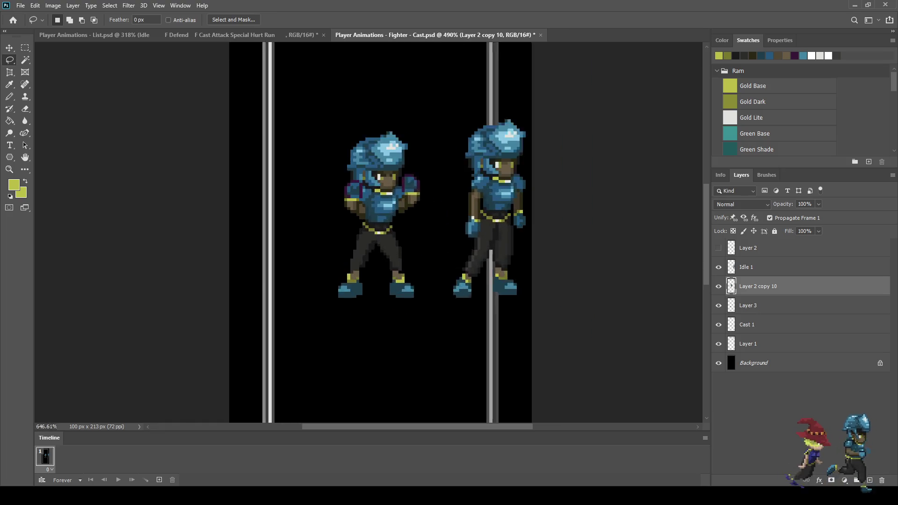
# Step: Sample the near-black trouser colour and fill the crotch-gap pixel with it
pyautogui.press('i')
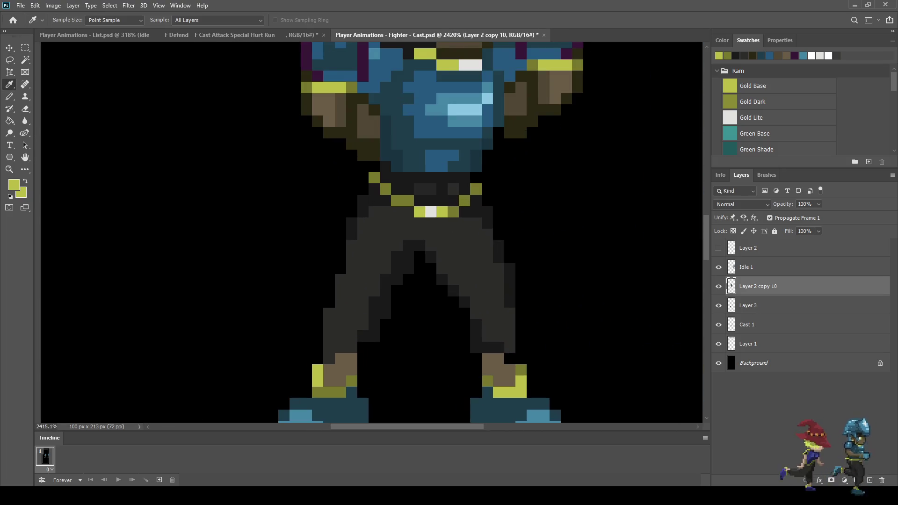
pyautogui.press('b')
pyautogui.scroll(2, 413, 266)
pyautogui.click(439, 269)
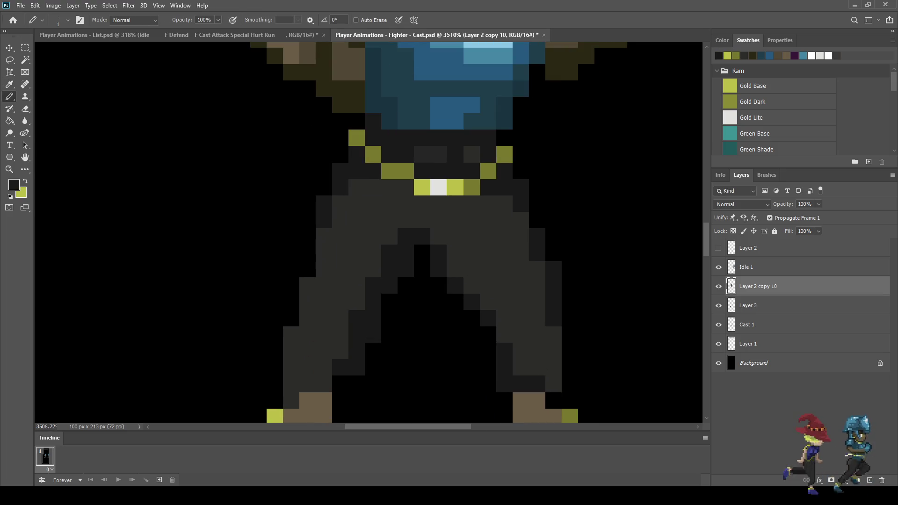
pyautogui.scroll(-5, 336, 290)
pyautogui.scroll(4, 331, 318)
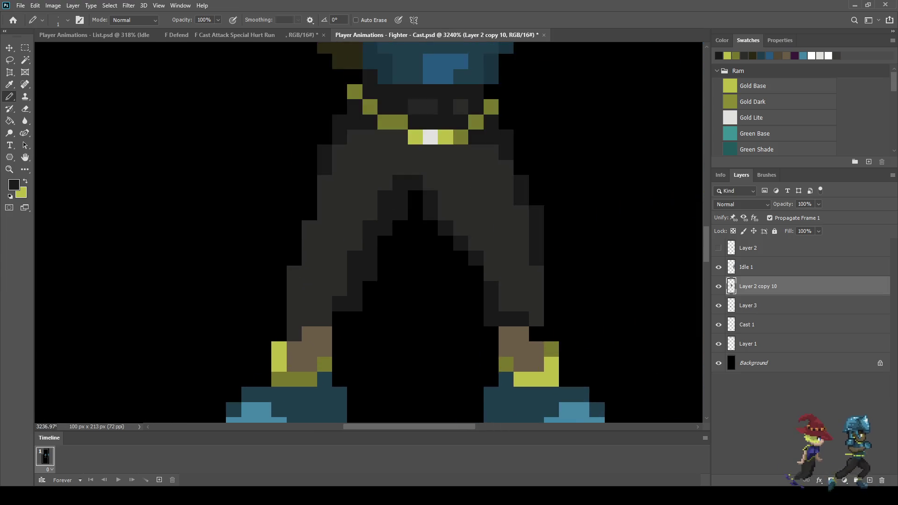
# Step: Pencil a dark outline down the left leg's outer edge
pyautogui.moveTo(307, 164); pyautogui.dragTo(308, 183)
pyautogui.click(307, 201)
pyautogui.click(290, 220)
pyautogui.click(289, 239)
pyautogui.click(289, 257)
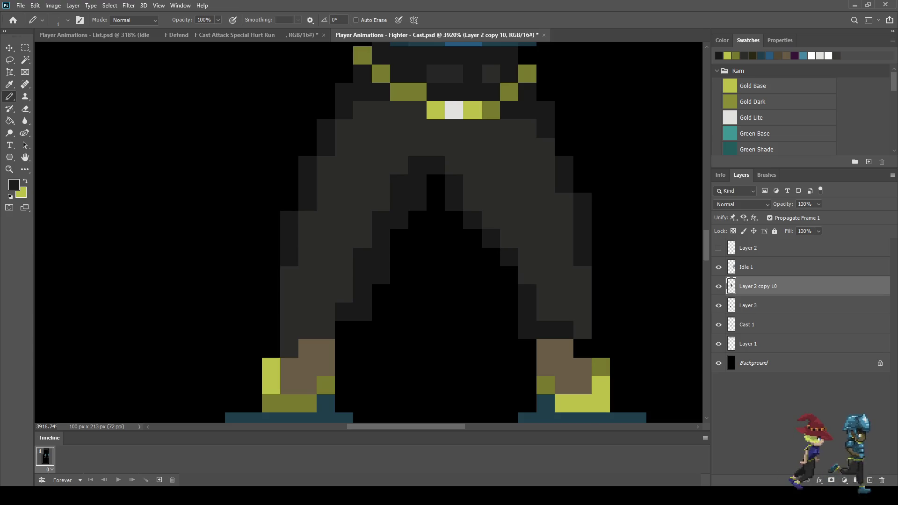
# Step: Darken shading pixels on both the left and right trouser legs
pyautogui.scroll(-6, 435, 234)
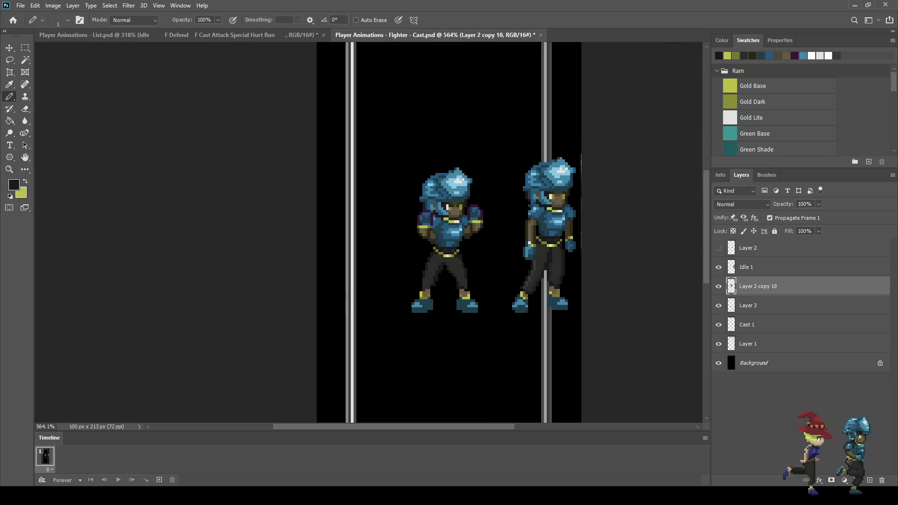
pyautogui.scroll(-2, 438, 291)
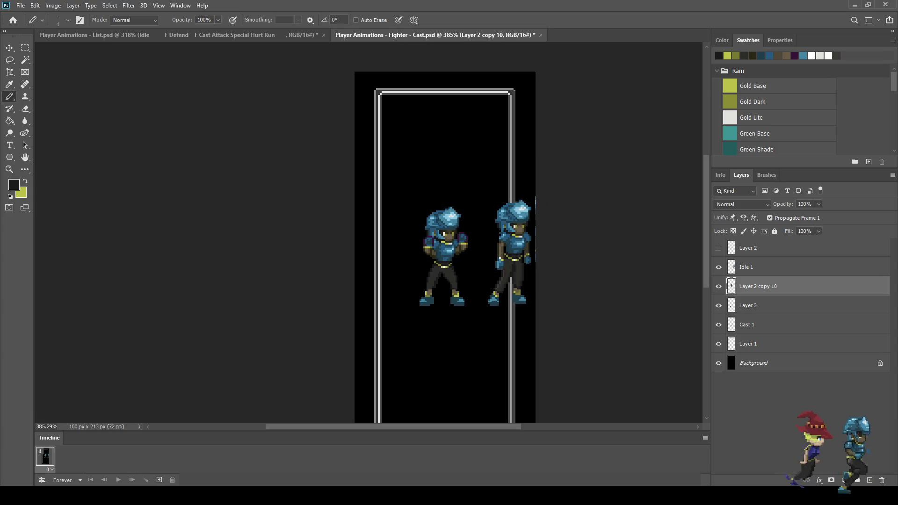
pyautogui.scroll(6, 437, 276)
pyautogui.click(423, 277)
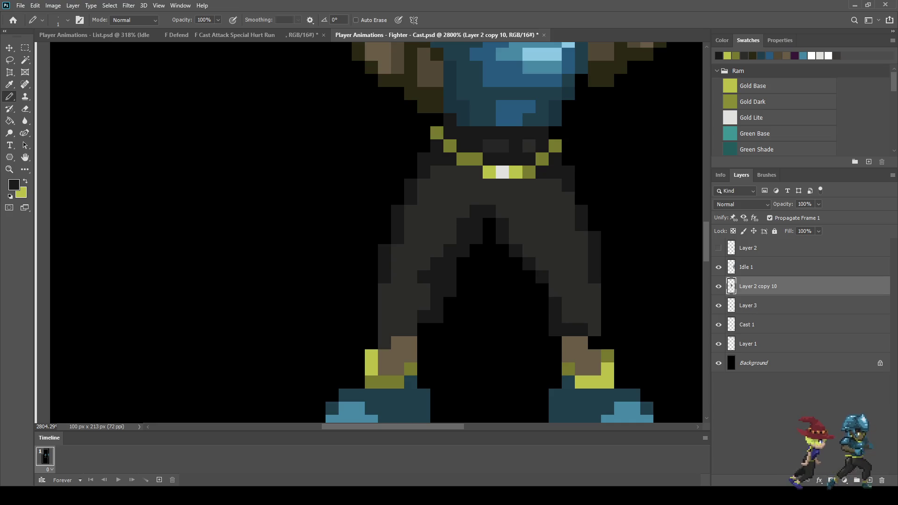
pyautogui.click(543, 264)
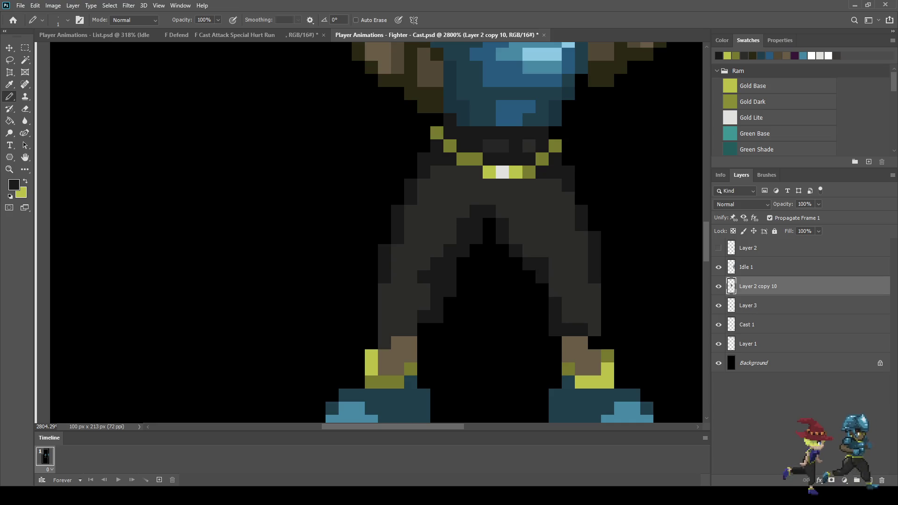
pyautogui.click(555, 277)
# Step: Paint a dark grey pixel column along the leg's edge
pyautogui.scroll(-6, 554, 277)
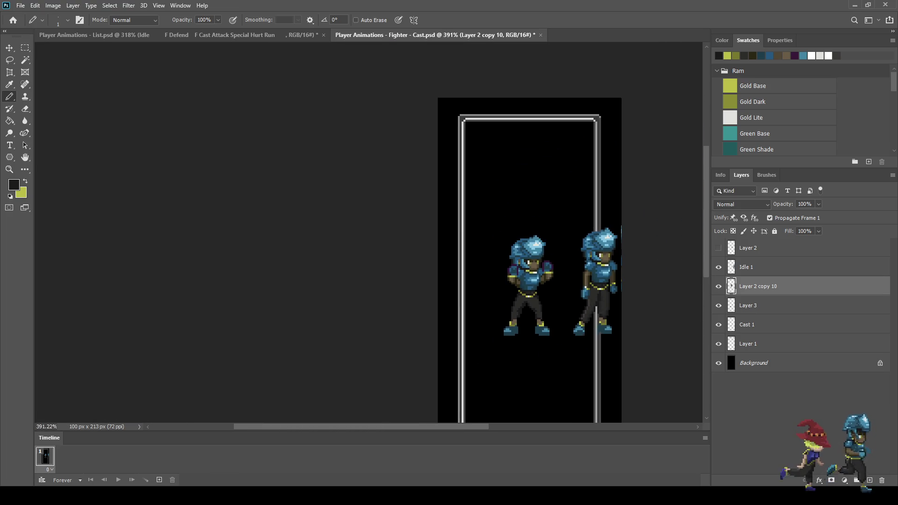
pyautogui.scroll(6, 517, 309)
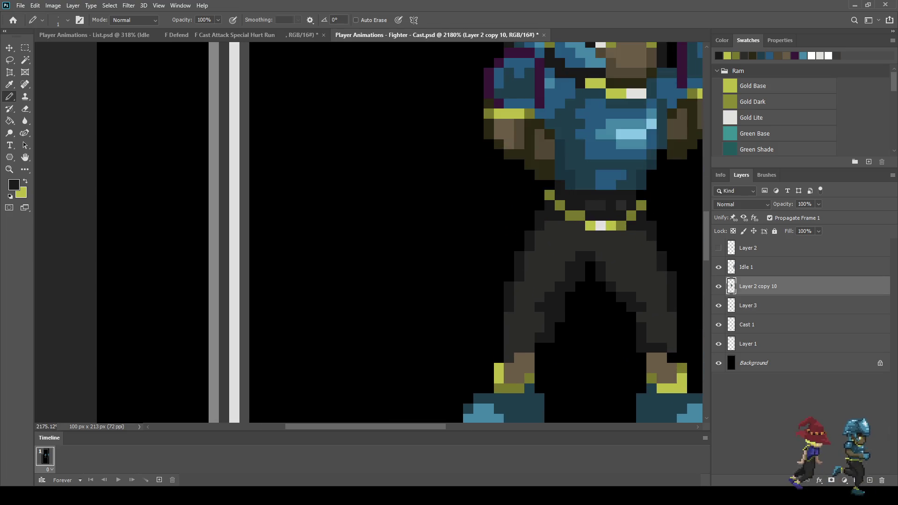
pyautogui.scroll(2, 514, 247)
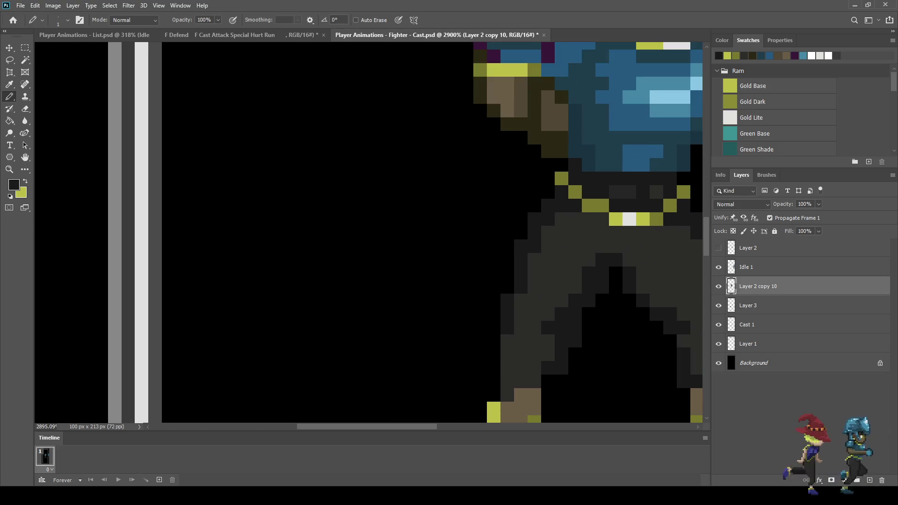
pyautogui.click(508, 286)
pyautogui.moveTo(494, 295); pyautogui.dragTo(494, 369)
# Step: Paint the left boot's top pixel row dark where it meets the trousers
pyautogui.scroll(-5, 514, 332)
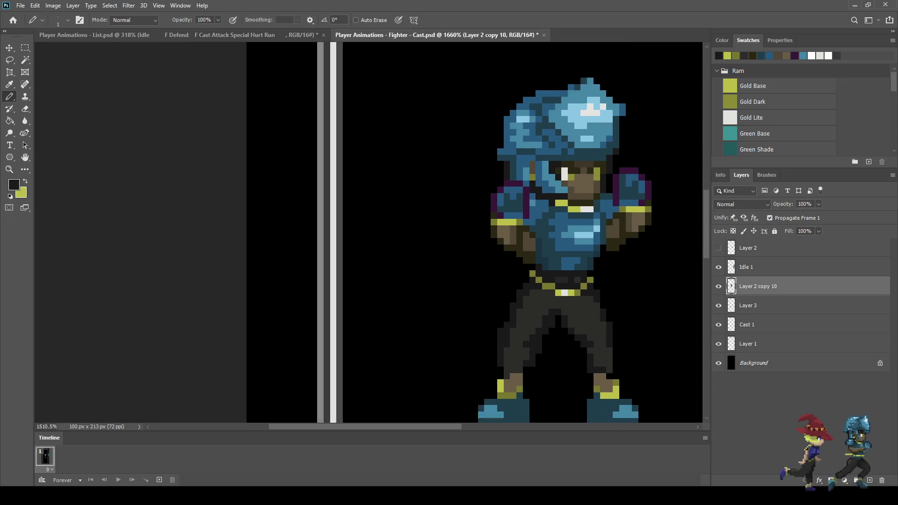
pyautogui.scroll(3, 514, 332)
pyautogui.scroll(5, 531, 356)
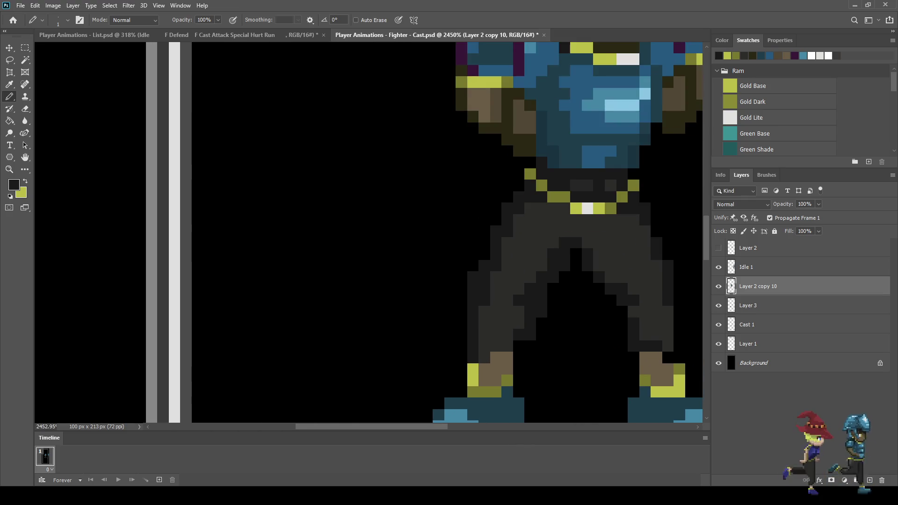
pyautogui.scroll(-4, 487, 333)
pyautogui.scroll(4, 486, 332)
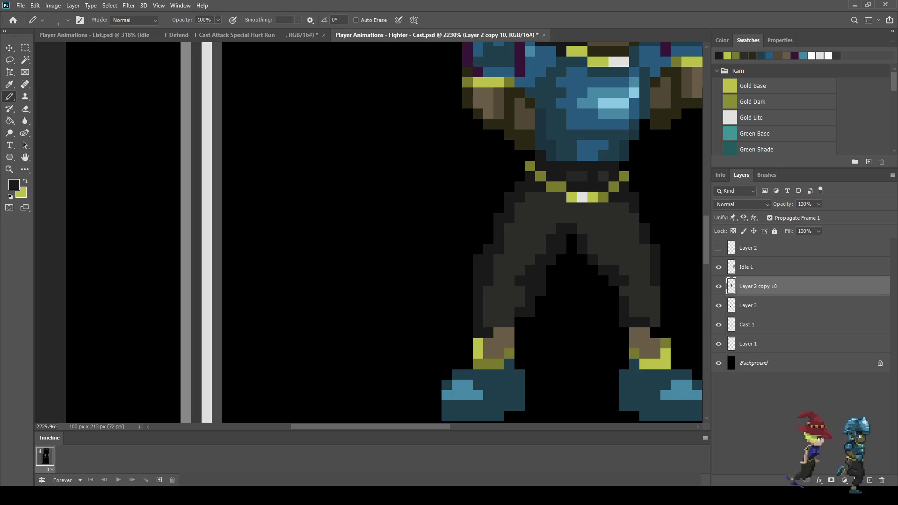
pyautogui.scroll(-5, 510, 322)
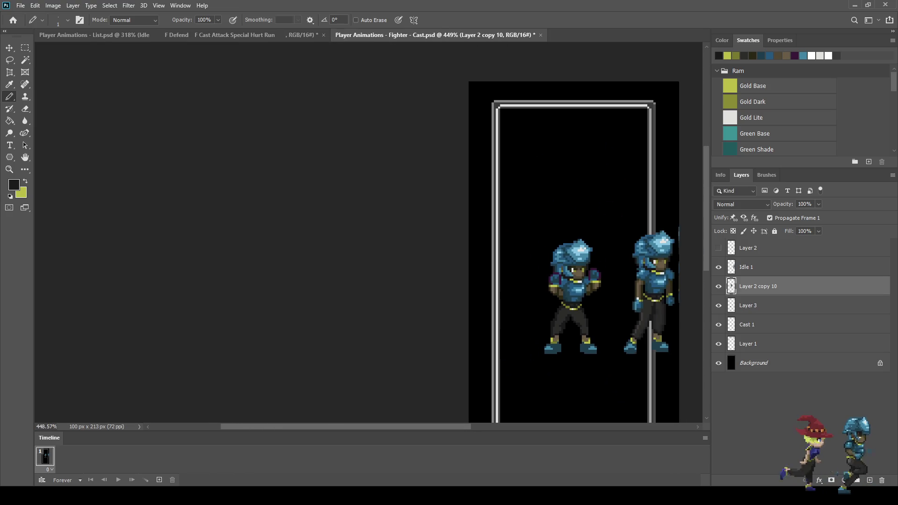
pyautogui.scroll(-2, 509, 322)
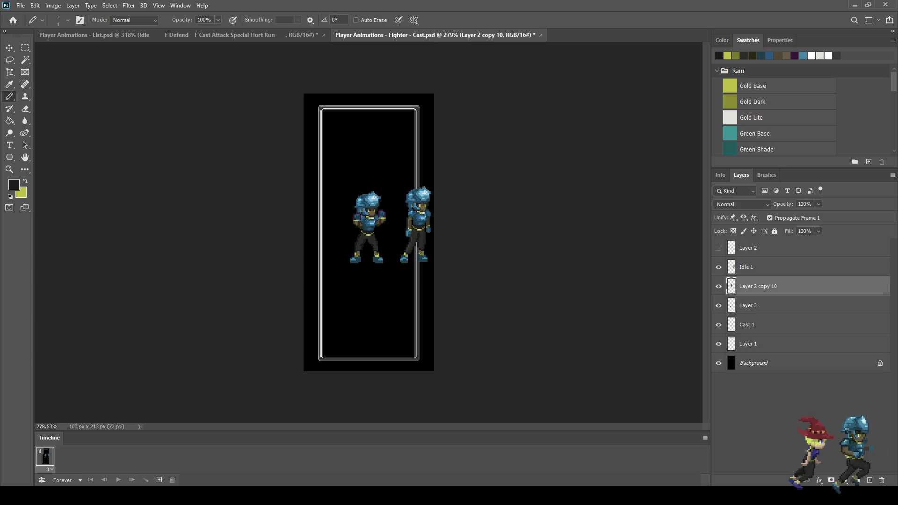
pyautogui.scroll(5, 360, 252)
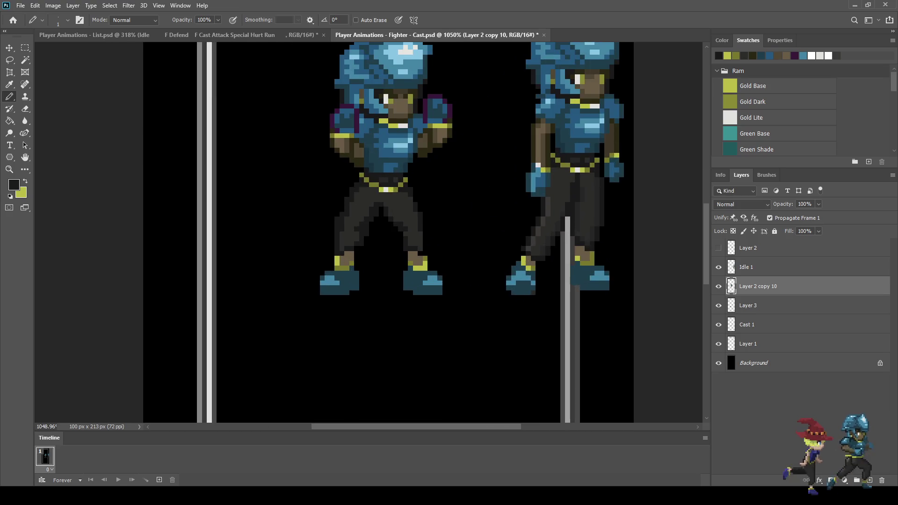
pyautogui.scroll(2, 352, 253)
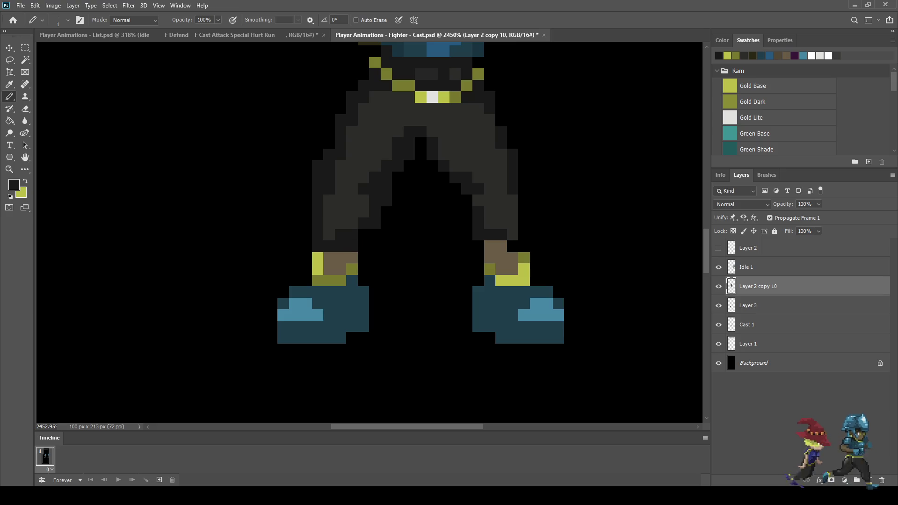
pyautogui.scroll(-4, 363, 235)
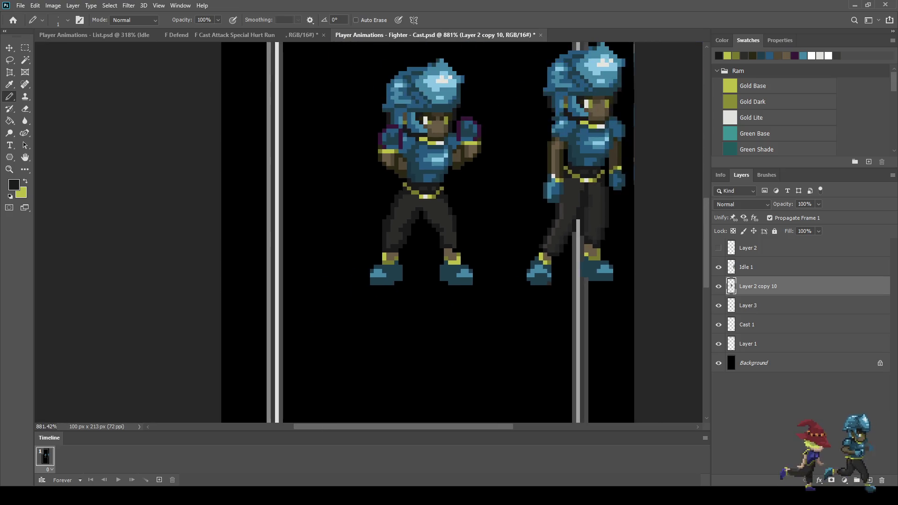
pyautogui.scroll(-1, 363, 235)
pyautogui.scroll(8, 357, 253)
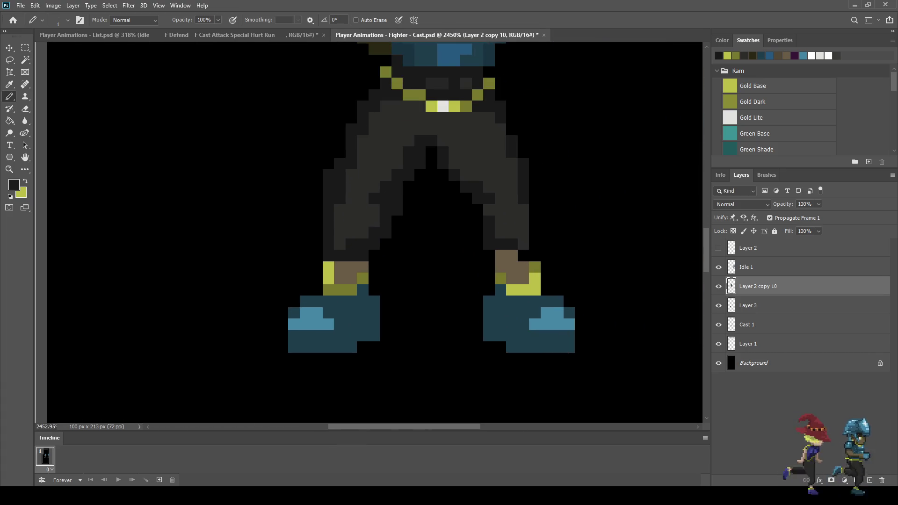
pyautogui.moveTo(363, 267); pyautogui.dragTo(328, 267)
pyautogui.scroll(-3, 330, 269)
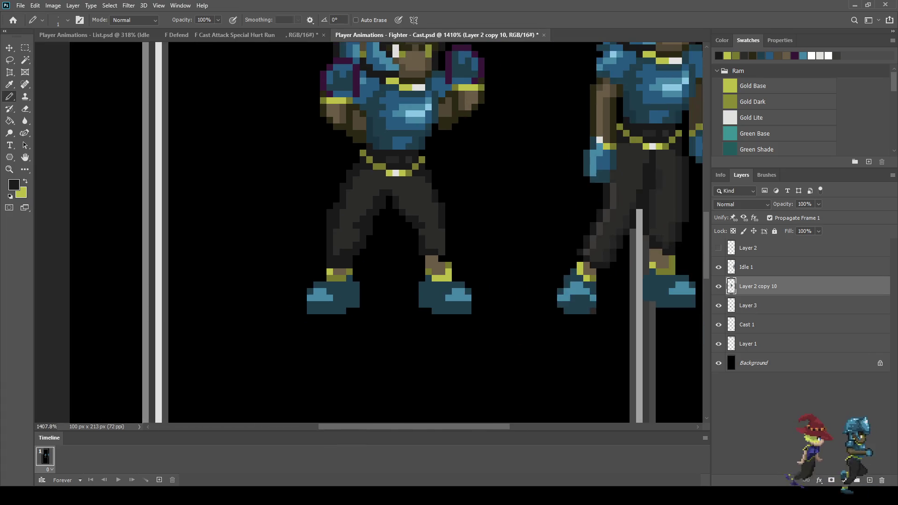
pyautogui.scroll(-3, 362, 256)
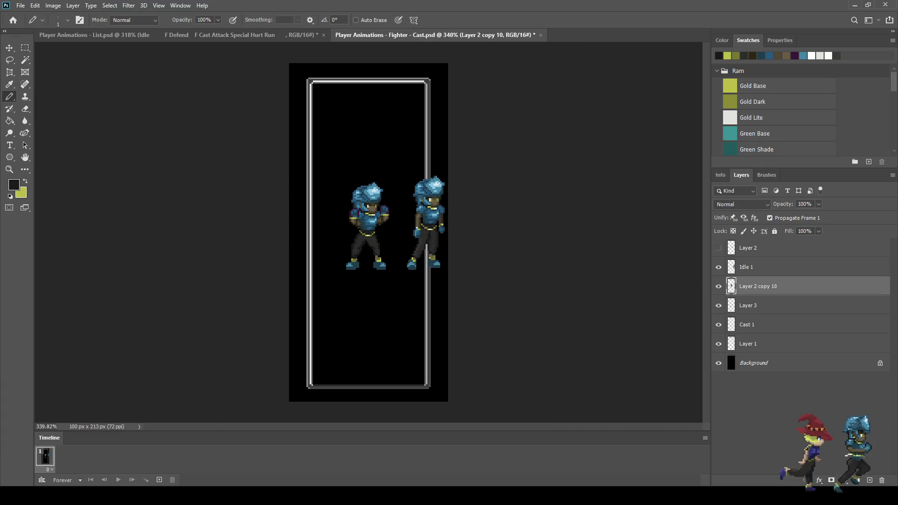
pyautogui.scroll(-1, 368, 233)
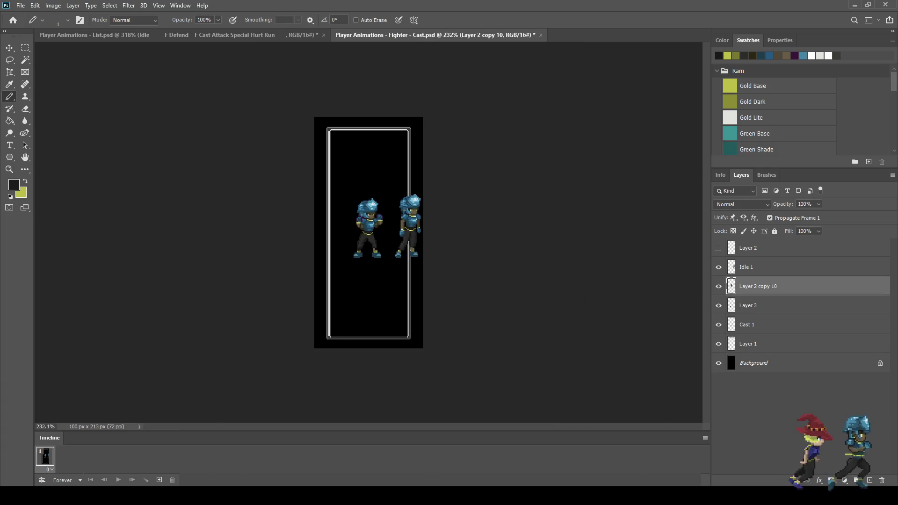
pyautogui.scroll(3, 366, 228)
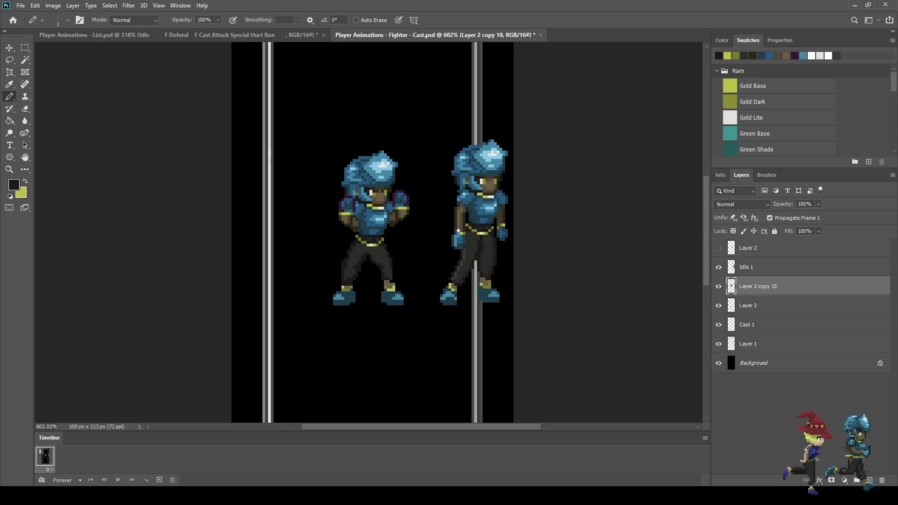
# Step: Save the document and delete the Idle 1 reference fighter layer
pyautogui.hotkey('ctrl', 's')
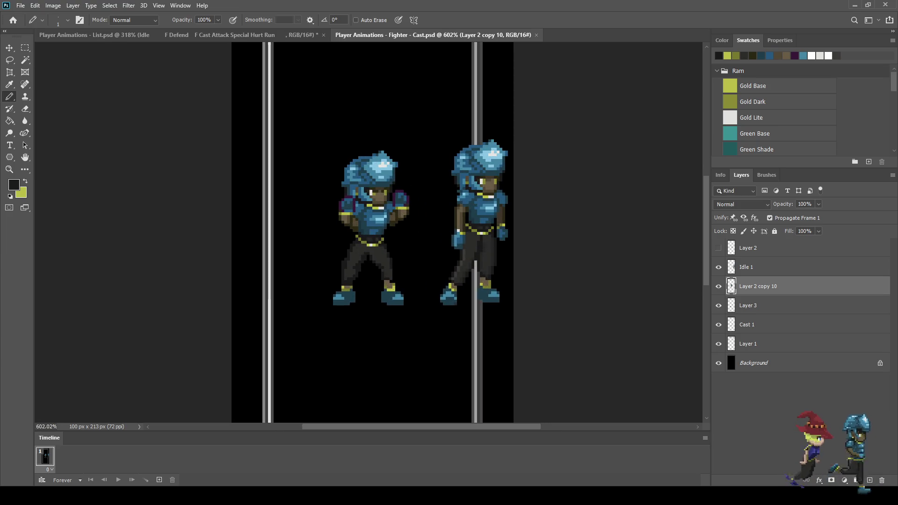
pyautogui.hotkey('alt', ']')
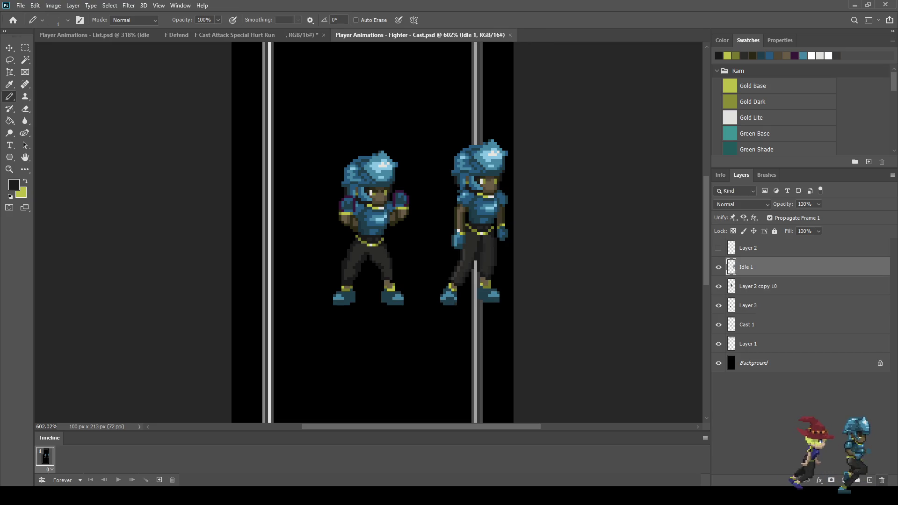
pyautogui.press('Delete')
# Step: Check the contents of Layer 3 and Cast 1, then delete both layers
pyautogui.hotkey('ctrl', ',')
pyautogui.hotkey('ctrl', ',')
pyautogui.hotkey('ctrl', ',')
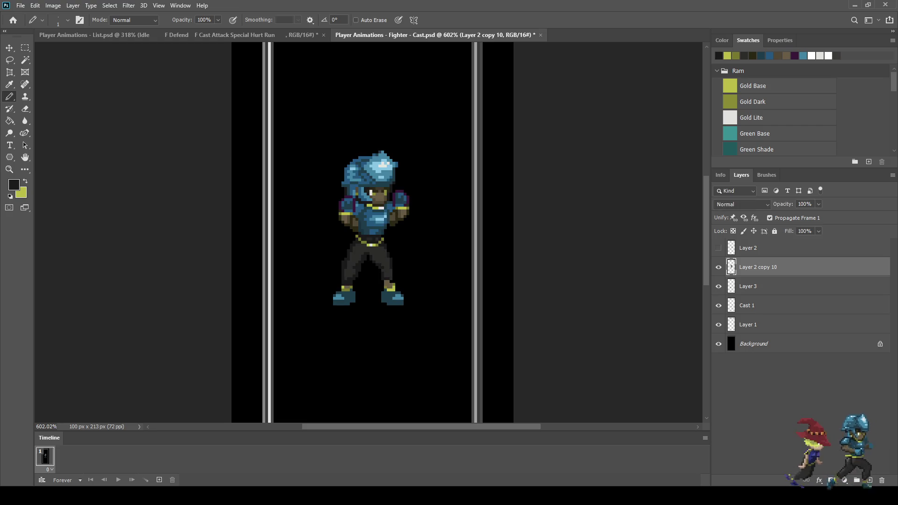
pyautogui.click(718, 287)
pyautogui.click(718, 286)
pyautogui.click(718, 306)
pyautogui.click(719, 305)
pyautogui.click(749, 306)
pyautogui.keyDown('shift'); pyautogui.click(748, 287); pyautogui.keyUp('shift')
pyautogui.press('Delete')
# Step: Verify the remaining fighter layer and zoom out to view the whole document
pyautogui.click(718, 268)
pyautogui.click(719, 267)
pyautogui.hotkey('ctrl', '0')
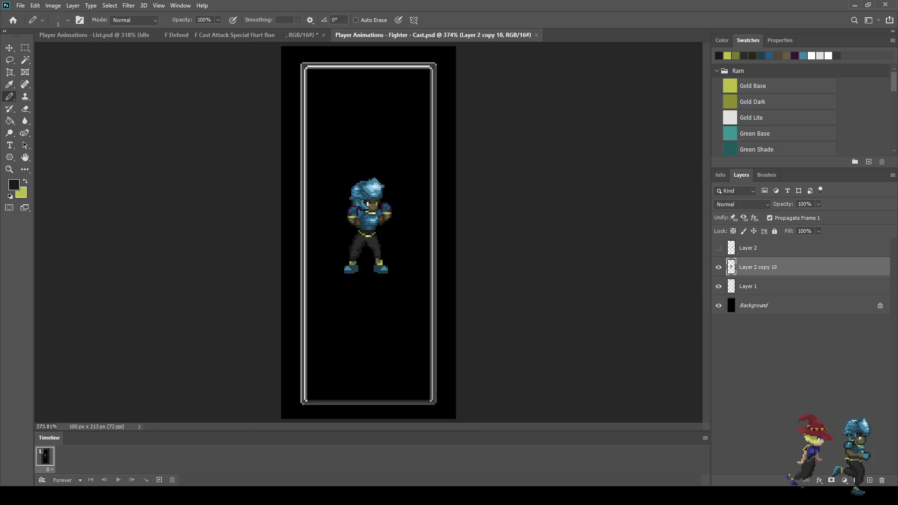
pyautogui.hotkey('ctrl', '-')
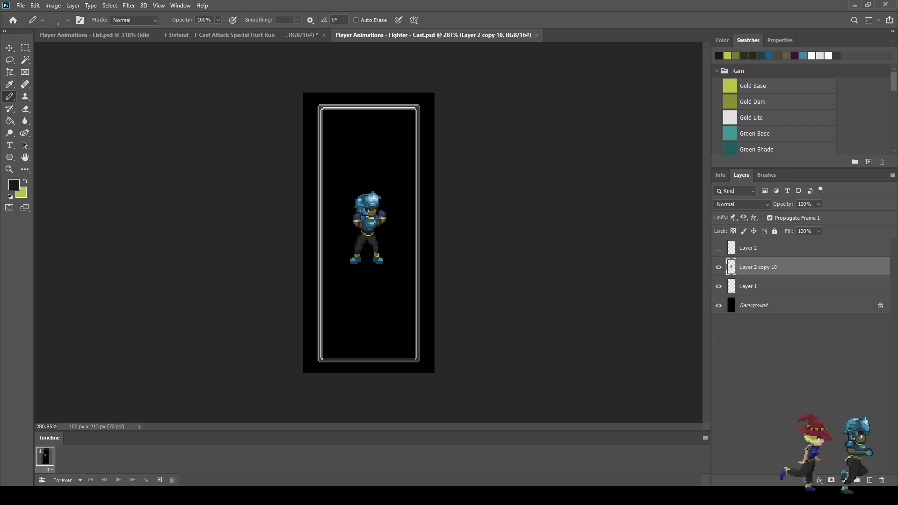
# Step: Sample Gold Dark from the belt and fill the belt row and buckle gaps with it
pyautogui.scroll(6, 358, 217)
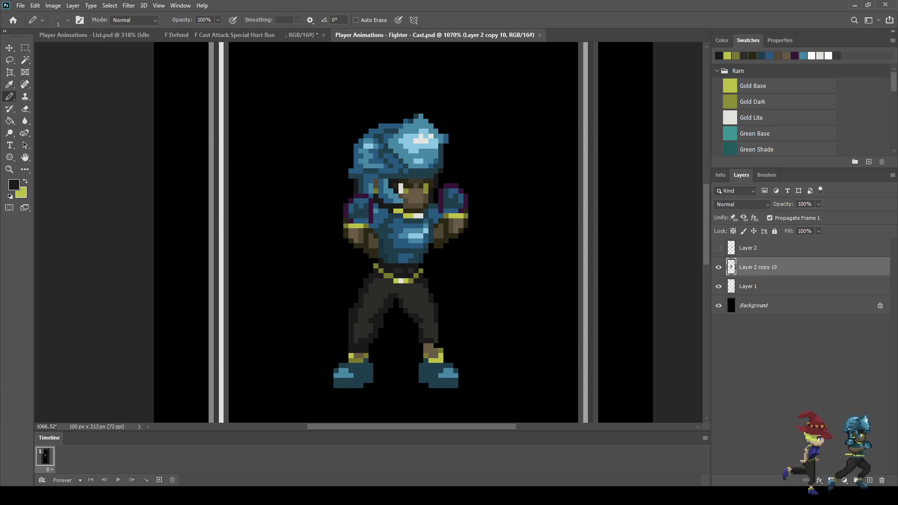
pyautogui.scroll(-3, 370, 248)
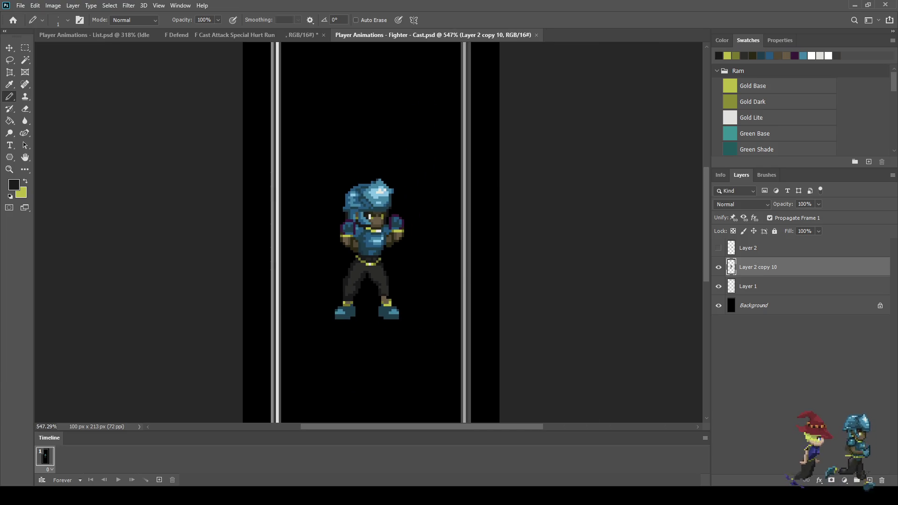
pyautogui.scroll(2, 343, 255)
pyautogui.scroll(5, 363, 256)
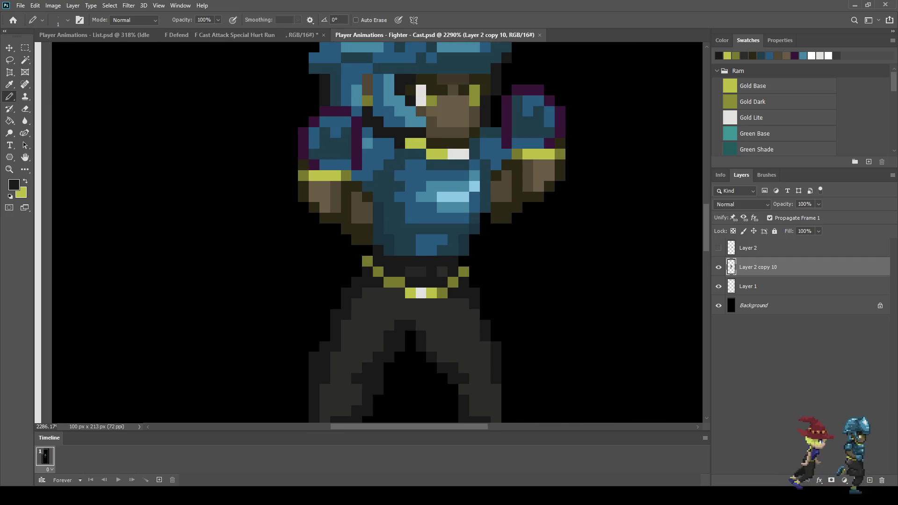
pyautogui.scroll(1, 407, 284)
pyautogui.press('i')
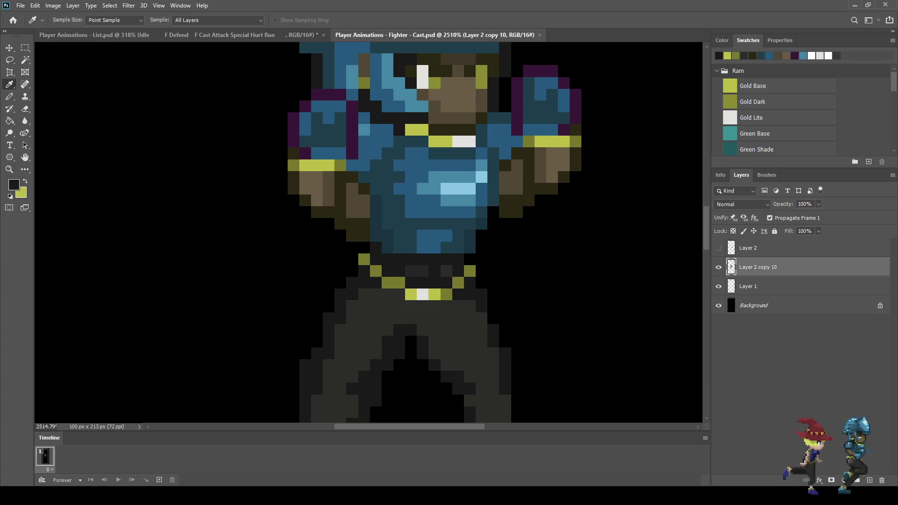
pyautogui.click(395, 282)
pyautogui.press('b')
pyautogui.moveTo(410, 282); pyautogui.dragTo(434, 283)
pyautogui.click(447, 283)
pyautogui.click(458, 272)
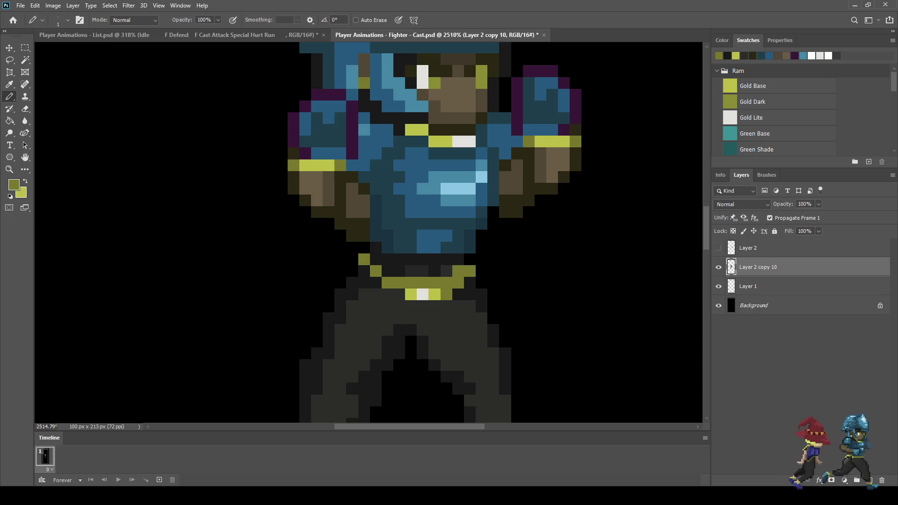
# Step: Paint the belt's lower edge and leftover olive pixels with the near-black shadow colour
pyautogui.press('i')
pyautogui.click(399, 272)
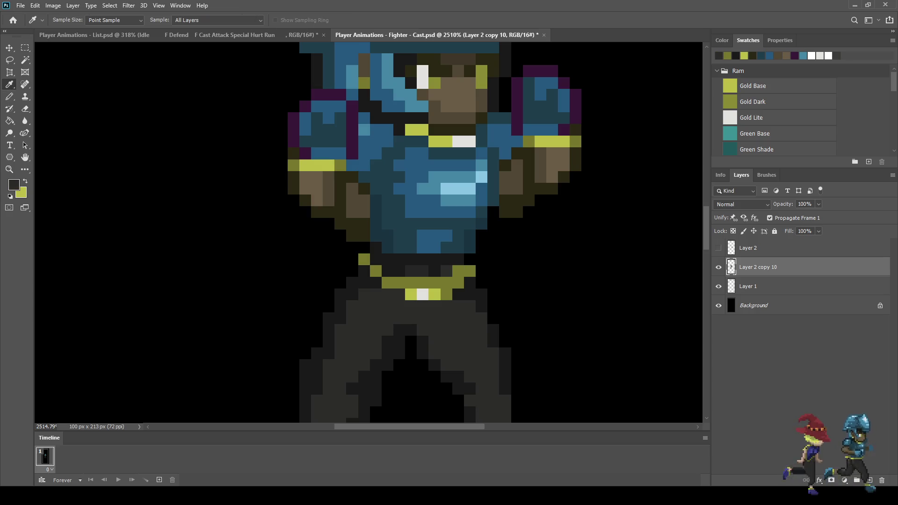
pyautogui.press('b')
pyautogui.moveTo(434, 294); pyautogui.dragTo(411, 294)
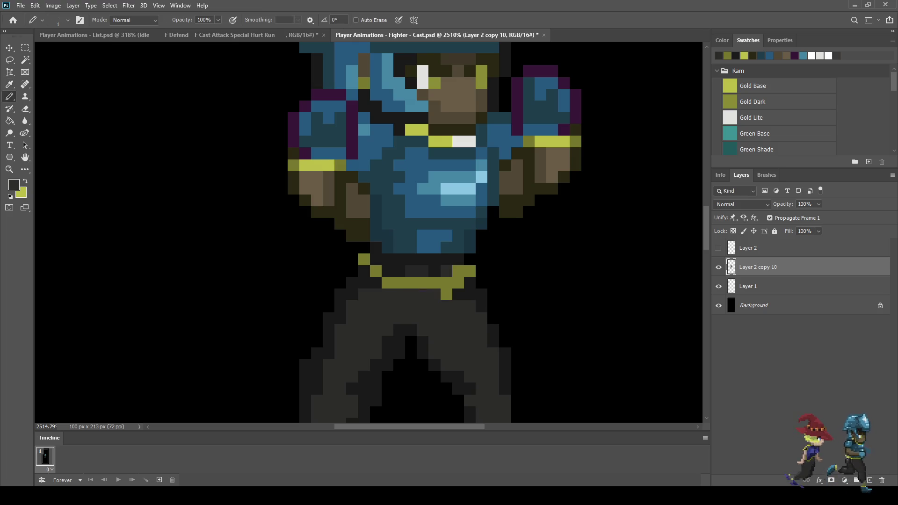
pyautogui.press('i')
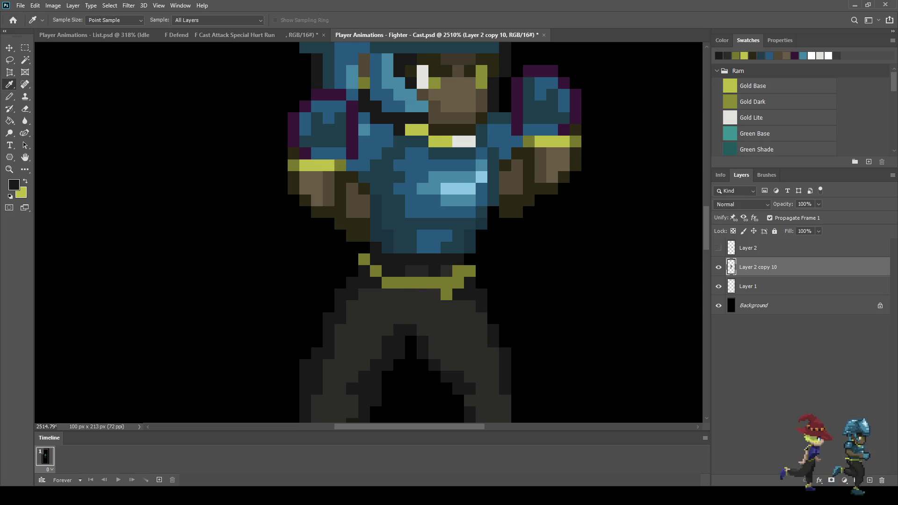
pyautogui.press('b')
pyautogui.click(447, 294)
pyautogui.click(458, 282)
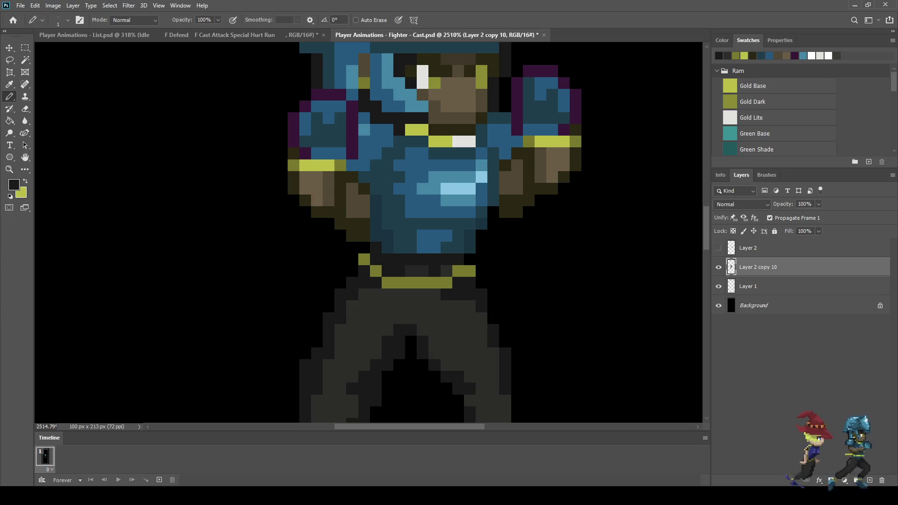
pyautogui.scroll(-5, 431, 210)
pyautogui.scroll(4, 431, 374)
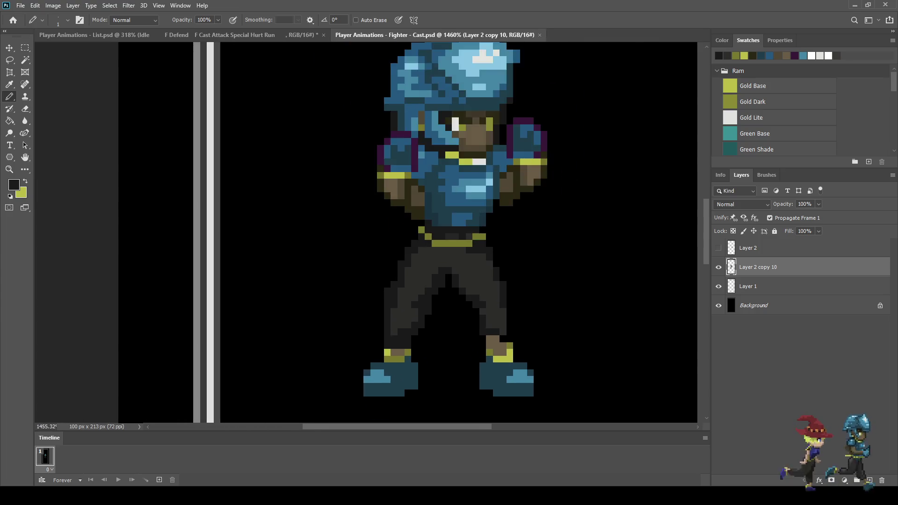
pyautogui.scroll(2, 412, 281)
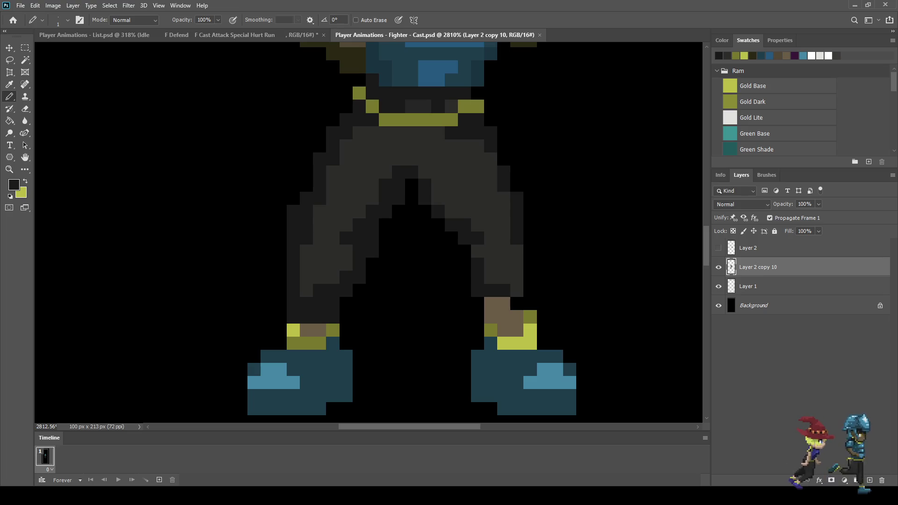
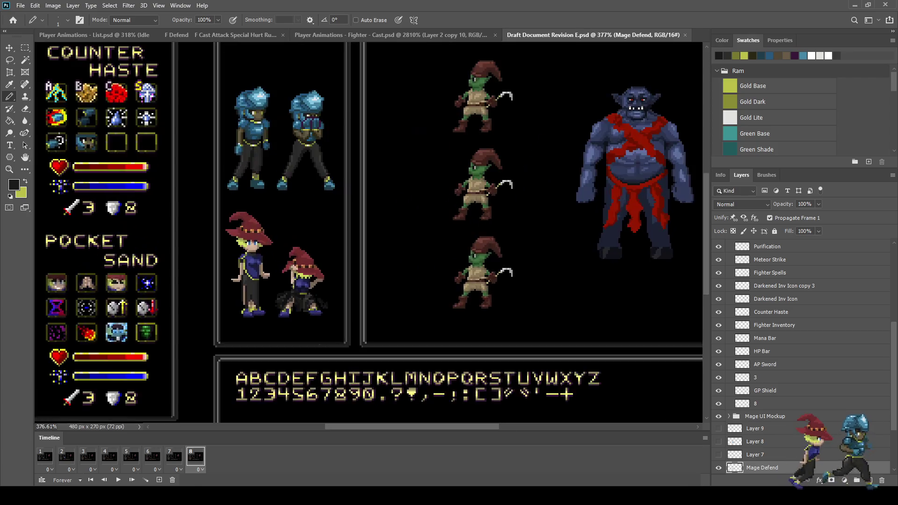
# Step: Zoom in and play the eight-frame Mage Defend mockup animation, then switch to Fighter - Cast
pyautogui.scroll(9, 250, 244)
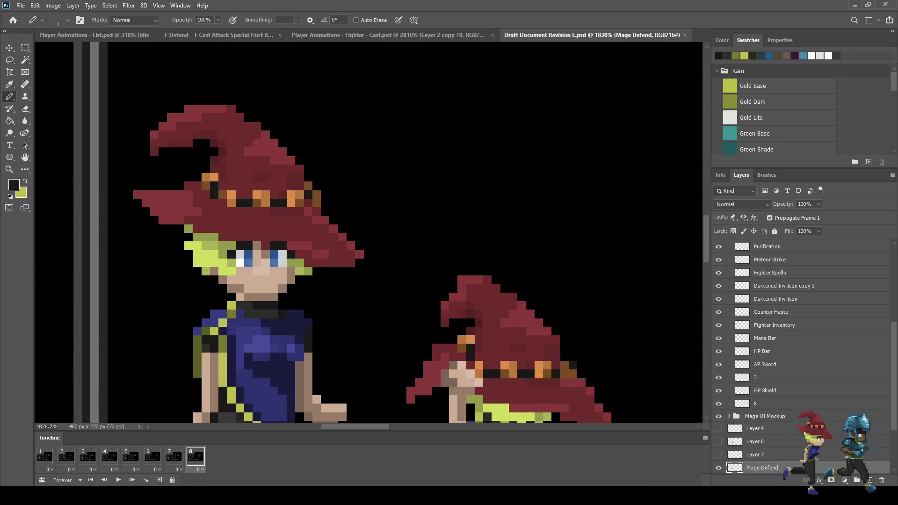
pyautogui.scroll(4, 209, 187)
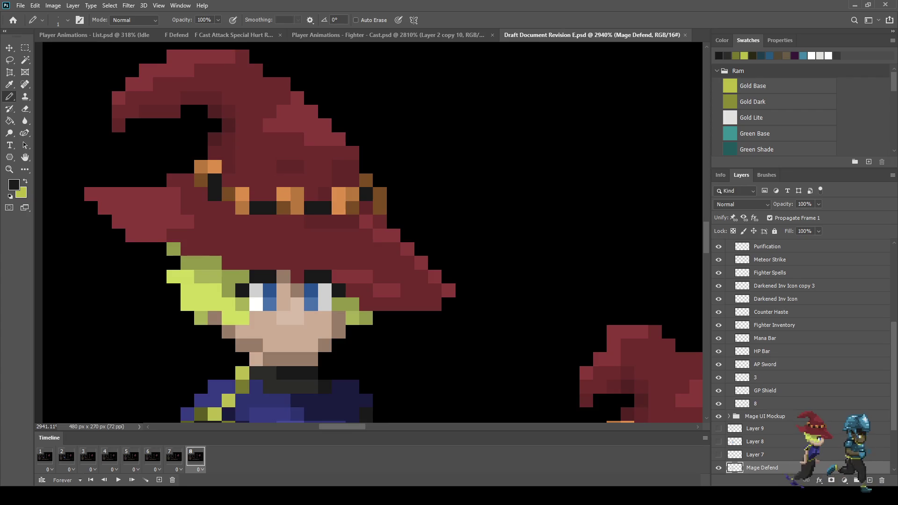
pyautogui.scroll(-9, 371, 266)
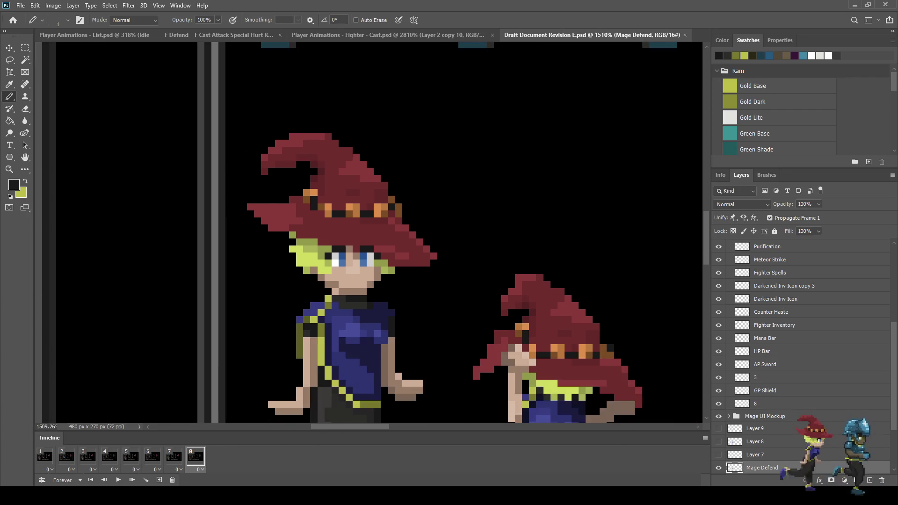
pyautogui.scroll(-3, 369, 234)
pyautogui.scroll(4, 369, 234)
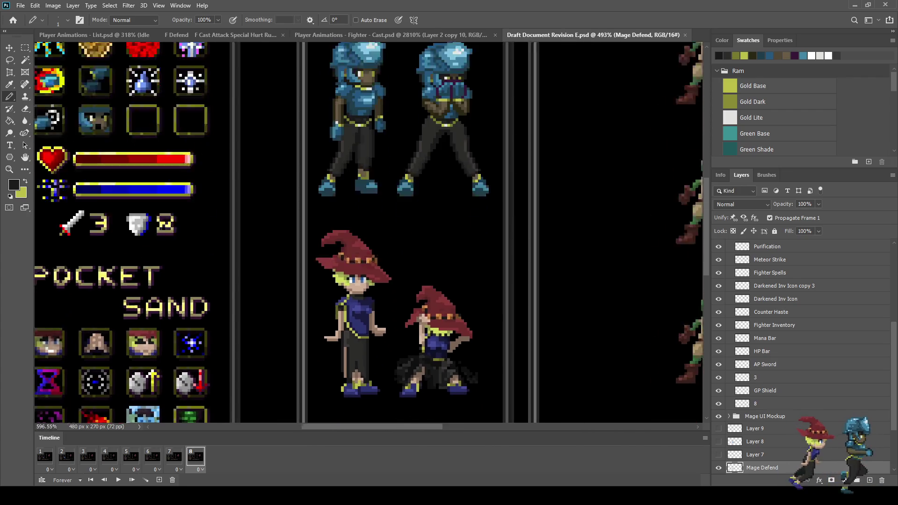
pyautogui.scroll(-3, 337, 309)
pyautogui.scroll(5, 337, 308)
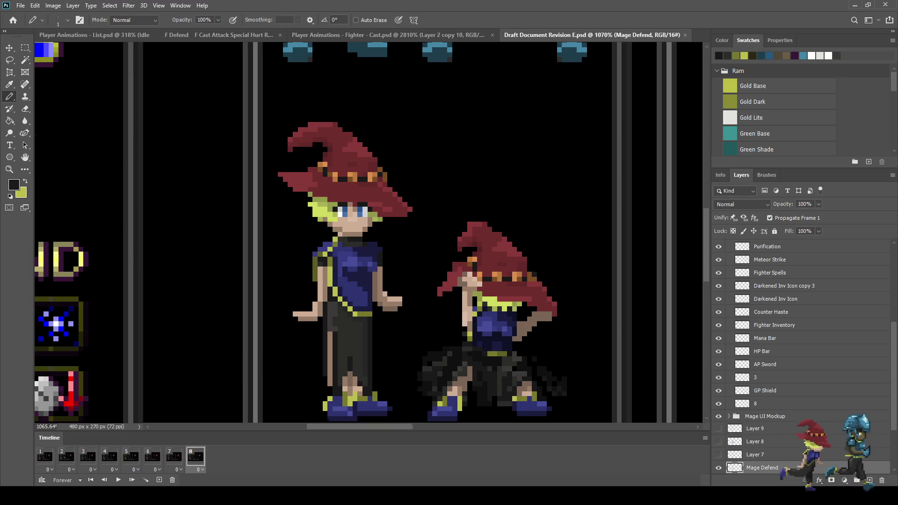
pyautogui.scroll(-4, 136, 276)
pyautogui.scroll(3, 136, 276)
pyautogui.press('space')
pyautogui.press('space')
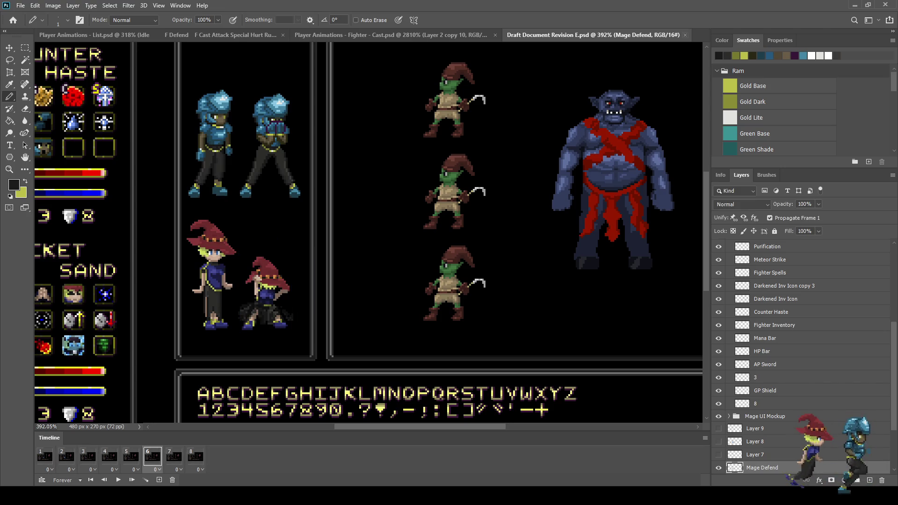
pyautogui.click(686, 35)
# Step: View the Fighter - Cast canvas at fit, 100% and 400% zoom
pyautogui.scroll(-4, 539, 154)
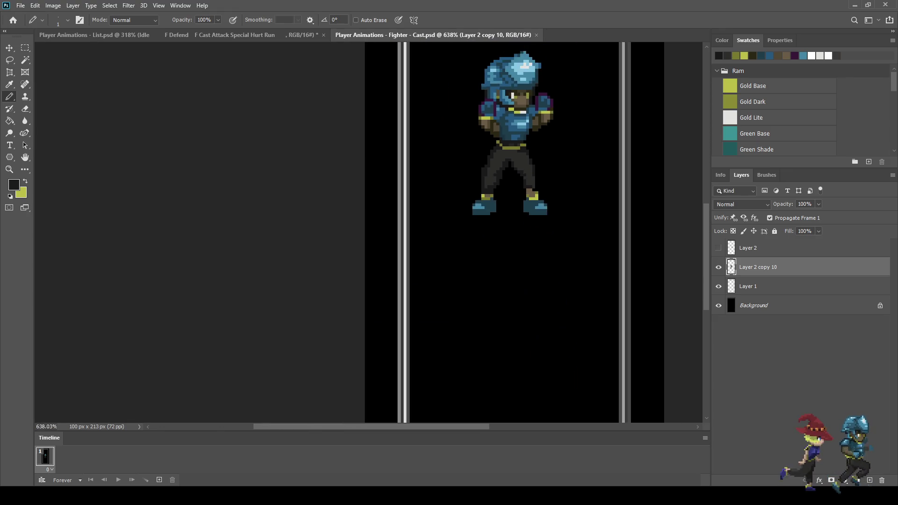
pyautogui.hotkey('ctrl', '0')
pyautogui.scroll(3, 377, 206)
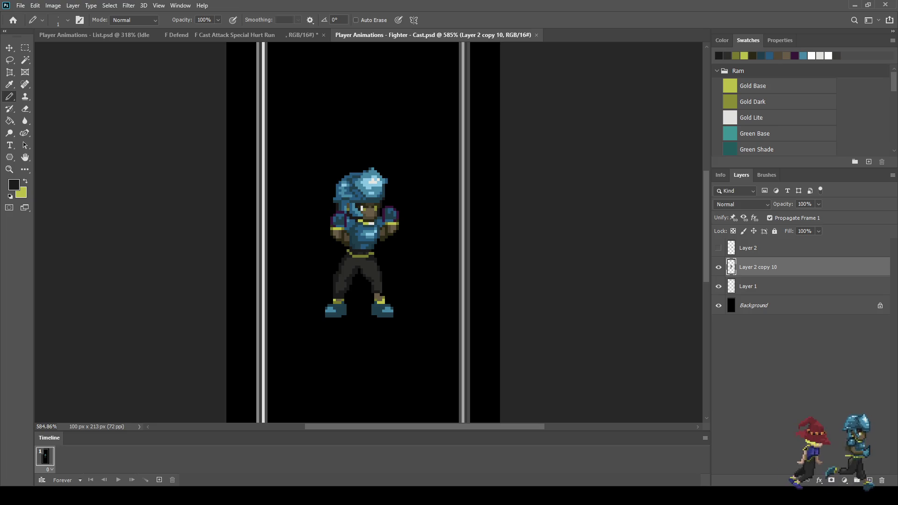
pyautogui.hotkey('ctrl', '1')
pyautogui.hotkey('ctrl', '+')
pyautogui.hotkey('ctrl', '+')
pyautogui.hotkey('ctrl', '+')
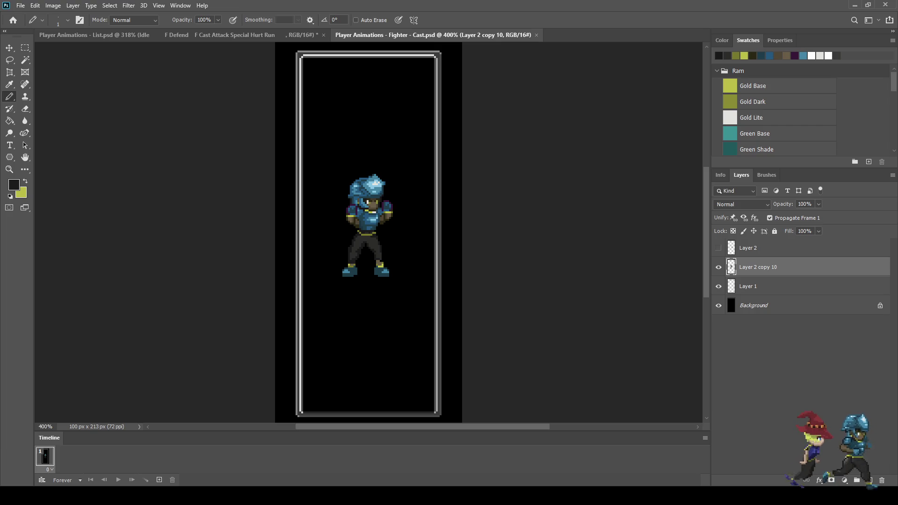
pyautogui.scroll(5, 330, 198)
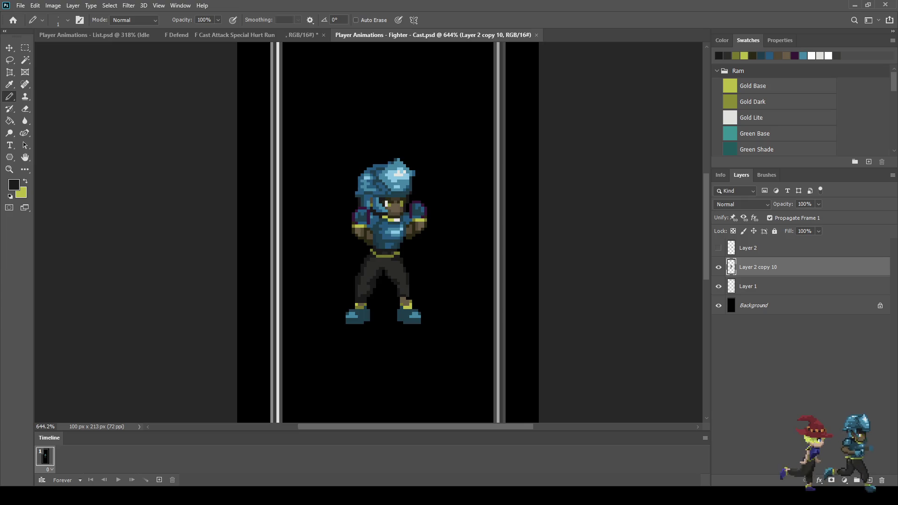
pyautogui.scroll(-2, 330, 198)
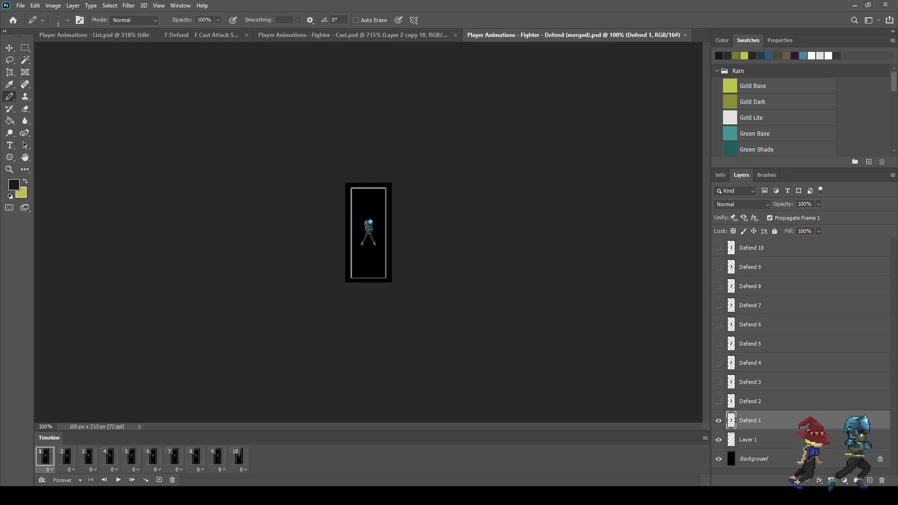
# Step: Play the Defend animation at 400%, stop on frame 5, and close the Defend (merged) document
pyautogui.hotkey('ctrl', '+')
pyautogui.hotkey('ctrl', '+')
pyautogui.hotkey('ctrl', '+')
pyautogui.hotkey('ctrl', '+')
pyautogui.hotkey('ctrl', '+')
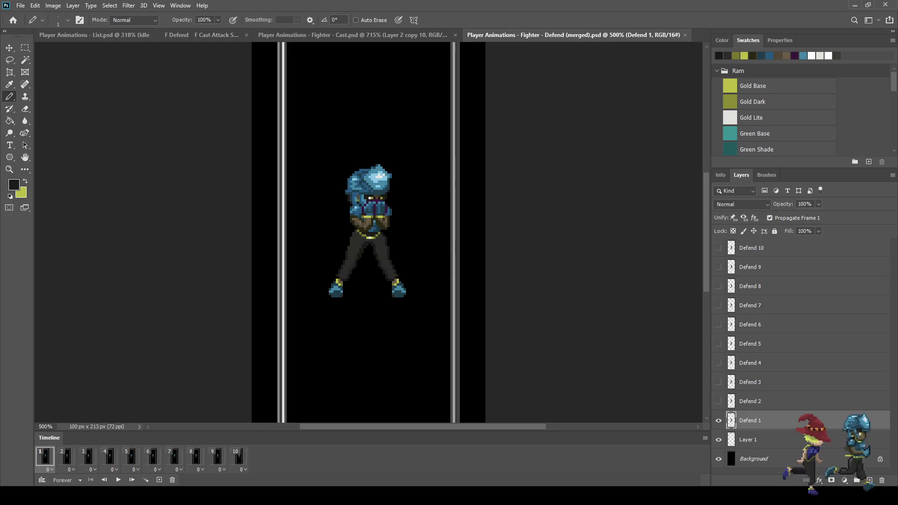
pyautogui.press('space')
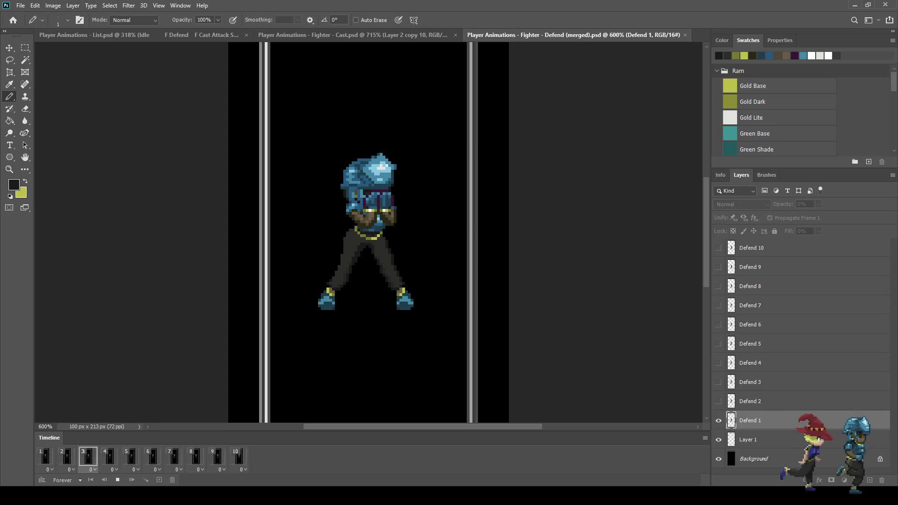
pyautogui.press('space')
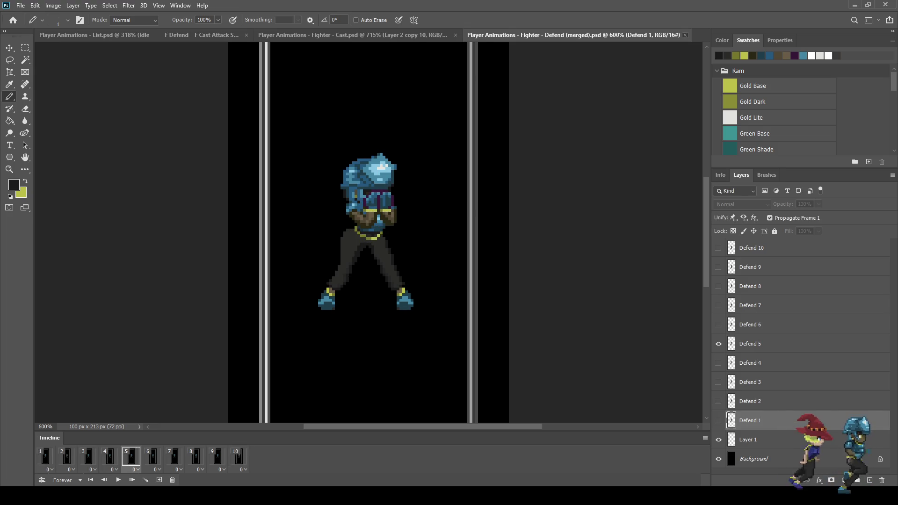
pyautogui.click(685, 34)
pyautogui.hotkey('ctrl', '+')
pyautogui.hotkey('ctrl', '+')
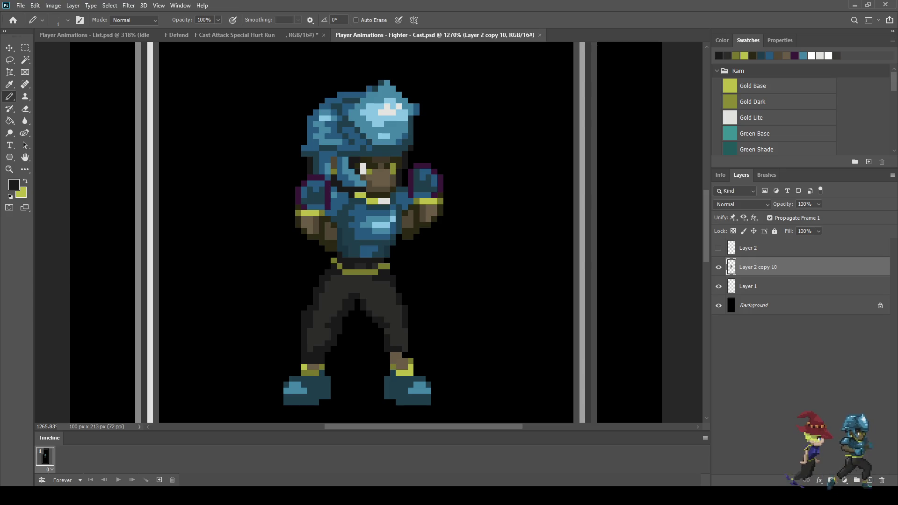
# Step: Duplicate the selected frame to add a second frame to the Fighter - Cast timeline
pyautogui.scroll(2, 327, 245)
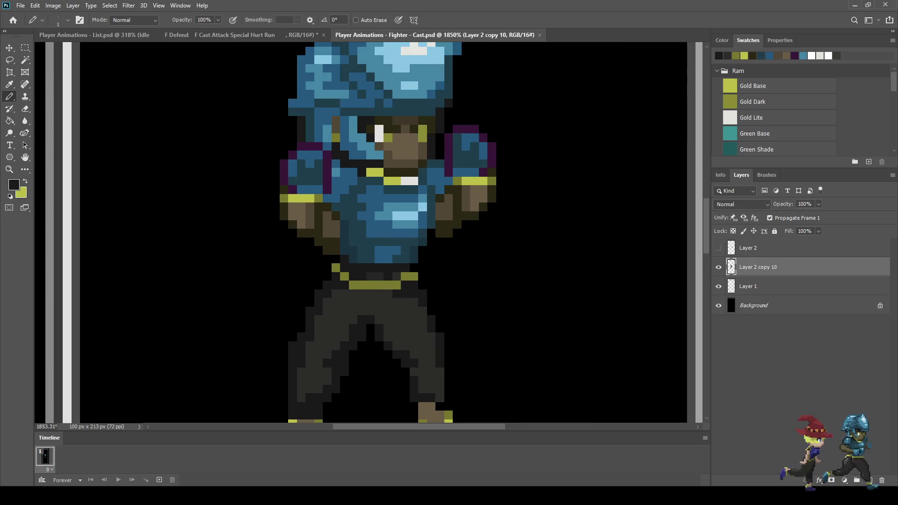
pyautogui.scroll(-3, 499, 221)
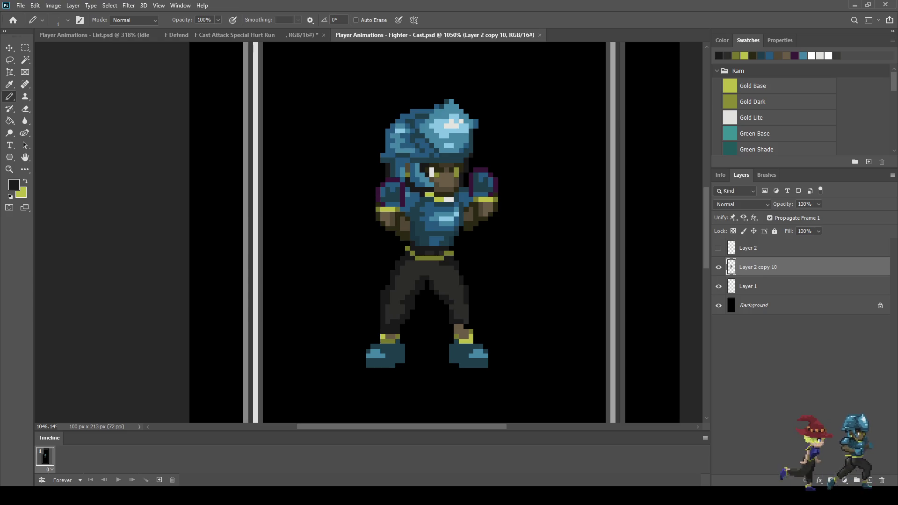
pyautogui.scroll(-5, 340, 225)
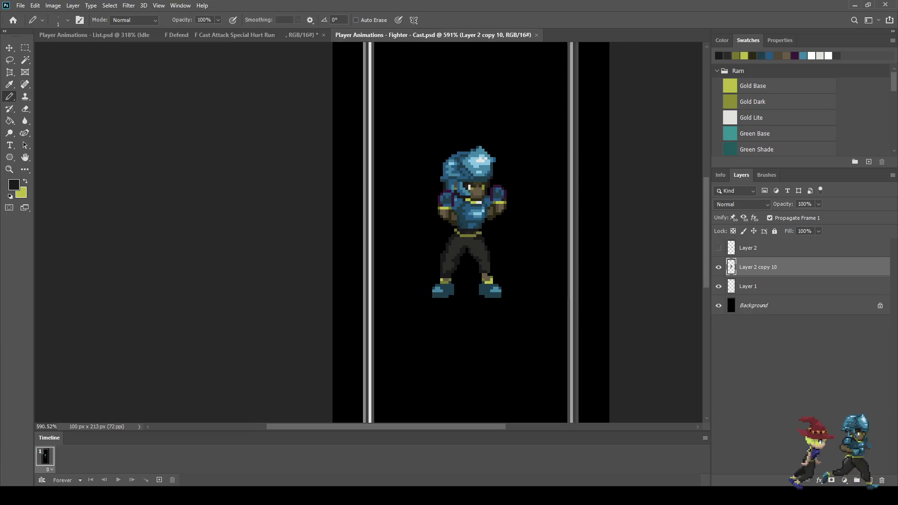
pyautogui.scroll(5, 363, 224)
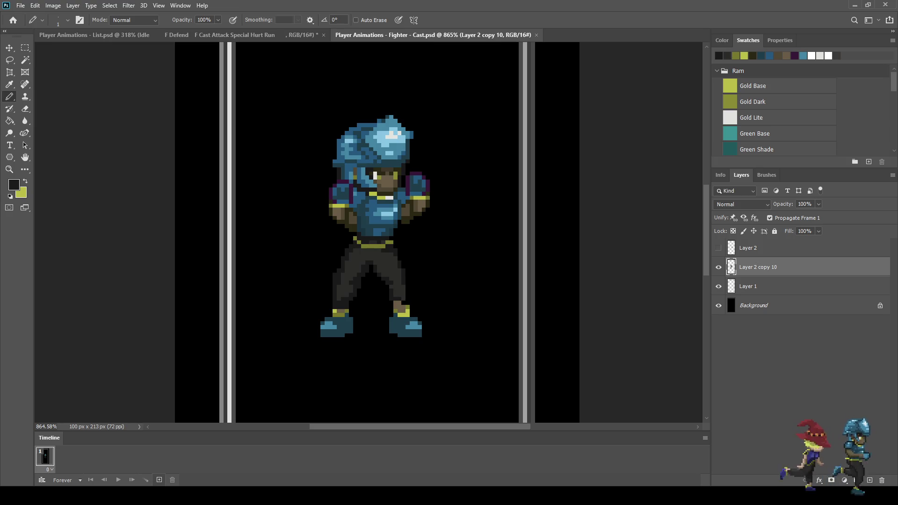
pyautogui.click(159, 480)
pyautogui.scroll(3, 335, 206)
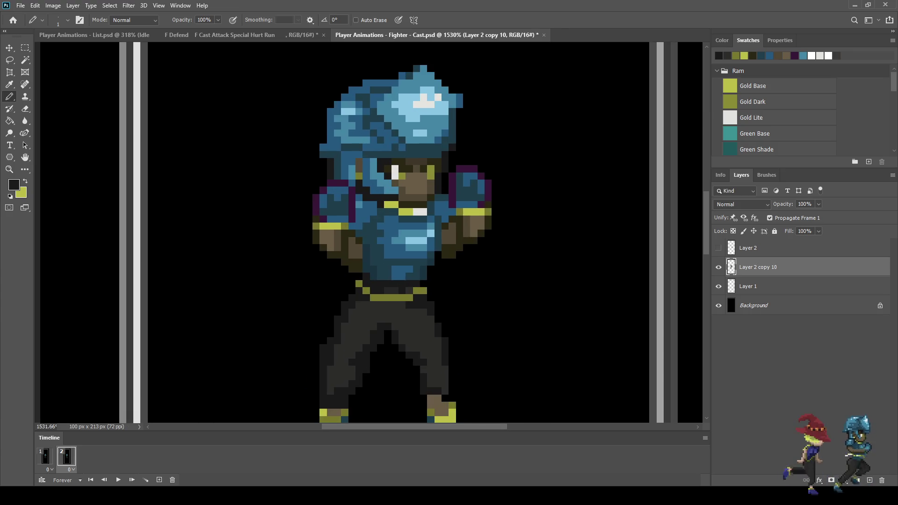
pyautogui.scroll(1, 518, 245)
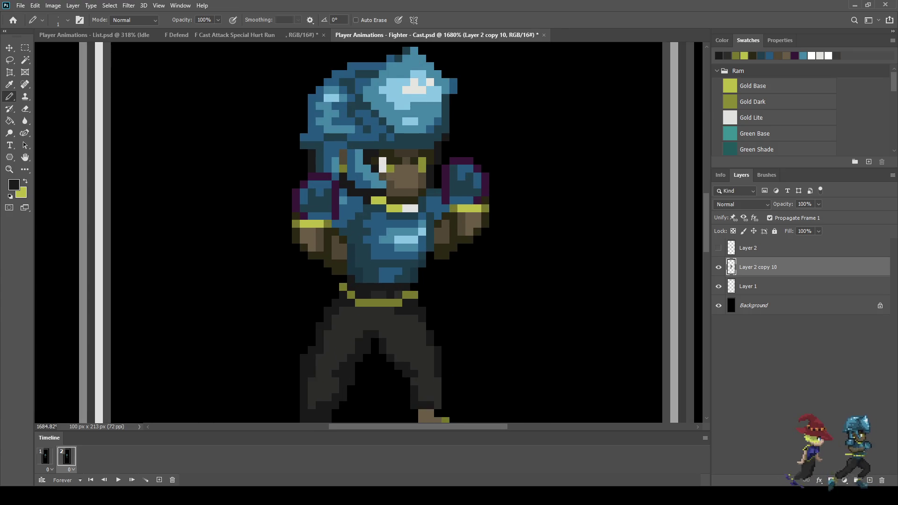
pyautogui.scroll(-1, 393, 234)
pyautogui.scroll(2, 392, 234)
pyautogui.press('l')
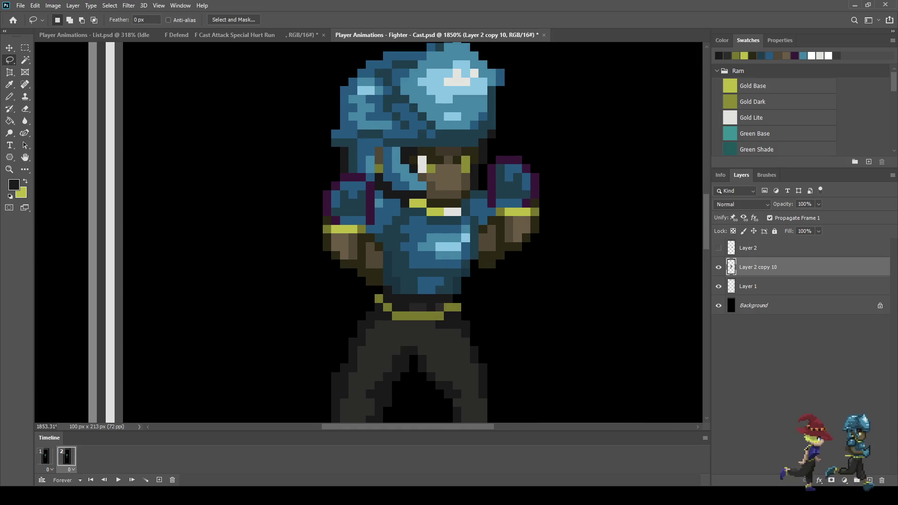
pyautogui.scroll(-5, 310, 191)
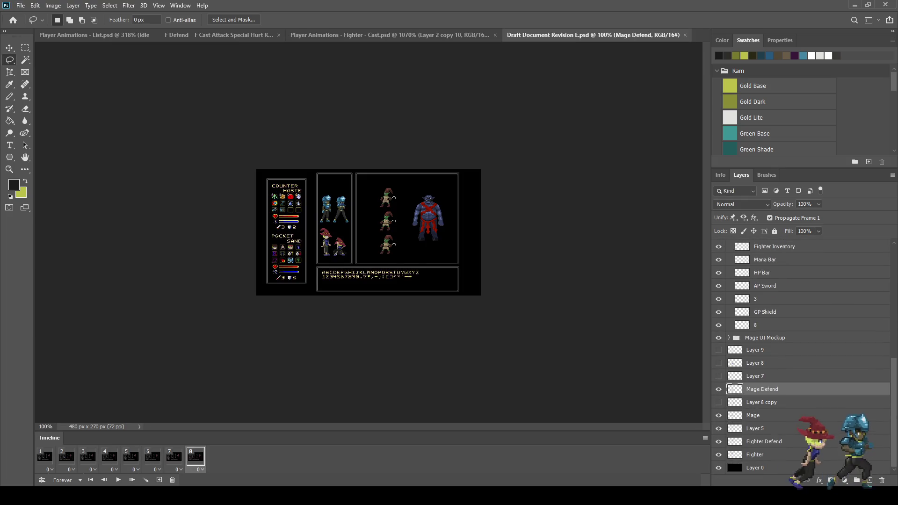
# Step: Nudge the Fighter reference sprite into place with Free Transform and commit the new position
pyautogui.click(755, 455)
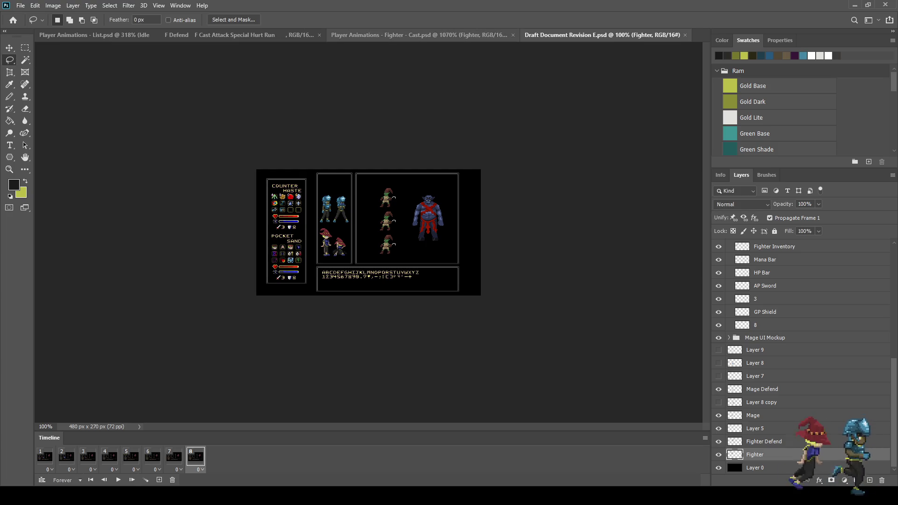
pyautogui.hotkey('ctrl', 'w')
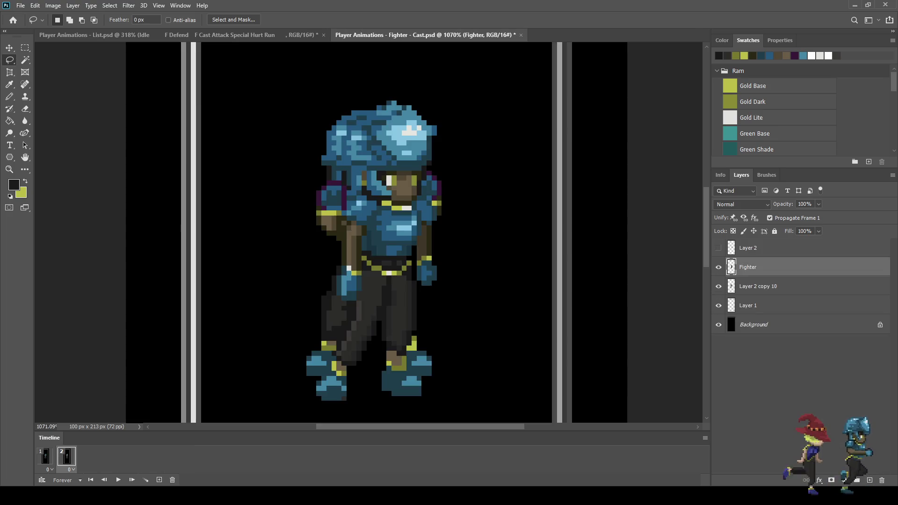
pyautogui.hotkey('ctrl', 't')
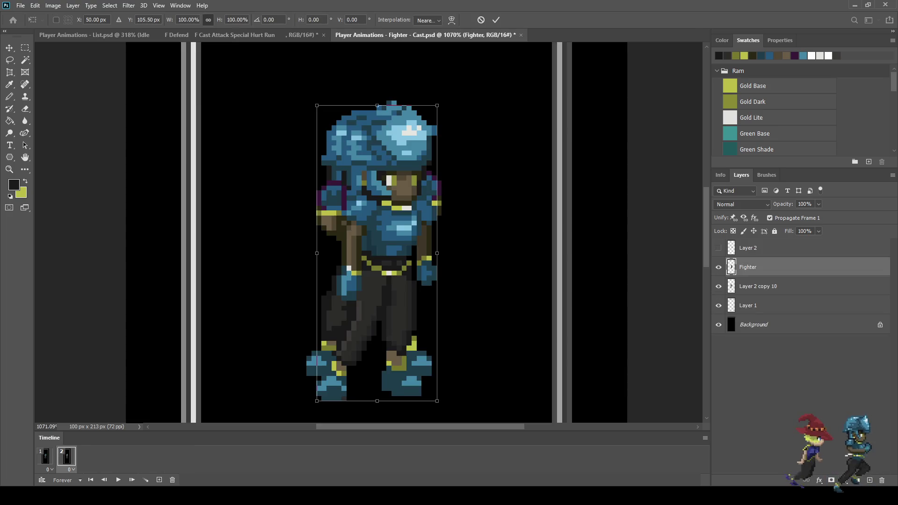
pyautogui.press('Left')
pyautogui.press('Left')
pyautogui.press('Left')
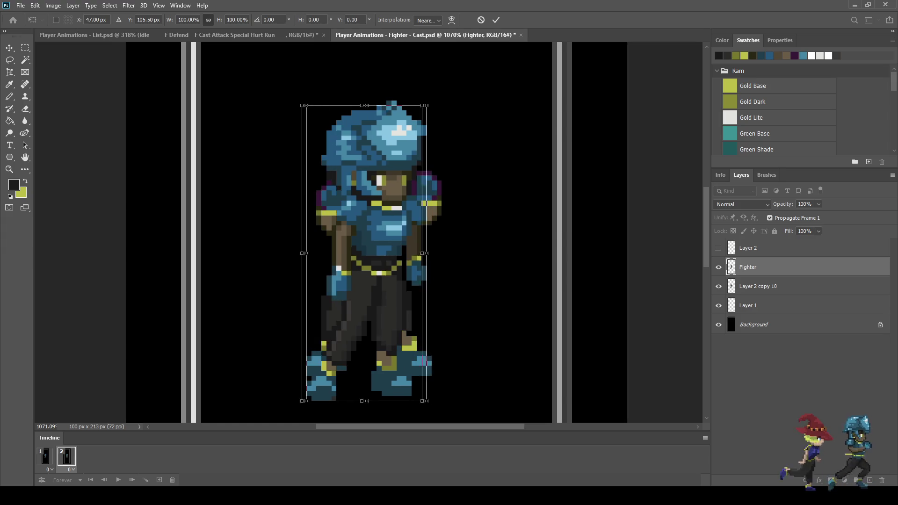
pyautogui.press('Up')
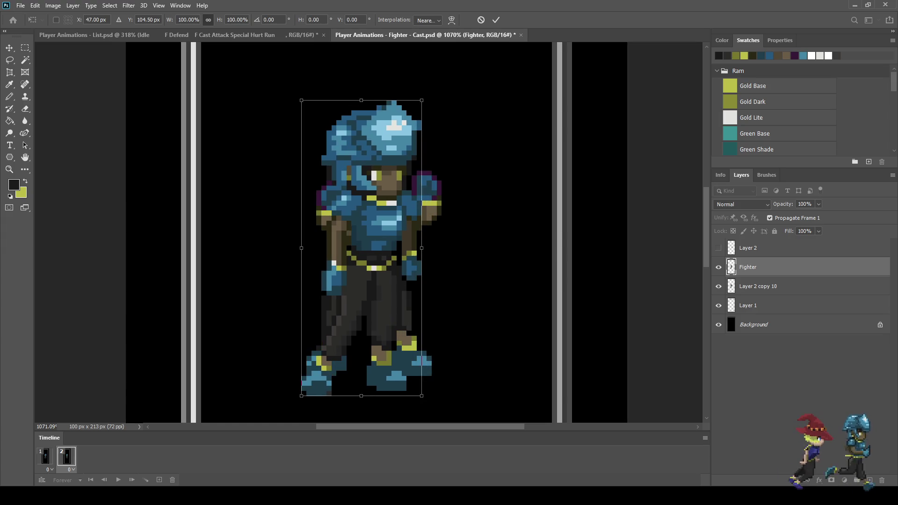
pyautogui.hotkey('shift', 'Right')
pyautogui.hotkey('shift', 'Right')
pyautogui.hotkey('shift', 'Right')
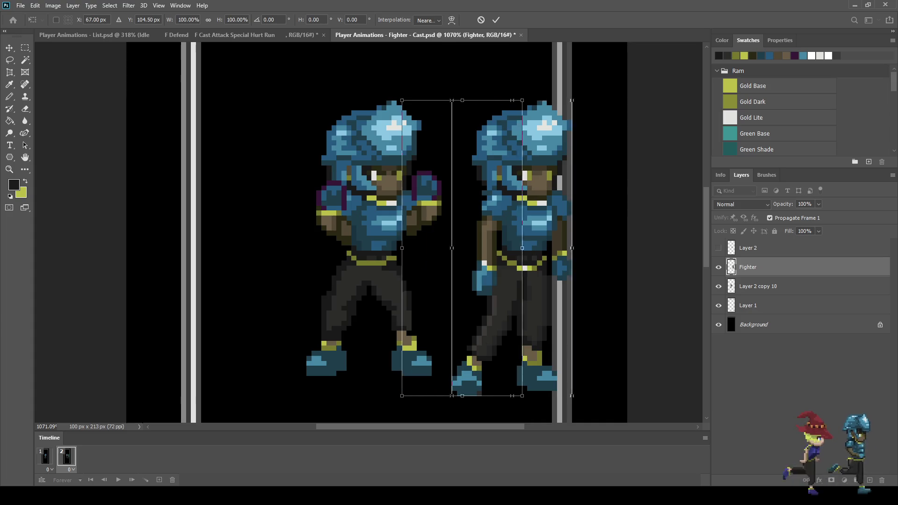
pyautogui.hotkey('shift', 'Left')
pyautogui.hotkey('shift', 'Left')
pyautogui.hotkey('shift', 'Left')
pyautogui.press('Up')
pyautogui.press('Up')
pyautogui.press('Up')
pyautogui.press('Right')
pyautogui.press('Right')
pyautogui.press('Right')
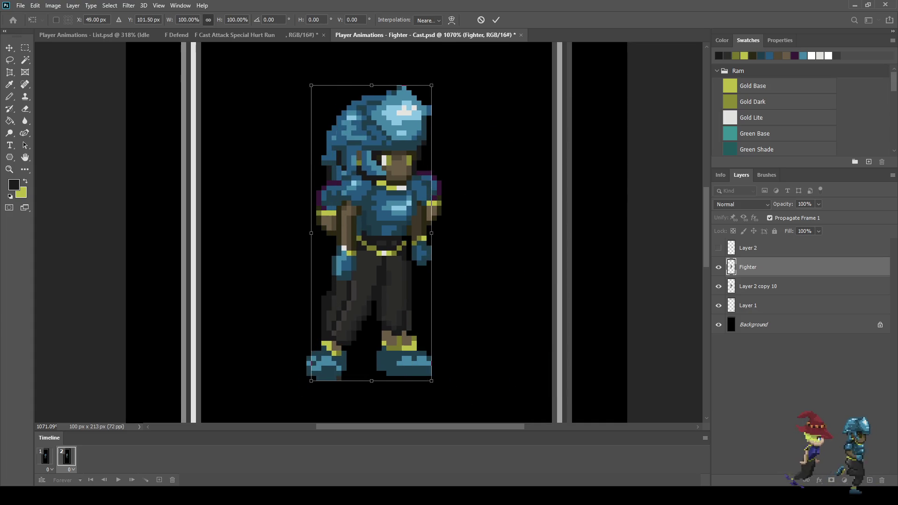
pyautogui.hotkey('shift', 'Right')
pyautogui.hotkey('shift', 'Right')
pyautogui.hotkey('shift', 'Right')
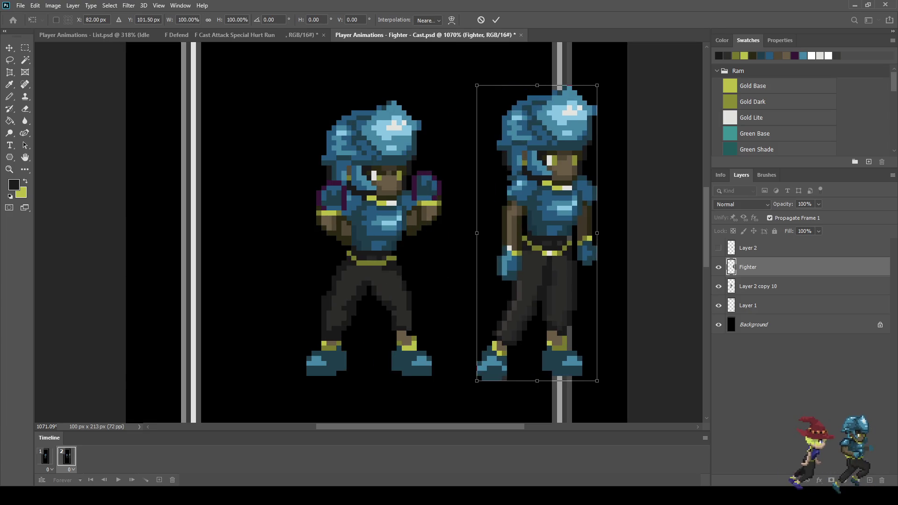
pyautogui.press('Return')
pyautogui.press('l')
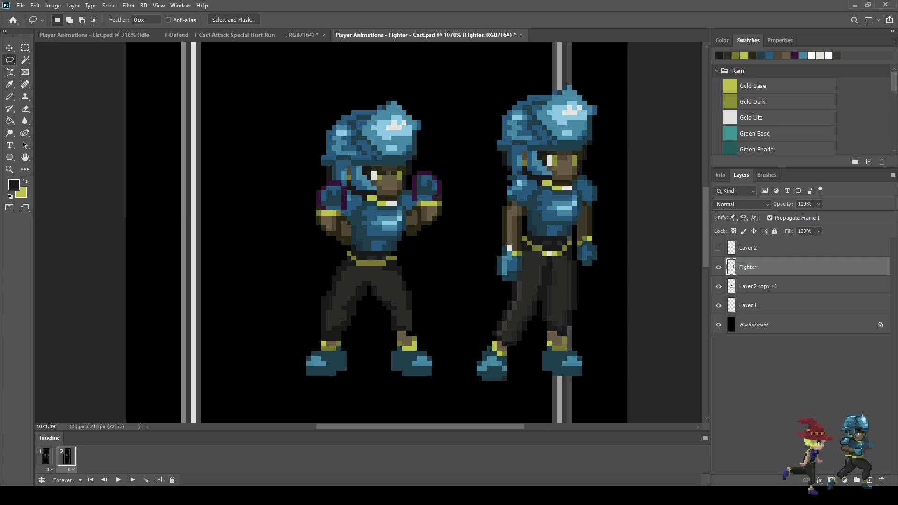
# Step: Hide Layer 2 copy 10 in frame 2 and duplicate it as Layer 2 copy 11
pyautogui.click(757, 287)
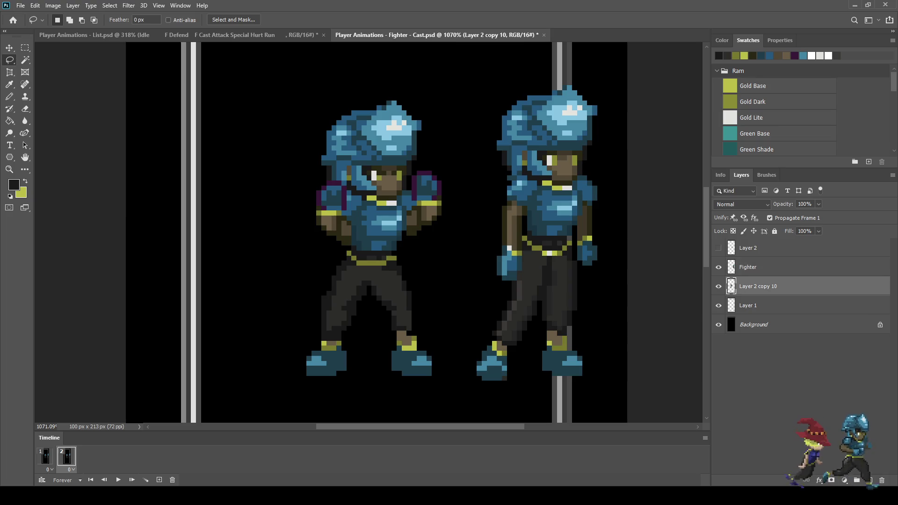
pyautogui.click(45, 456)
pyautogui.click(66, 456)
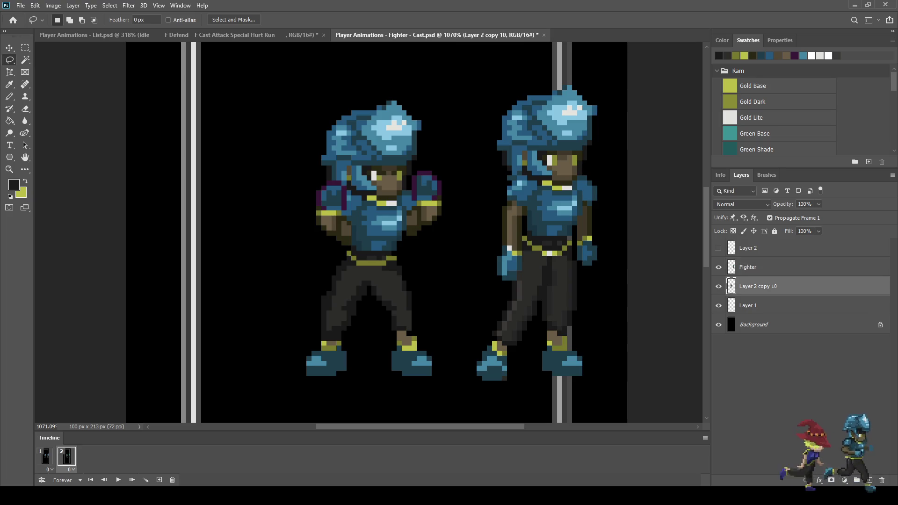
pyautogui.click(719, 286)
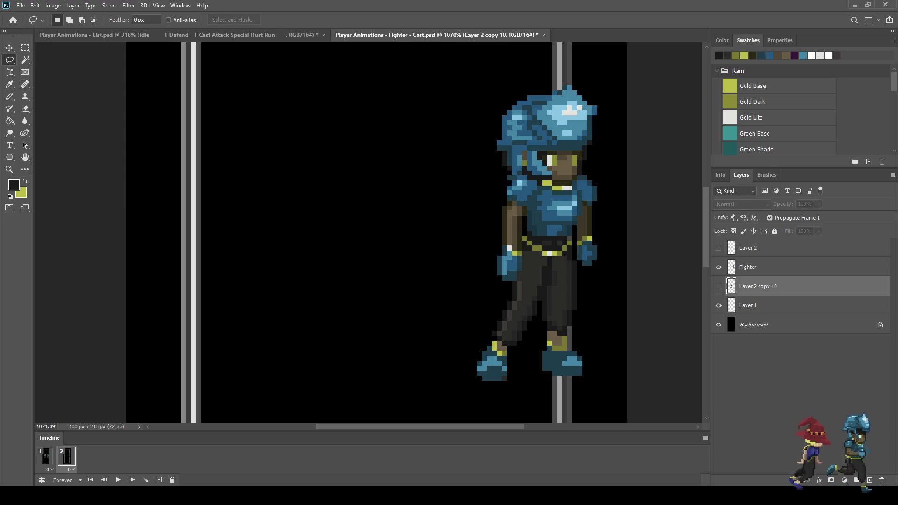
pyautogui.hotkey('ctrl', 'j')
pyautogui.click(719, 286)
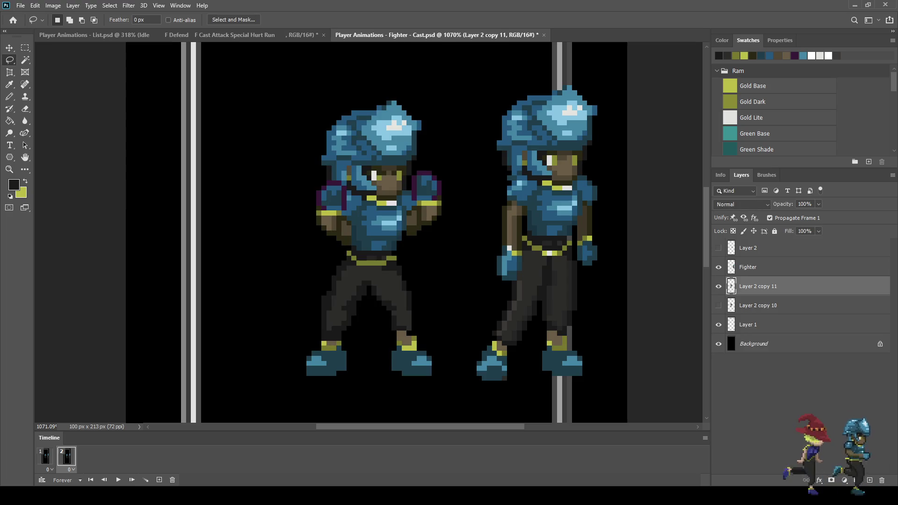
pyautogui.scroll(2, 433, 231)
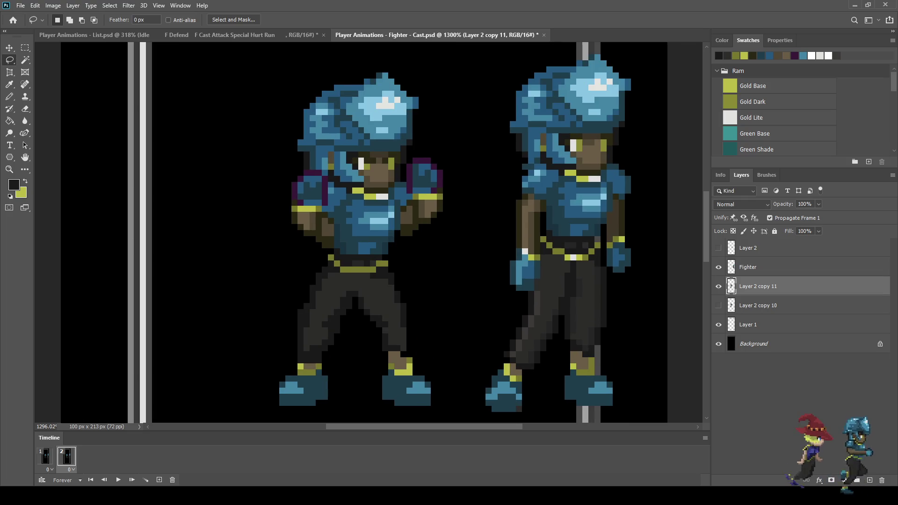
pyautogui.scroll(3, 309, 187)
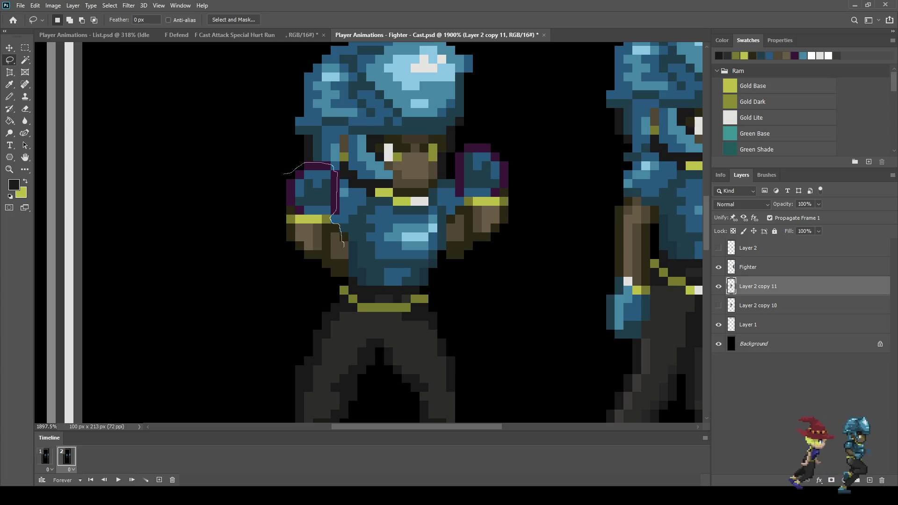
# Step: Lasso the left raised fist and move it down 1 px
pyautogui.moveTo(333, 266)
pyautogui.mouseDown()
pyautogui.moveTo(299, 265)
pyautogui.moveTo(279, 210)
pyautogui.moveTo(283, 174)
pyautogui.mouseUp()
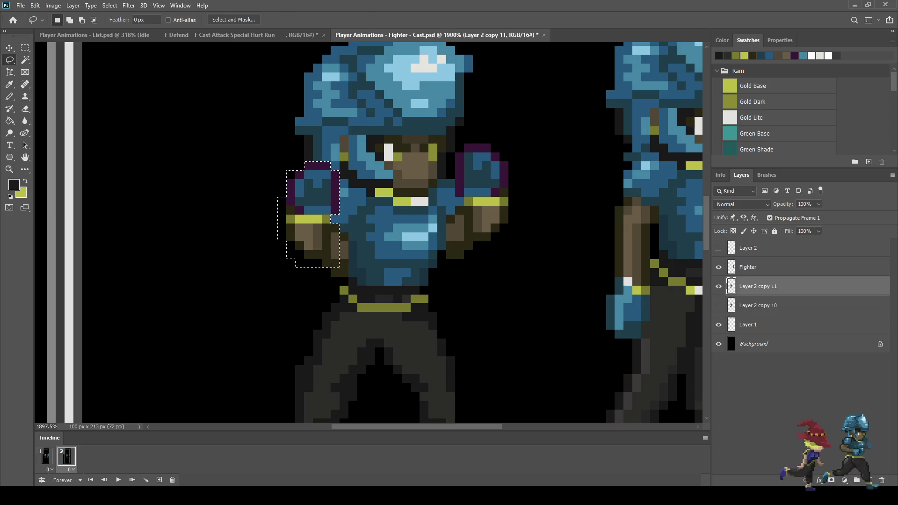
pyautogui.hotkey('ctrl', 't')
pyautogui.press('Down')
pyautogui.press('Return')
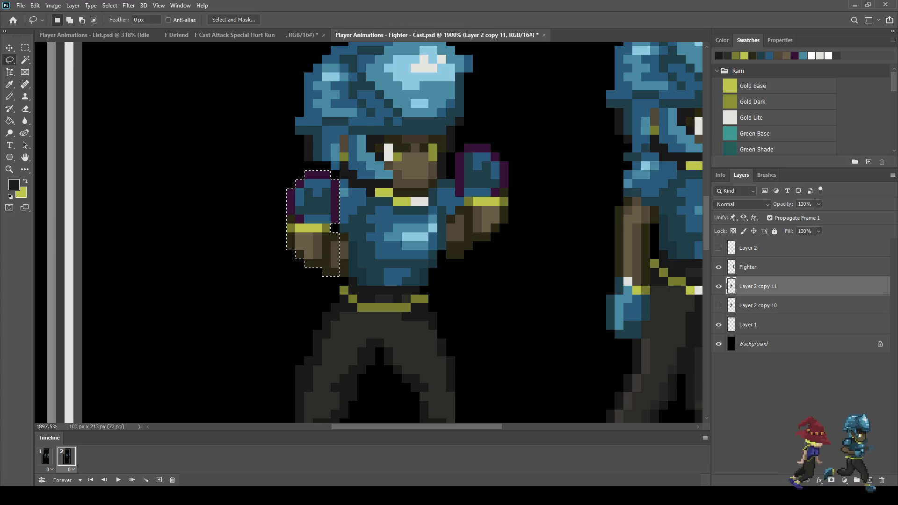
pyautogui.hotkey('ctrl', 'd')
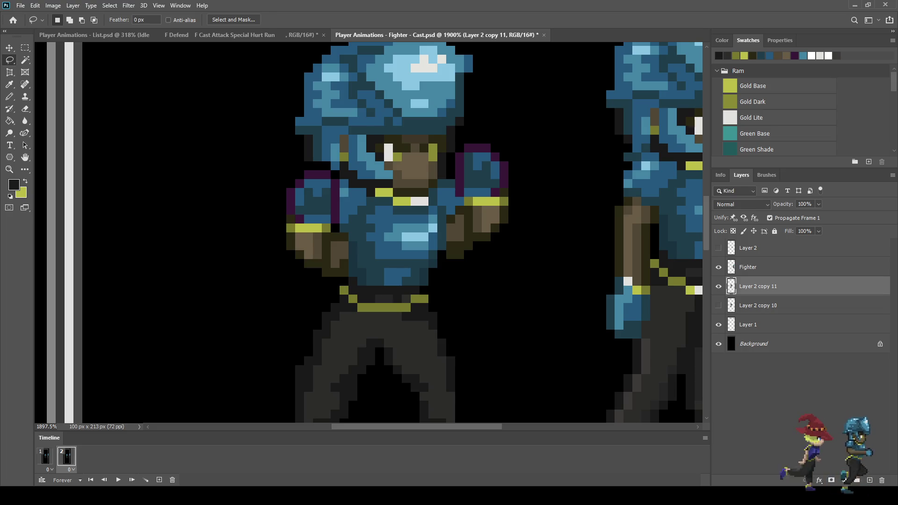
# Step: Retouch the fist pixels with Pencil, sampling blue and darker teal from the sprite
pyautogui.press('i')
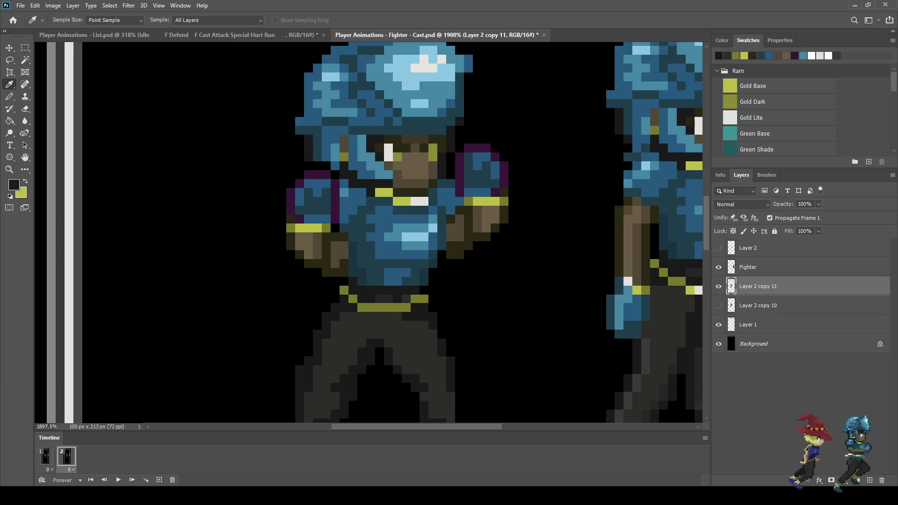
pyautogui.press('b')
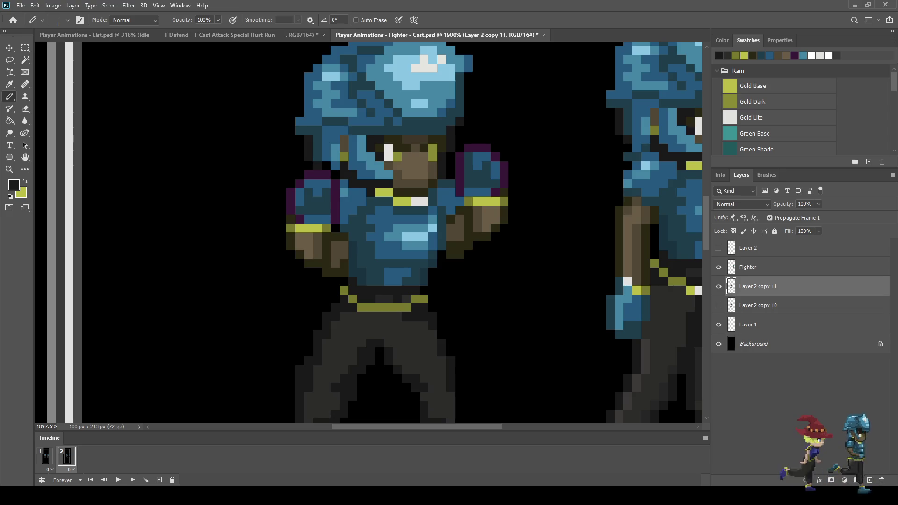
pyautogui.press('i')
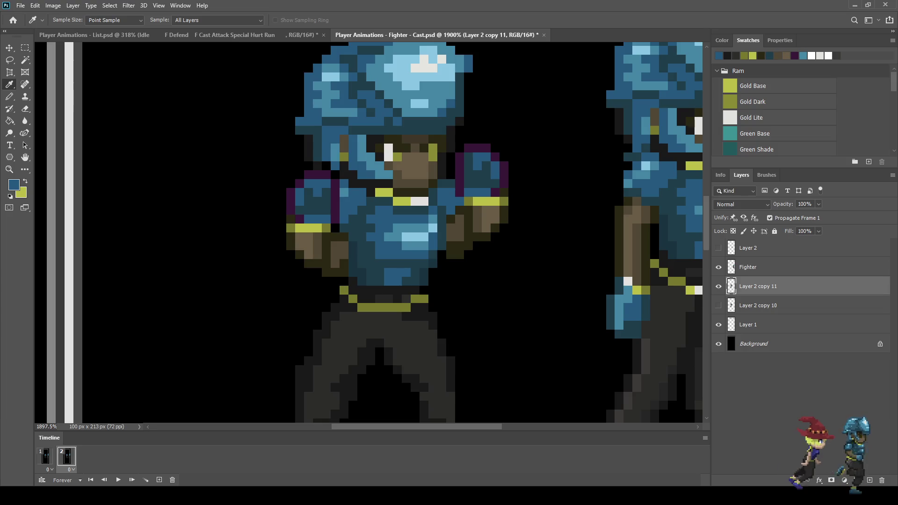
pyautogui.press('b')
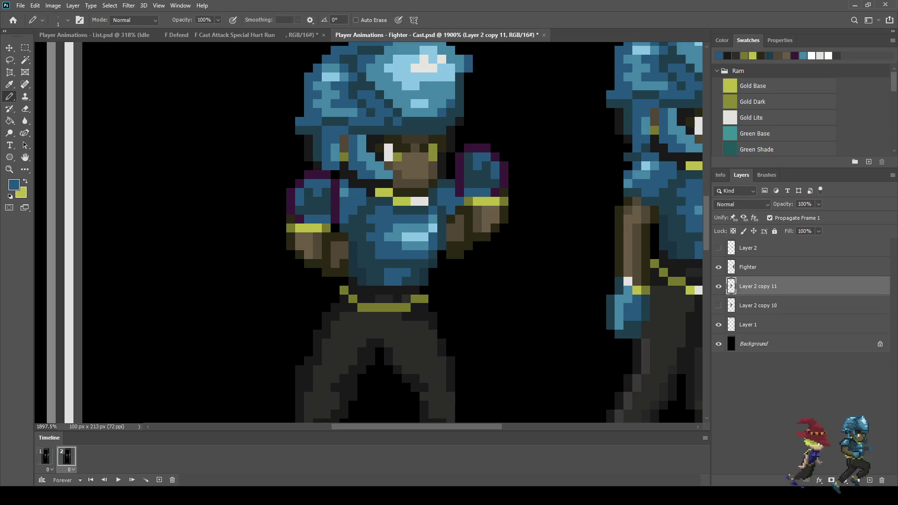
pyautogui.press('i')
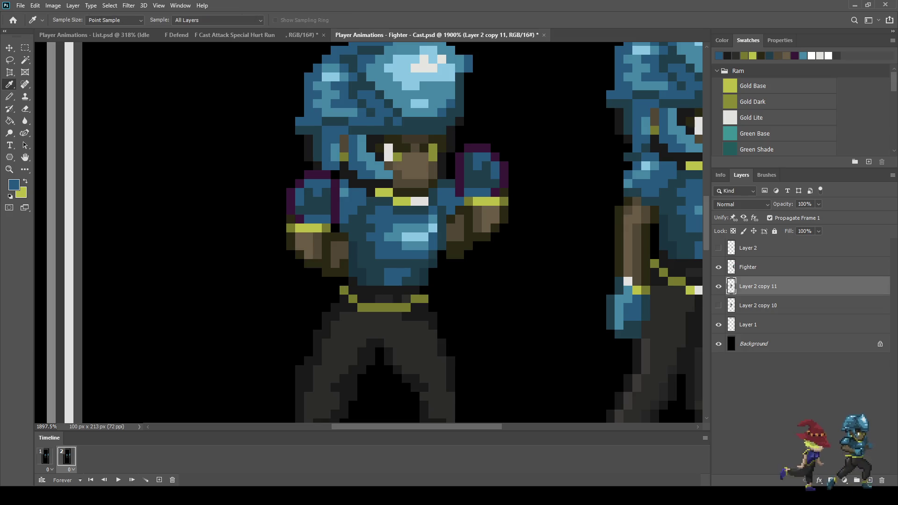
pyautogui.click(369, 253)
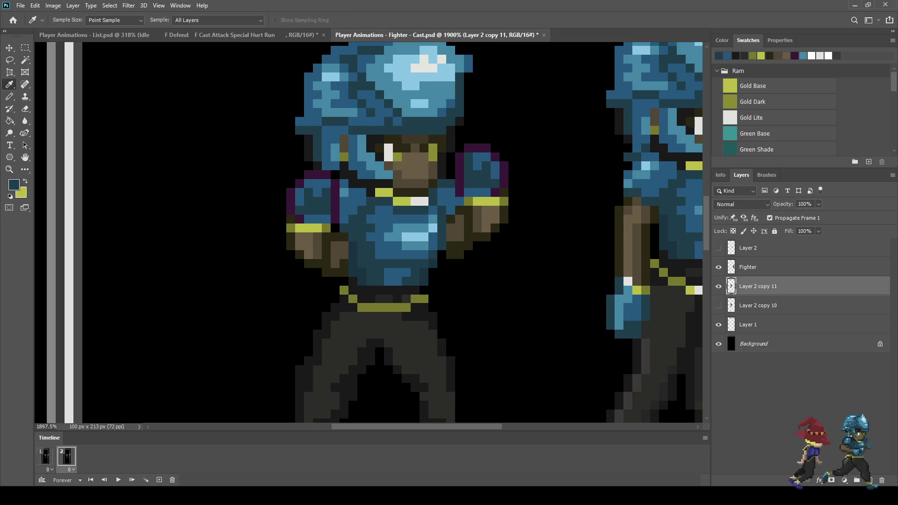
pyautogui.press('b')
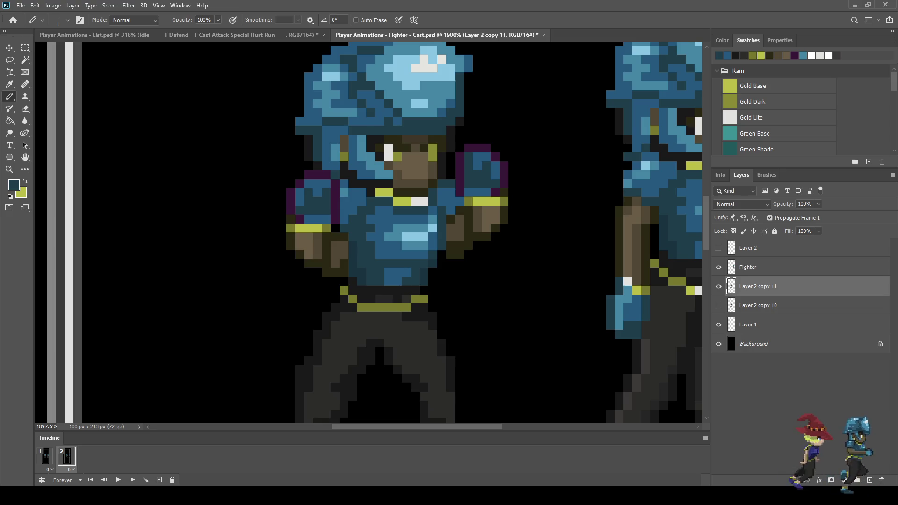
# Step: Save the Fighter - Cast file and play the Defend animation
pyautogui.hotkey('ctrl', 's')
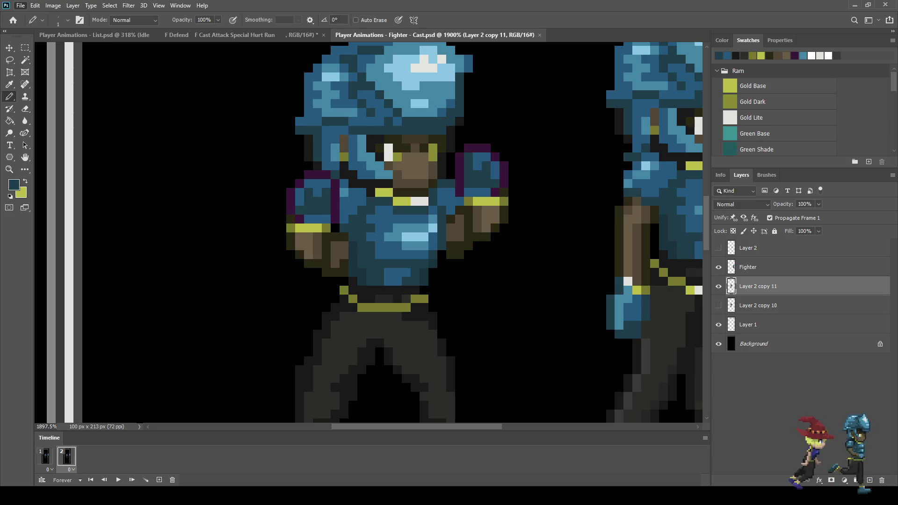
pyautogui.scroll(5, 378, 224)
pyautogui.press('space')
pyautogui.scroll(2, 447, 215)
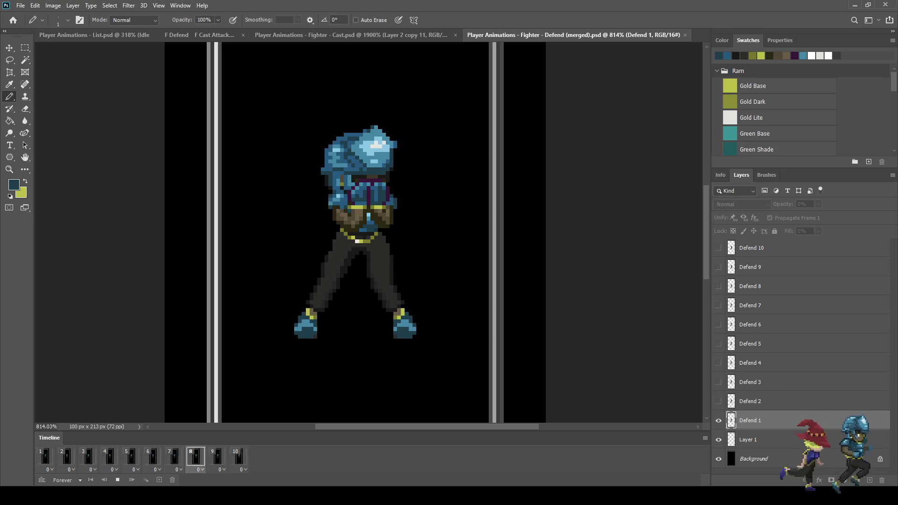
pyautogui.press('space')
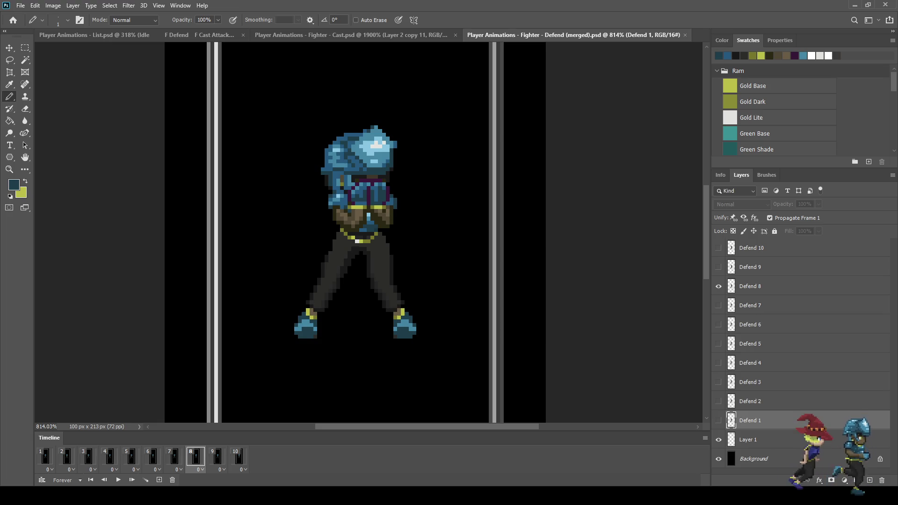
pyautogui.press('space')
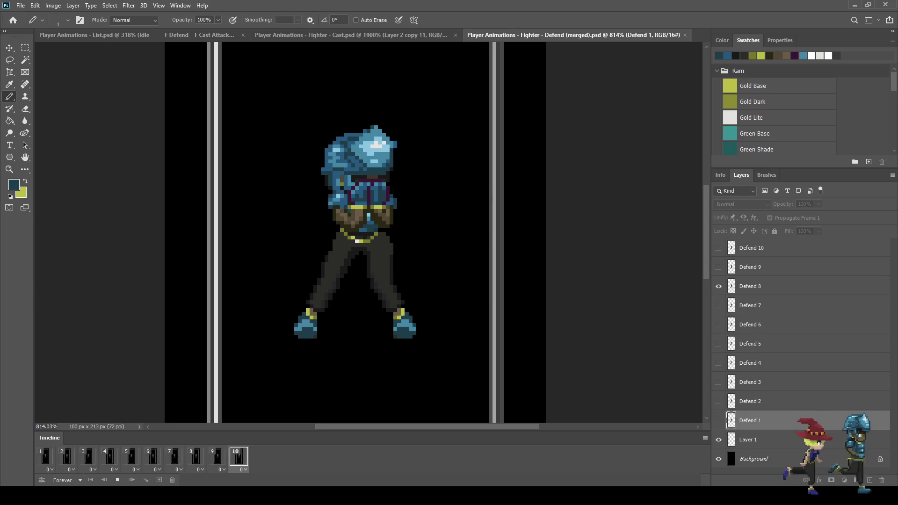
pyautogui.scroll(-5, 377, 230)
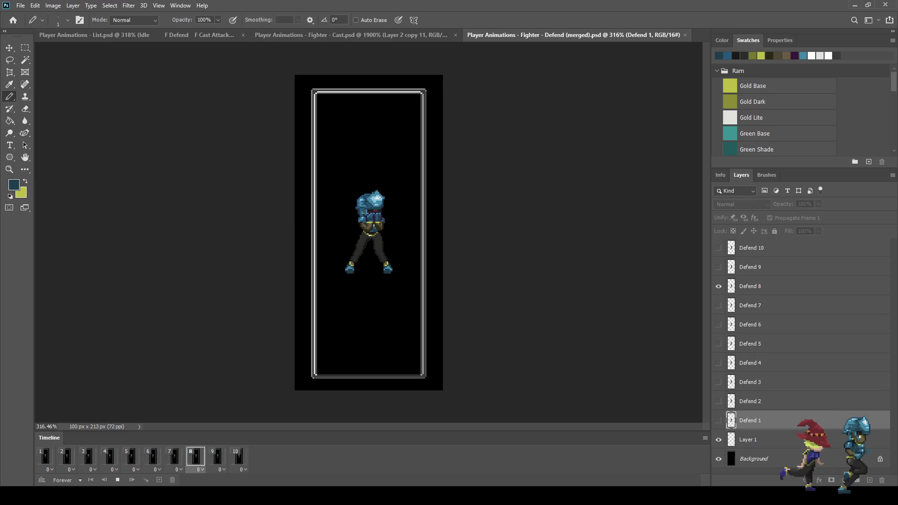
pyautogui.press('space')
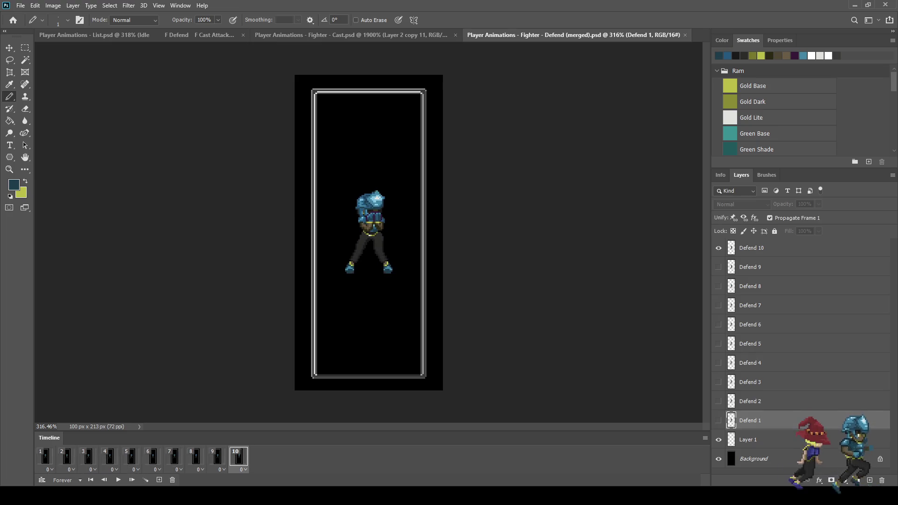
pyautogui.press('space')
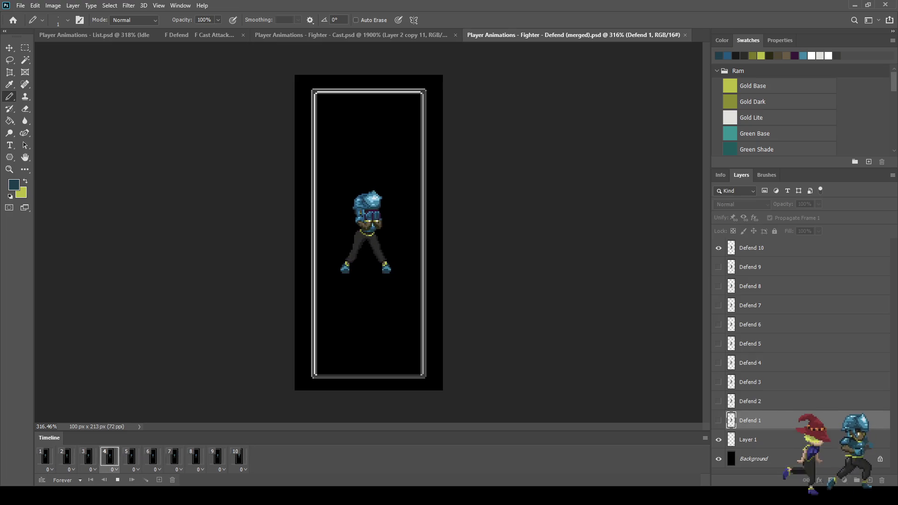
pyautogui.scroll(5, 399, 214)
pyautogui.press('space')
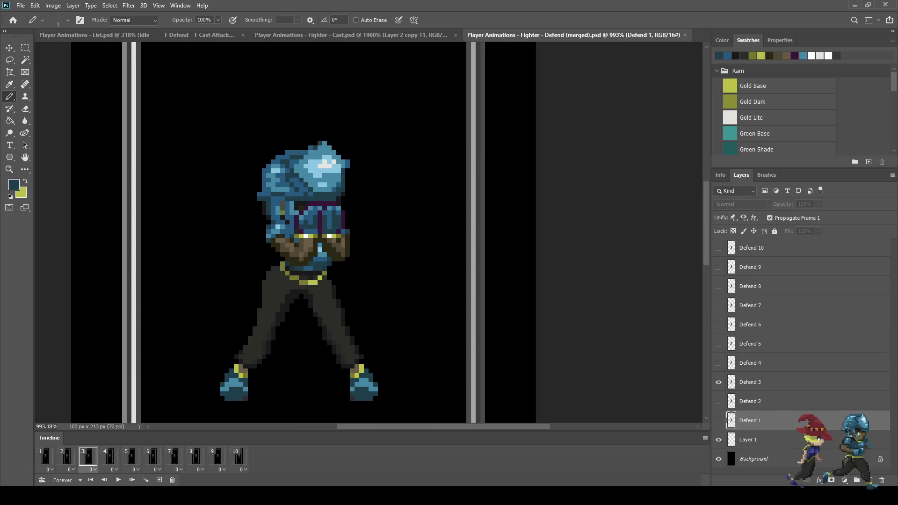
pyautogui.press('Right')
pyautogui.press('Right')
pyautogui.press('Right')
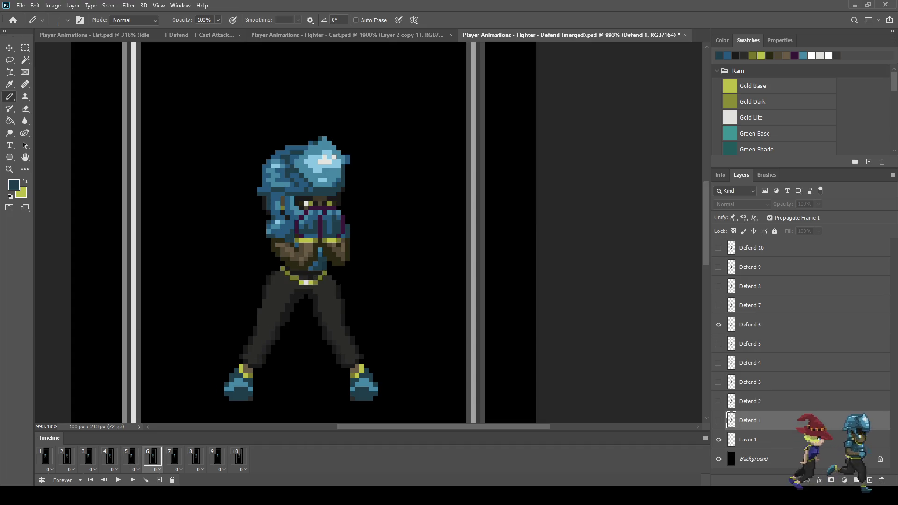
pyautogui.press('space')
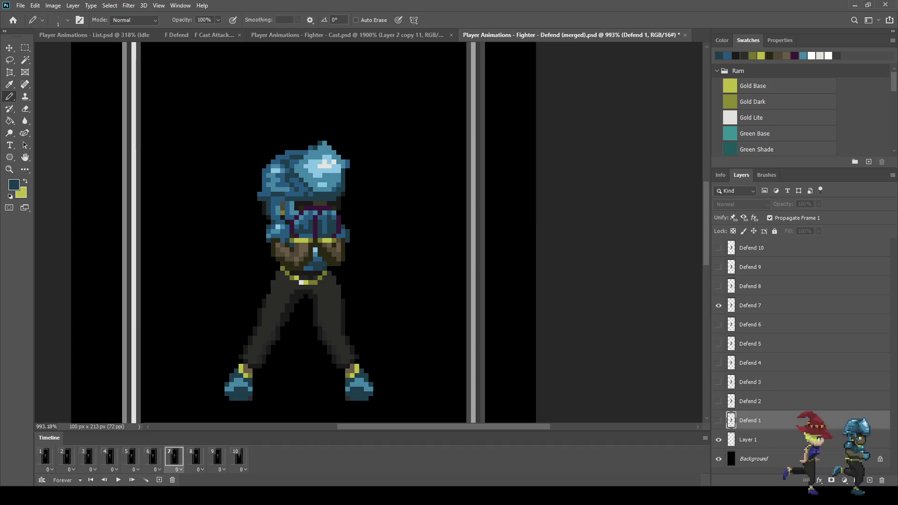
pyautogui.press('space')
pyautogui.press('space')
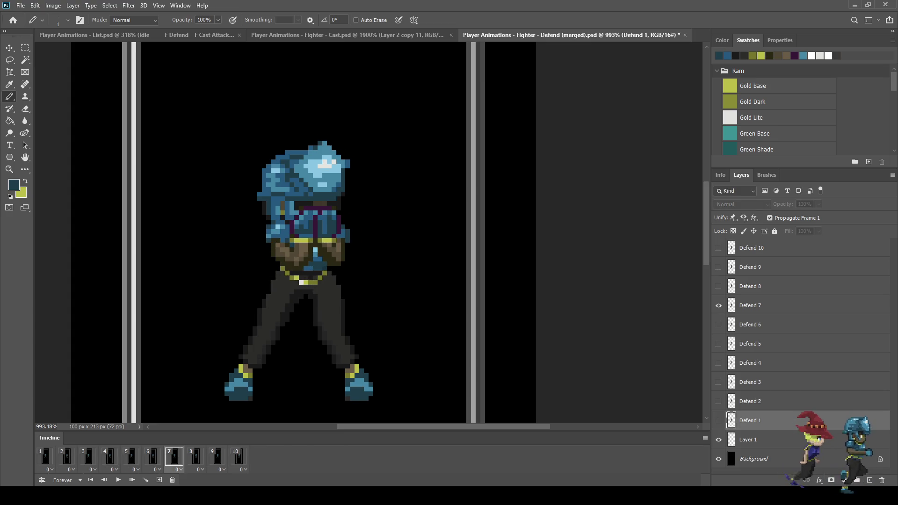
pyautogui.press('space')
pyautogui.press('space')
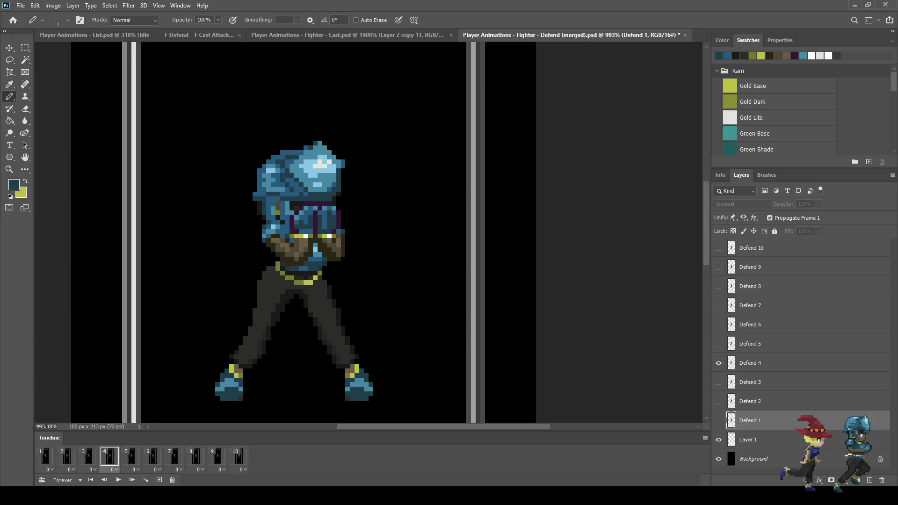
pyautogui.press('space')
pyautogui.press('space')
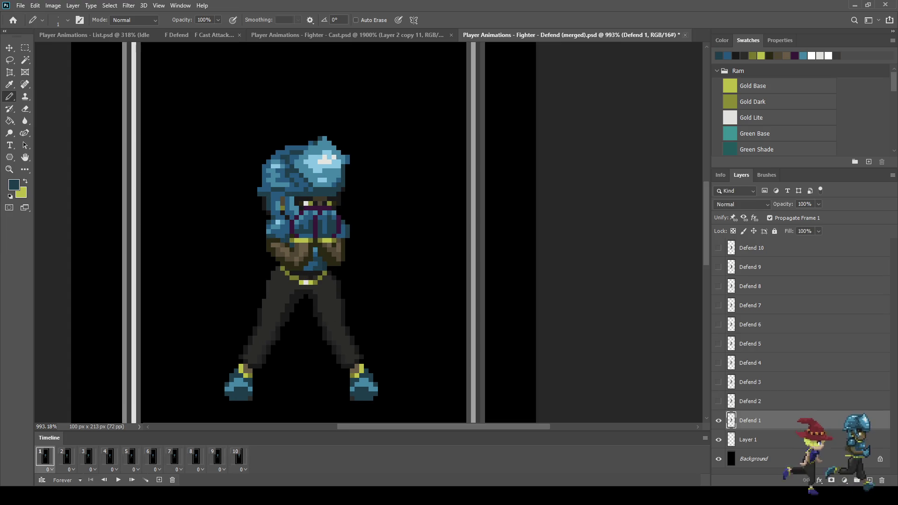
pyautogui.hotkey('ctrl', 'shift', 'Tab')
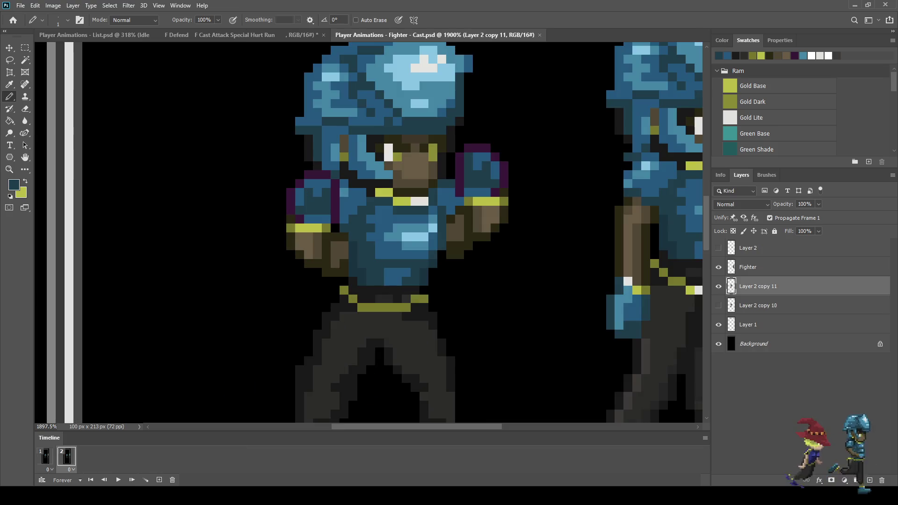
# Step: Play the two-frame guard animation beside the standing reference fighter
pyautogui.scroll(-5, 433, 234)
pyautogui.scroll(2, 423, 177)
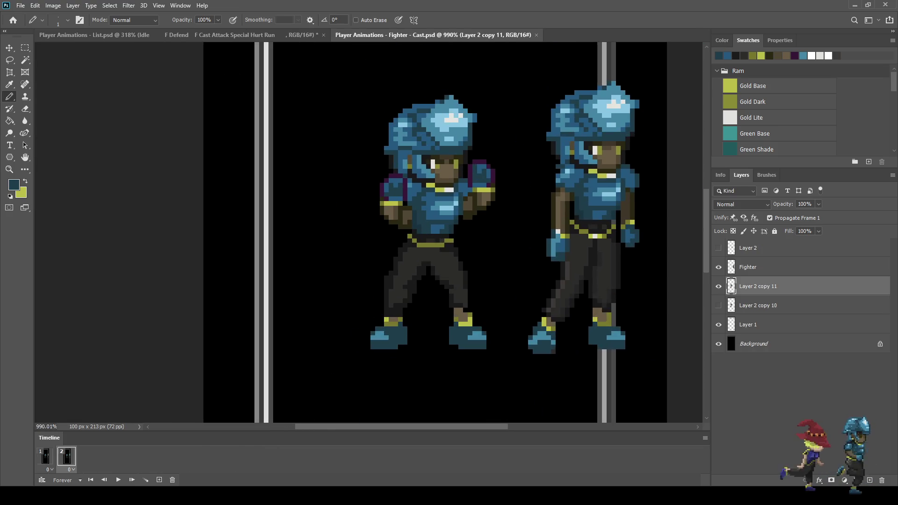
pyautogui.press('space')
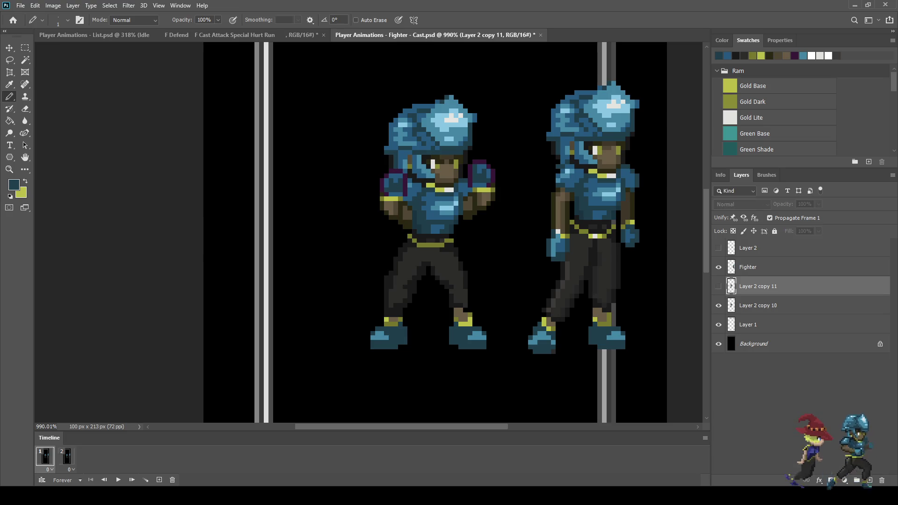
pyautogui.keyDown('alt'); pyautogui.scroll(7, 403, 201); pyautogui.keyUp('alt')
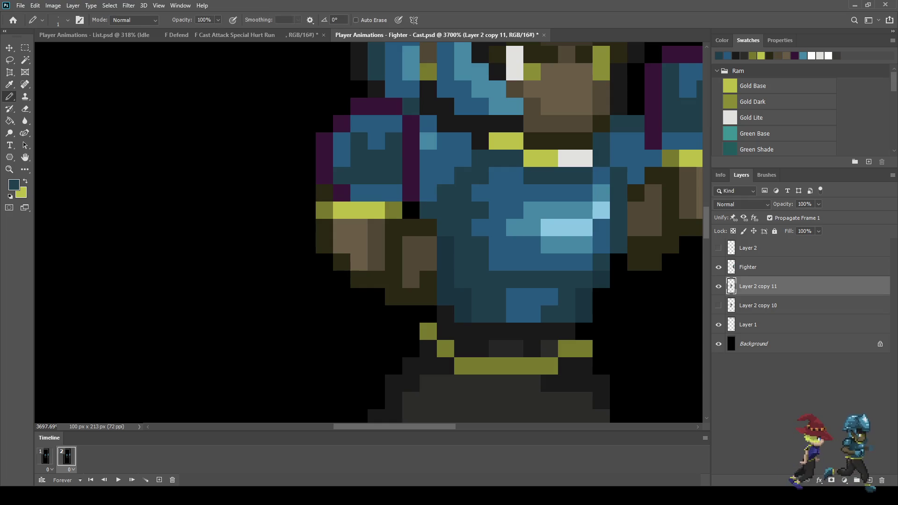
pyautogui.keyDown('alt'); pyautogui.scroll(-5, 403, 205); pyautogui.keyUp('alt')
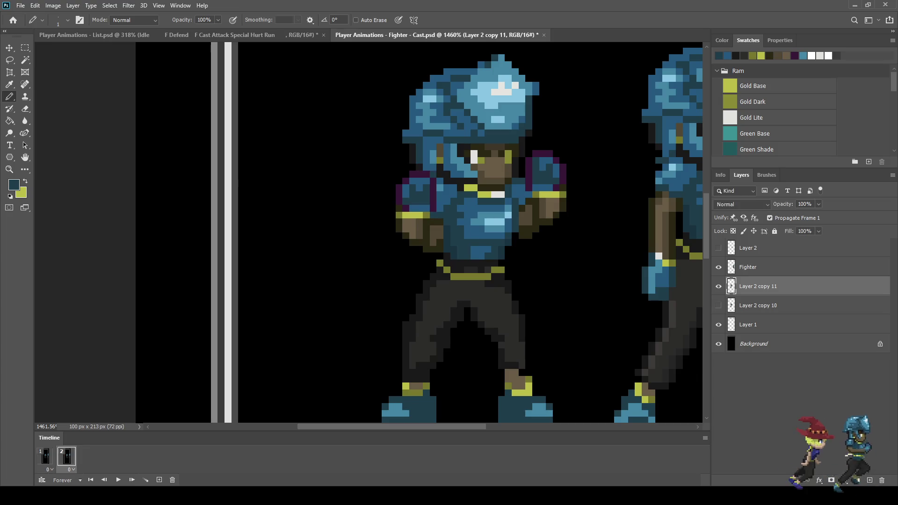
pyautogui.scroll(-4, 480, 276)
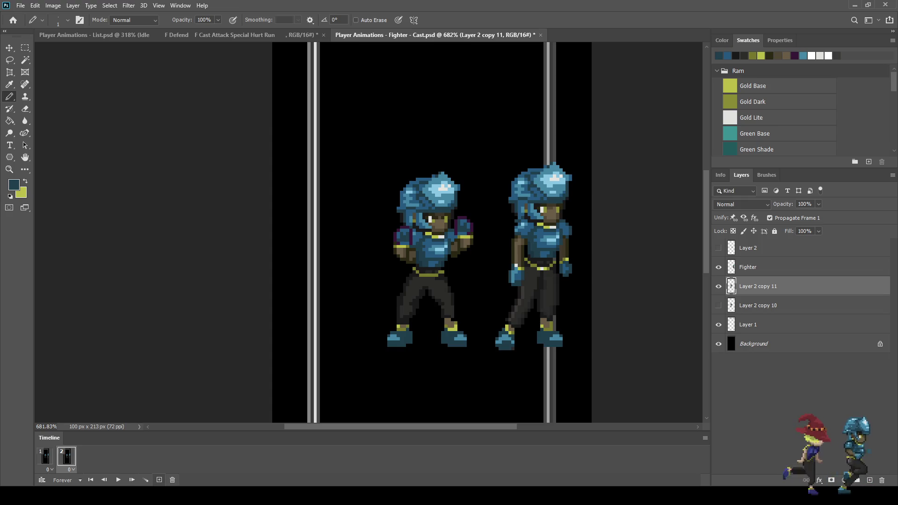
pyautogui.scroll(5, 435, 225)
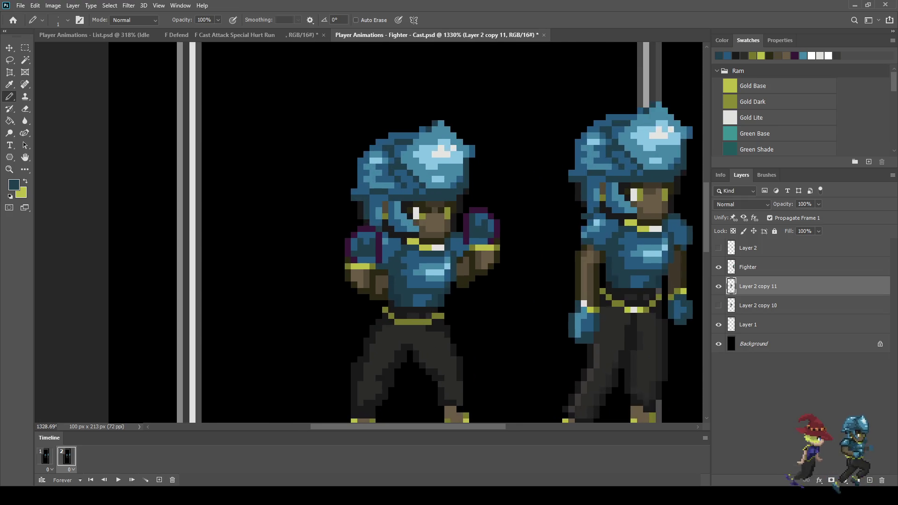
# Step: Move the left fighter's raised fist 1 px down and 1 px left, then replay the animation
pyautogui.press('l')
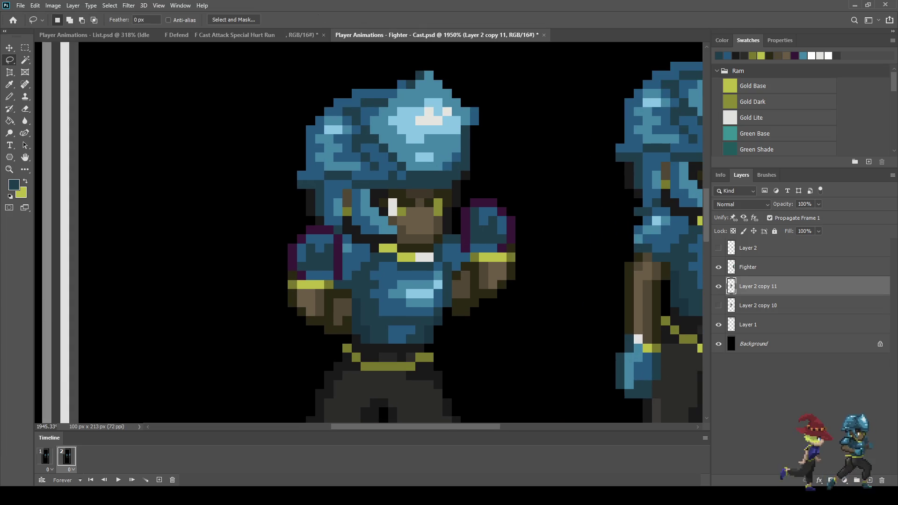
pyautogui.moveTo(523, 203)
pyautogui.mouseDown()
pyautogui.moveTo(487, 192)
pyautogui.moveTo(467, 199)
pyautogui.mouseUp()
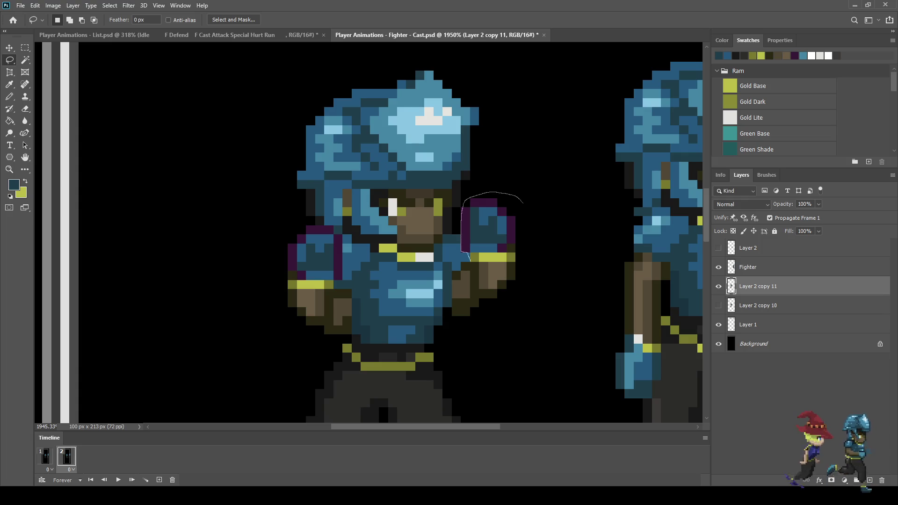
pyautogui.moveTo(472, 293)
pyautogui.mouseDown()
pyautogui.moveTo(505, 297)
pyautogui.moveTo(537, 230)
pyautogui.moveTo(535, 199)
pyautogui.mouseUp()
pyautogui.hotkey('ctrl', 't')
pyautogui.press('Down')
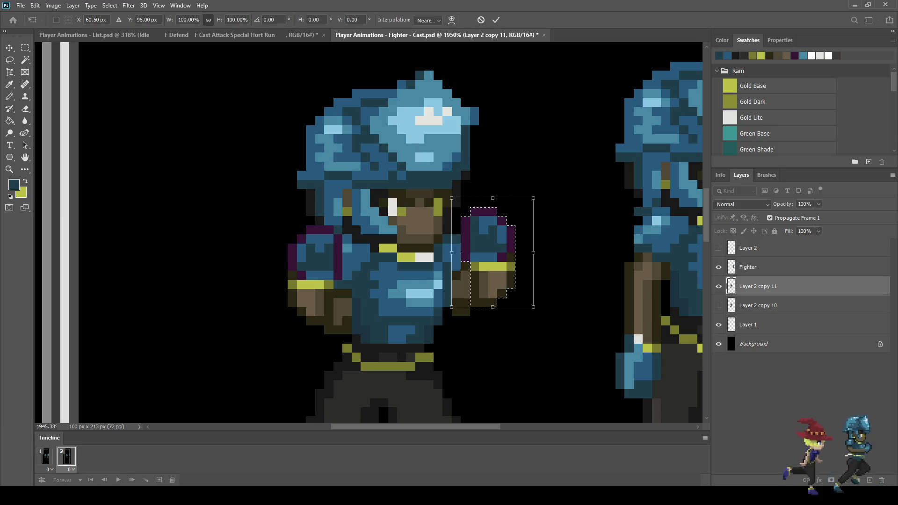
pyautogui.press('Left')
pyautogui.press('Return')
pyautogui.hotkey('ctrl', 'd')
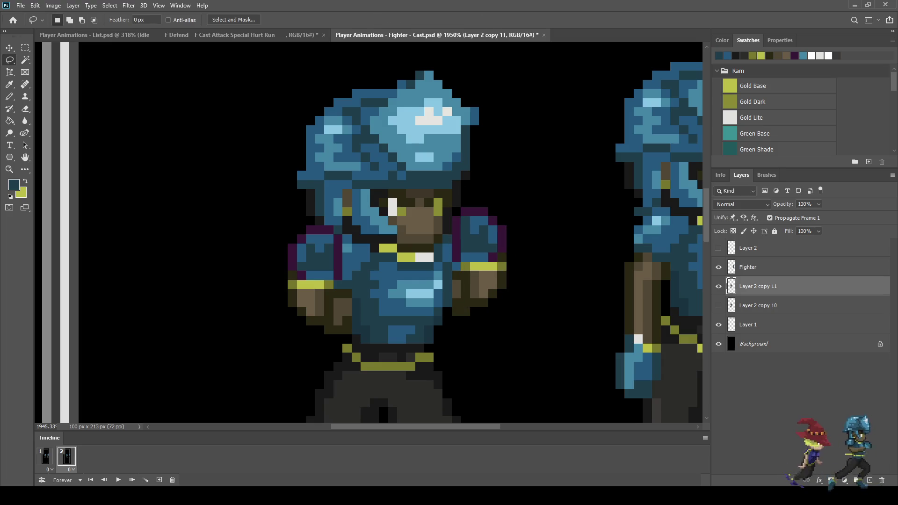
pyautogui.press('space')
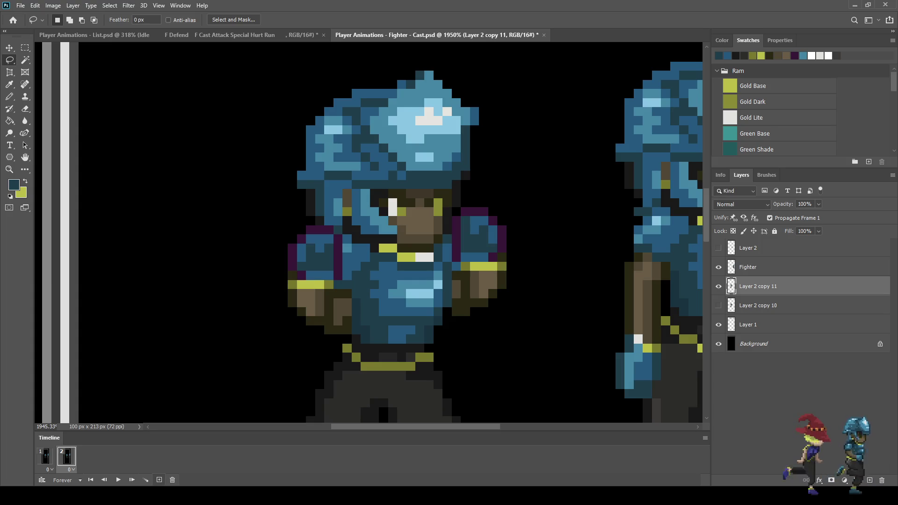
pyautogui.scroll(-5, 412, 309)
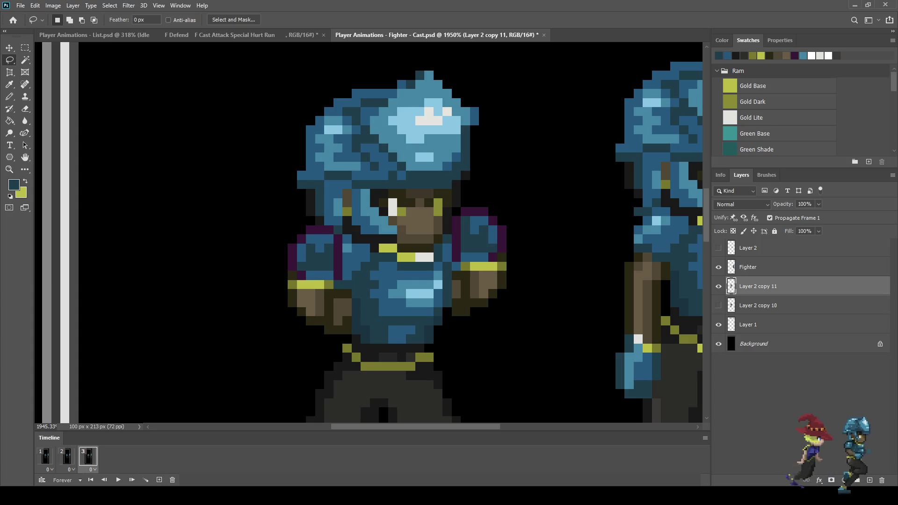
# Step: Hide Layer 2 copy 11 and duplicate it as Layer 2 copy 12, visible in frame 3
pyautogui.hotkey('ctrl', ',')
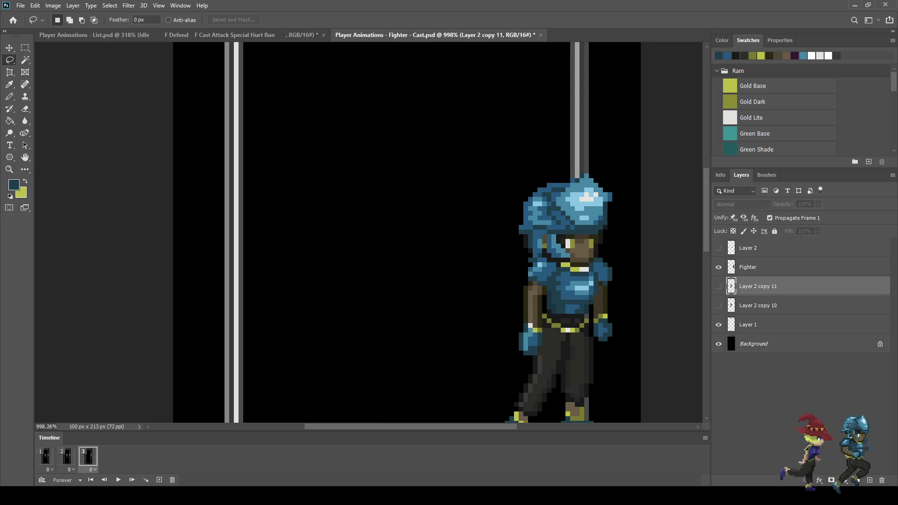
pyautogui.hotkey('ctrl', 'j')
pyautogui.hotkey('ctrl', ',')
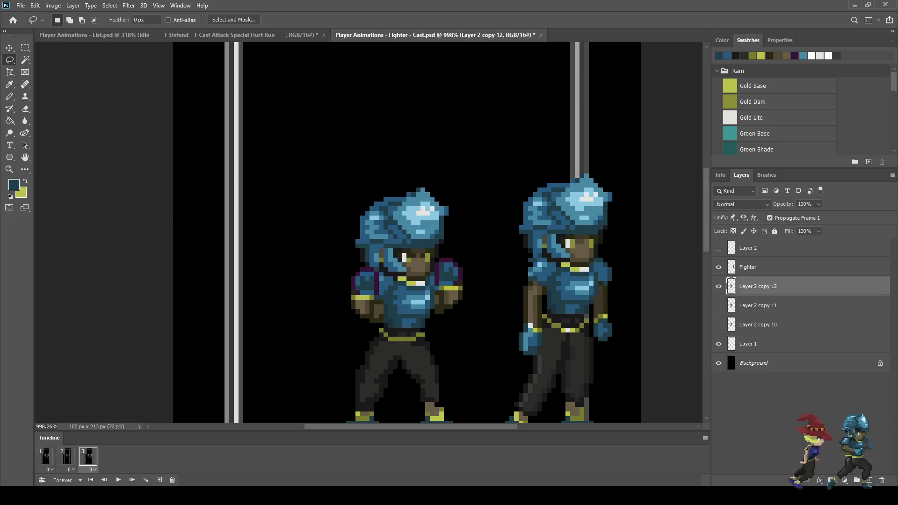
pyautogui.scroll(3, 437, 312)
pyautogui.scroll(1, 411, 292)
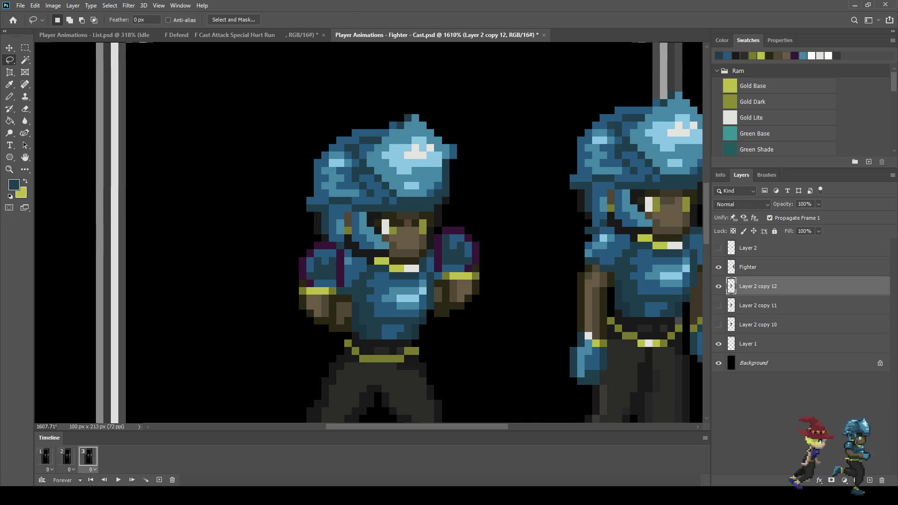
# Step: Lasso the fighter's raised arm on Layer 2 copy 12
pyautogui.press('b')
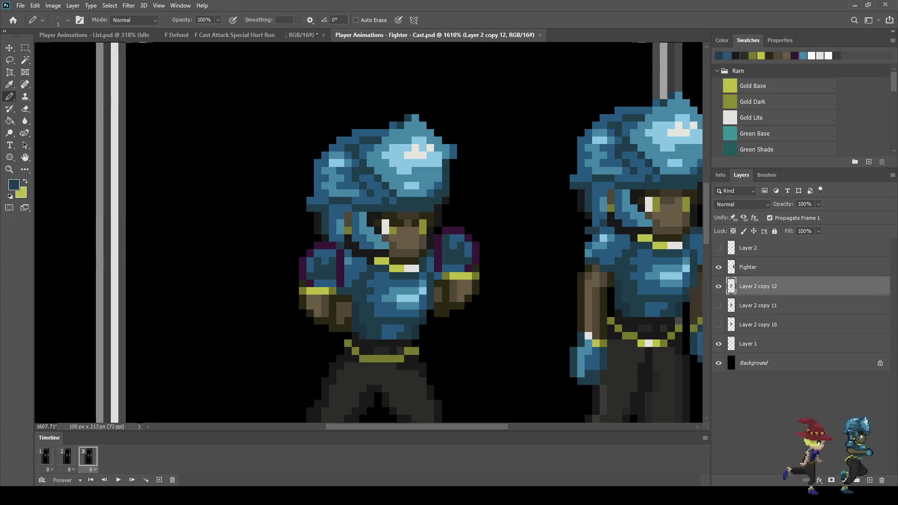
pyautogui.press('l')
pyautogui.scroll(1, 346, 285)
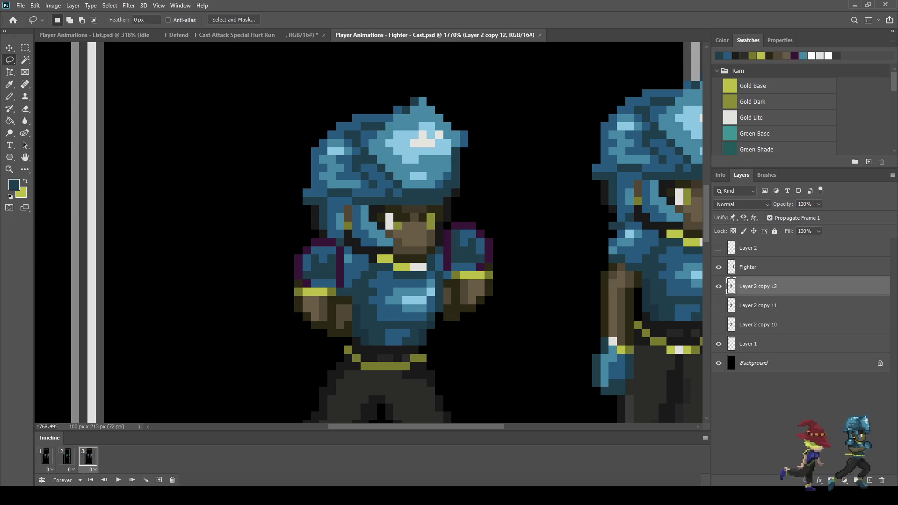
pyautogui.moveTo(469, 222)
pyautogui.mouseDown()
pyautogui.moveTo(487, 228)
pyautogui.moveTo(492, 296)
pyautogui.moveTo(478, 308)
pyautogui.moveTo(456, 305)
pyautogui.mouseUp()
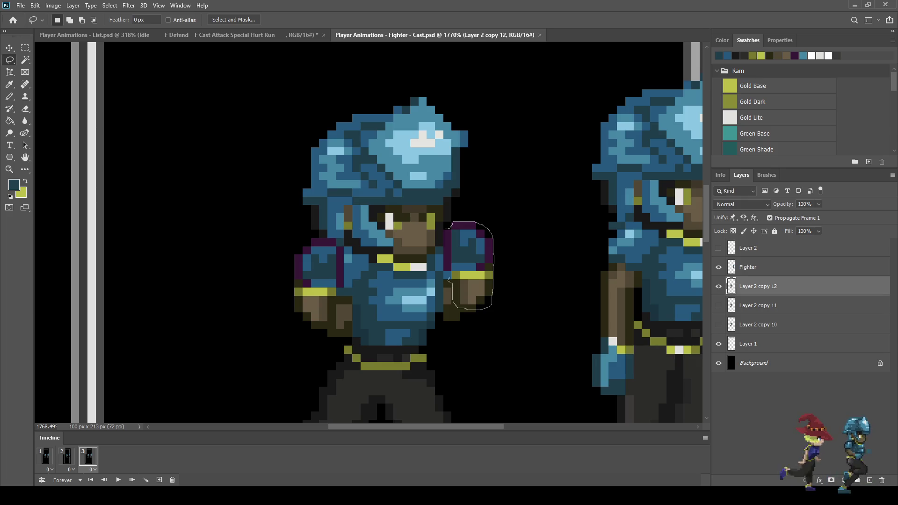
# Step: Nudge the selected raised arm one pixel left and one pixel down, then preview it
pyautogui.moveTo(448, 230); pyautogui.dragTo(467, 222)
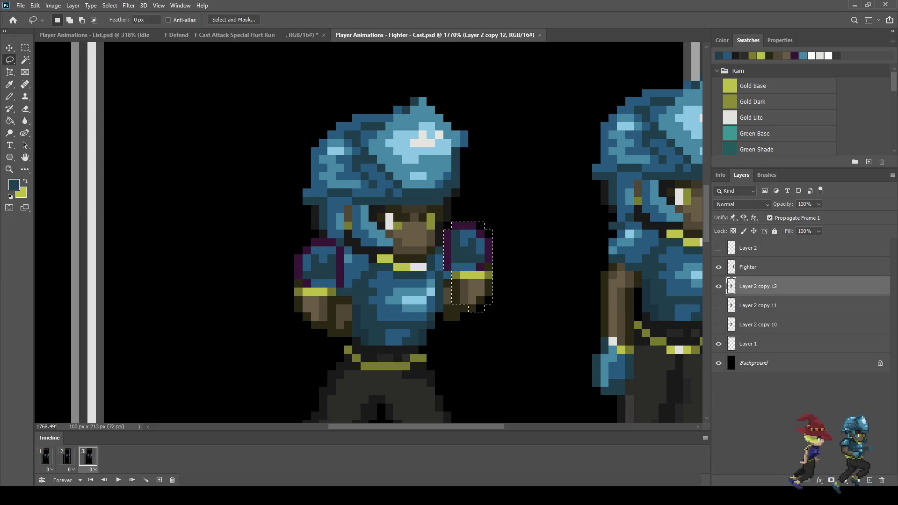
pyautogui.scroll(2, 457, 321)
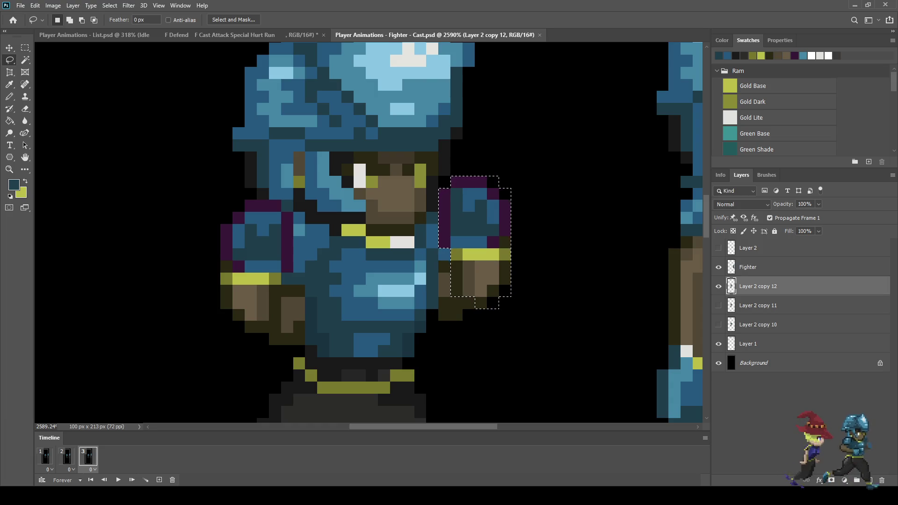
pyautogui.hotkey('ctrl', 't')
pyautogui.press('Left')
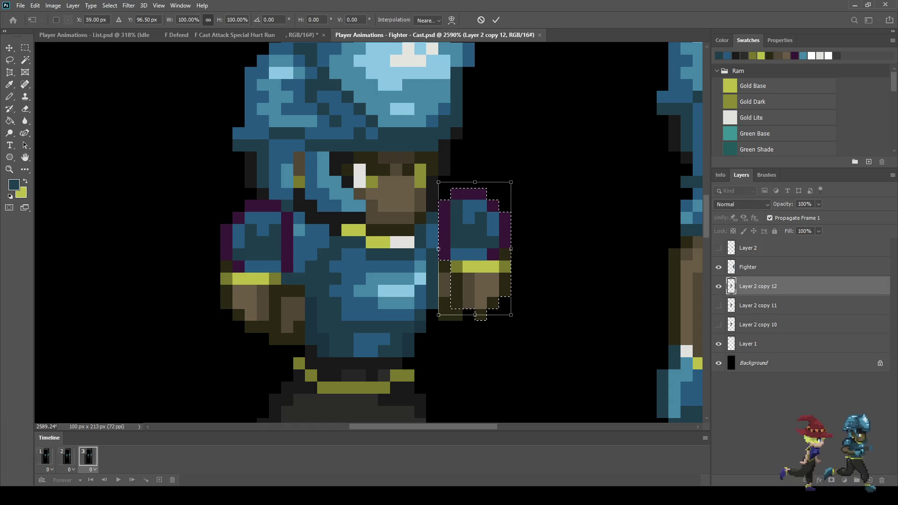
pyautogui.press('Down')
pyautogui.press('Return')
pyautogui.hotkey('ctrl', 'd')
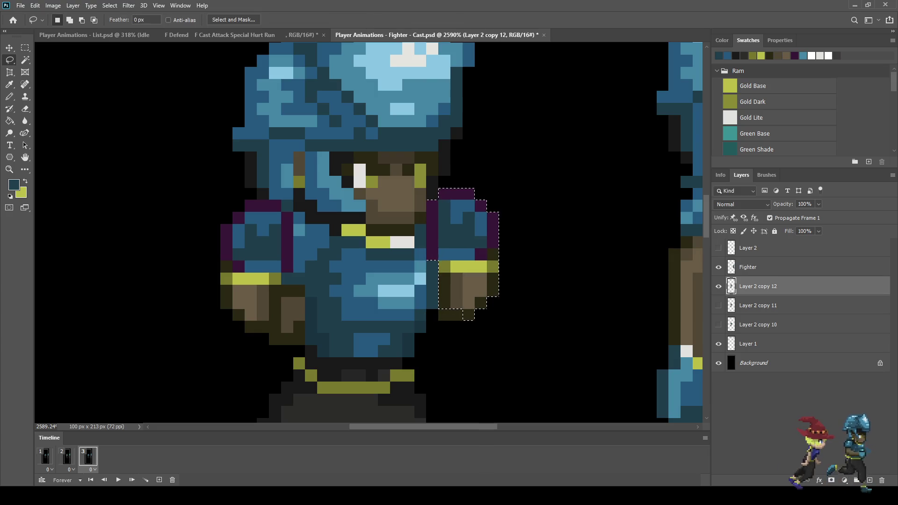
pyautogui.scroll(-5, 326, 289)
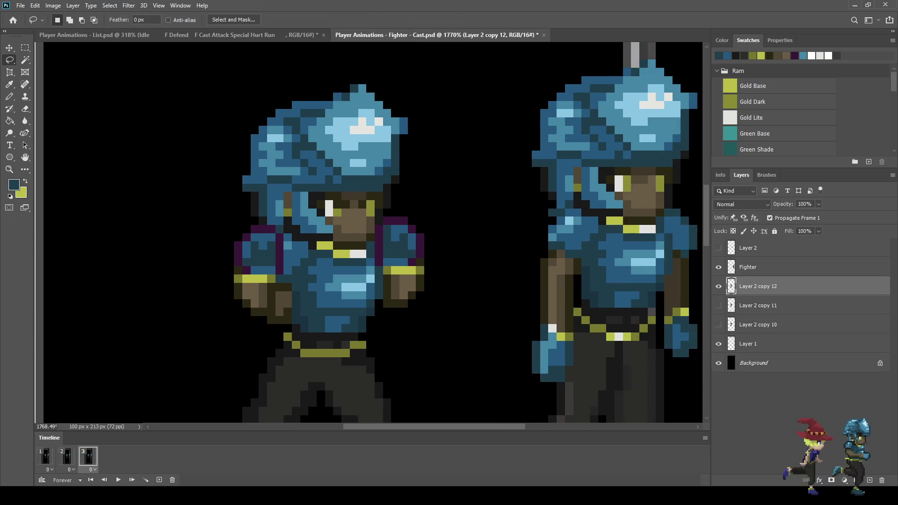
pyautogui.press('space')
pyautogui.press('space')
# Step: Lower the left fighter's forward forearm by one pixel
pyautogui.moveTo(367, 255)
pyautogui.mouseDown()
pyautogui.moveTo(382, 267)
pyautogui.moveTo(380, 296)
pyautogui.moveTo(367, 257)
pyautogui.mouseUp()
pyautogui.scroll(3, 378, 291)
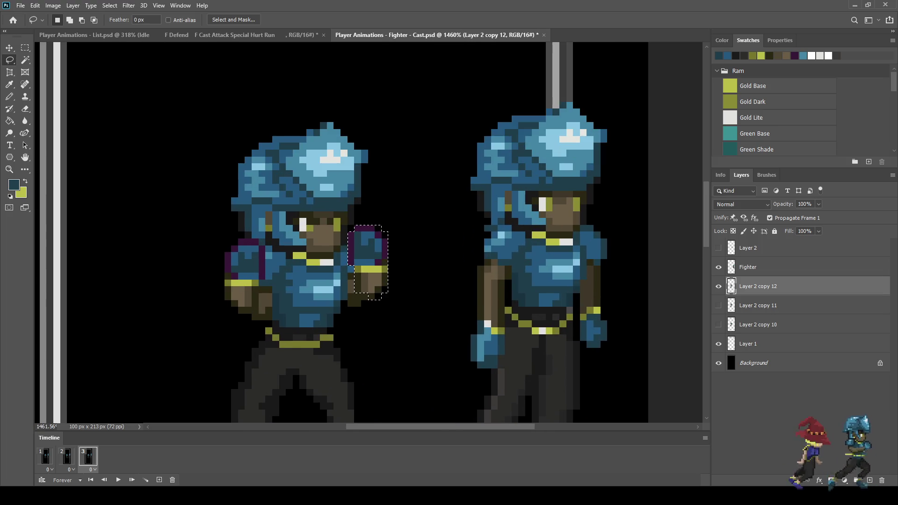
pyautogui.hotkey('ctrl', 'Down')
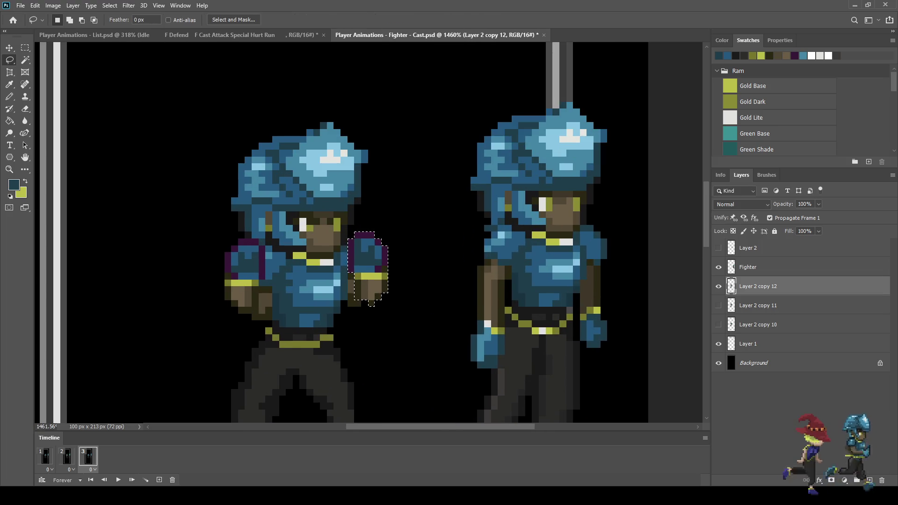
pyautogui.hotkey('ctrl', 'd')
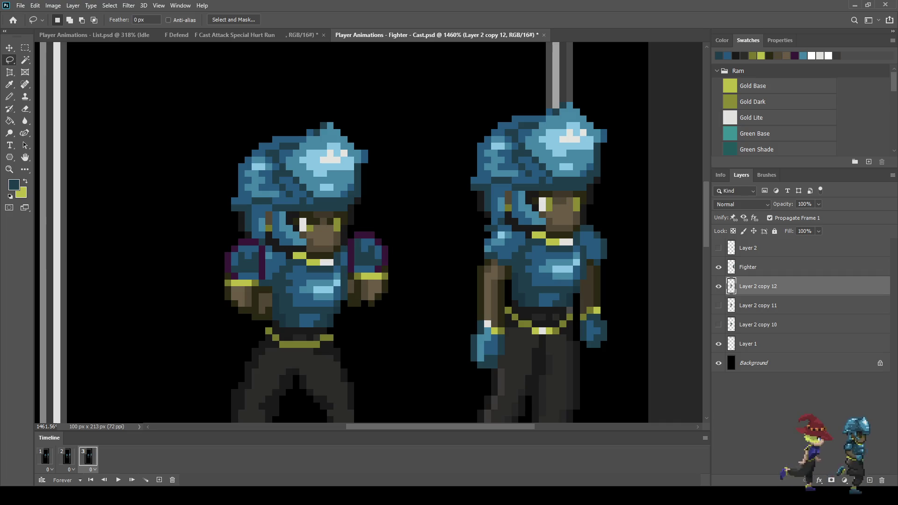
# Step: Play the three-frame animation, stopping and replaying it to review the pose changes
pyautogui.press('space')
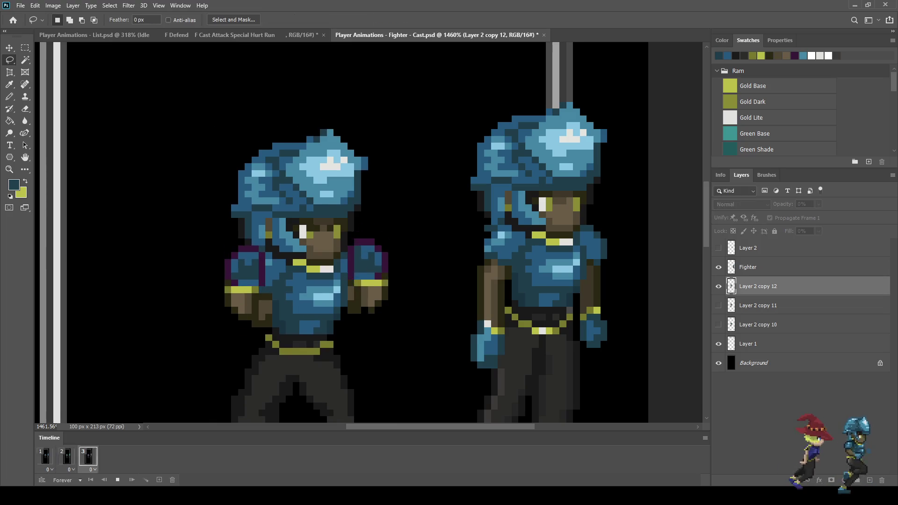
pyautogui.scroll(-3, 374, 270)
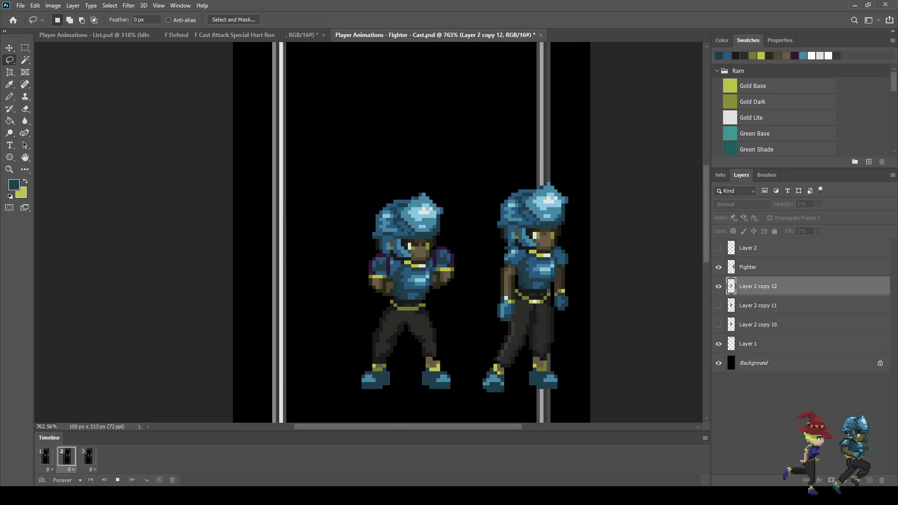
pyautogui.press('space')
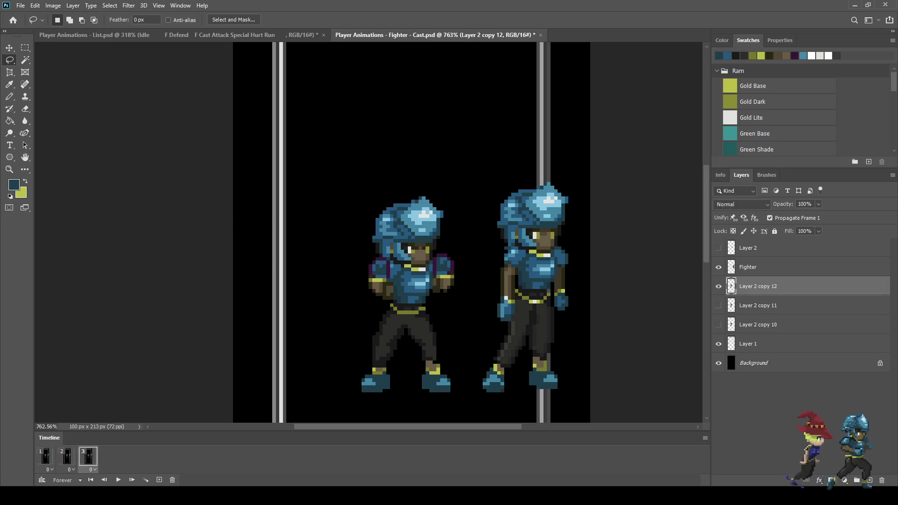
pyautogui.press('space')
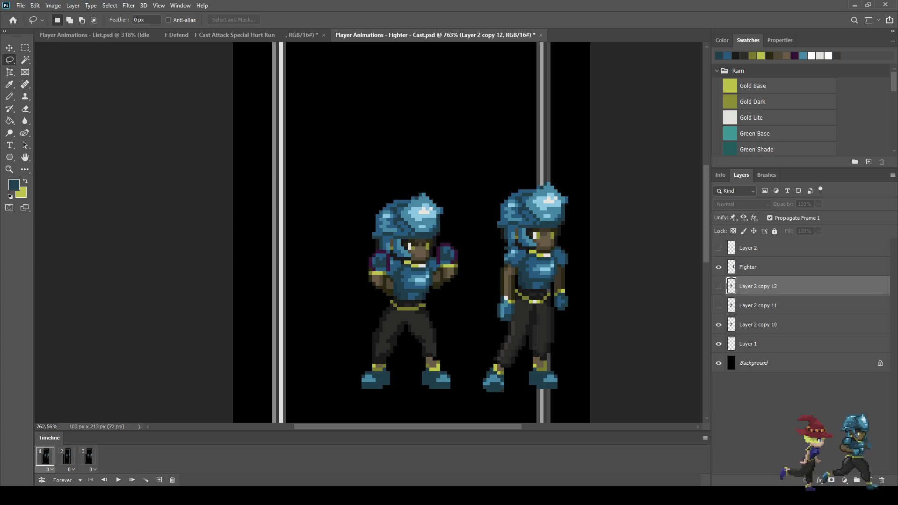
pyautogui.press('space')
pyautogui.press('space')
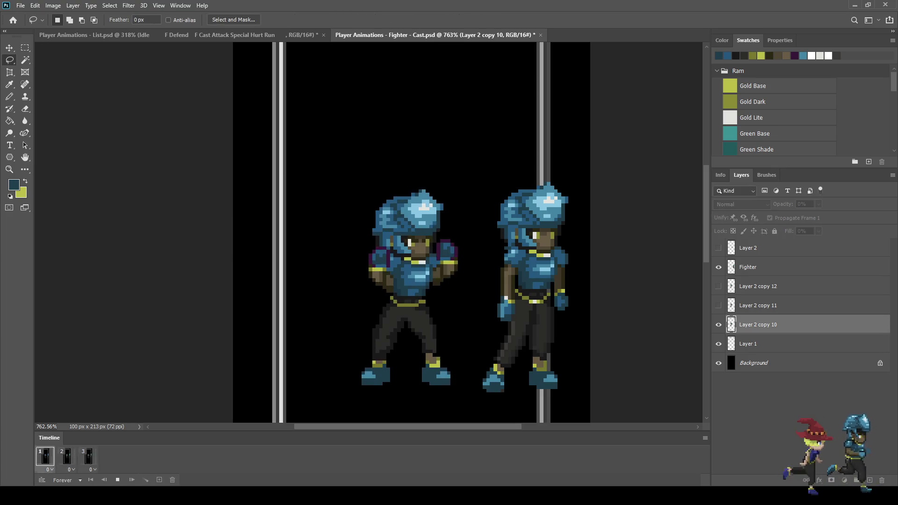
pyautogui.scroll(-3, 474, 322)
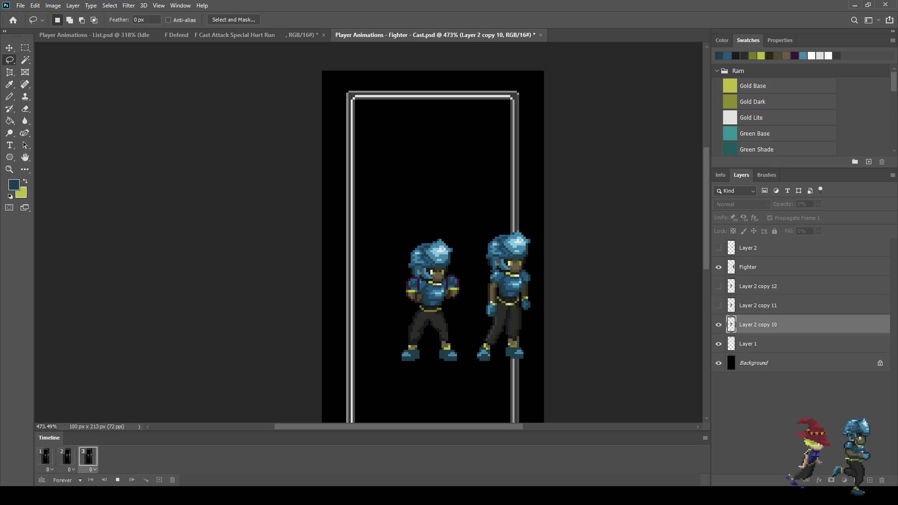
# Step: Stop playback, step through frames 2 and 3, and select Layer 2 copy 12
pyautogui.press('space')
pyautogui.click(66, 456)
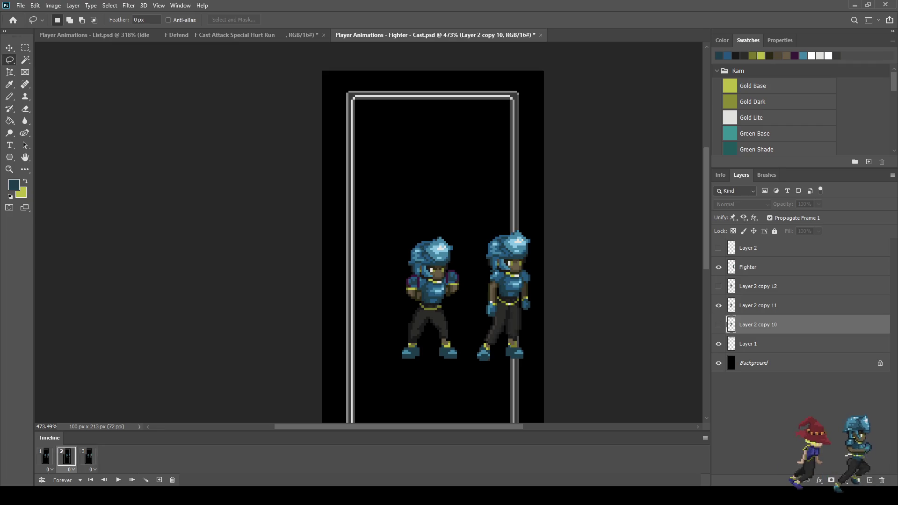
pyautogui.click(88, 456)
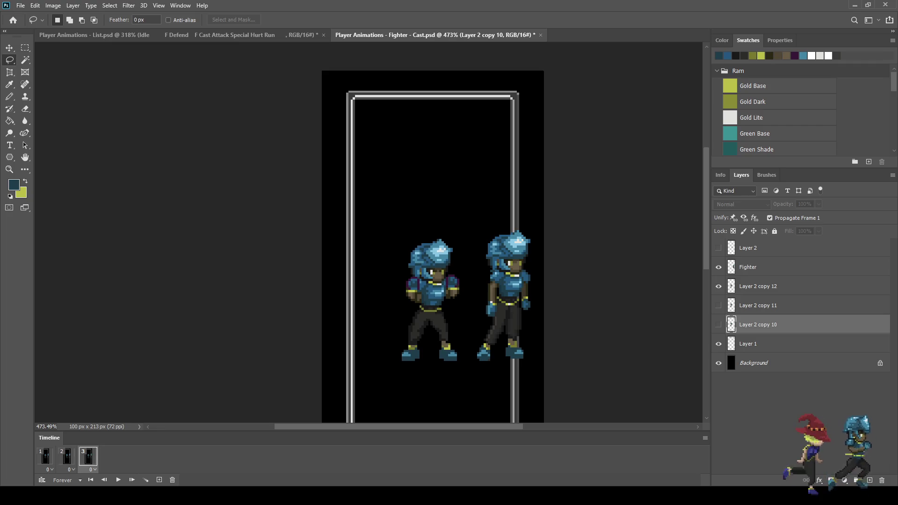
pyautogui.click(758, 287)
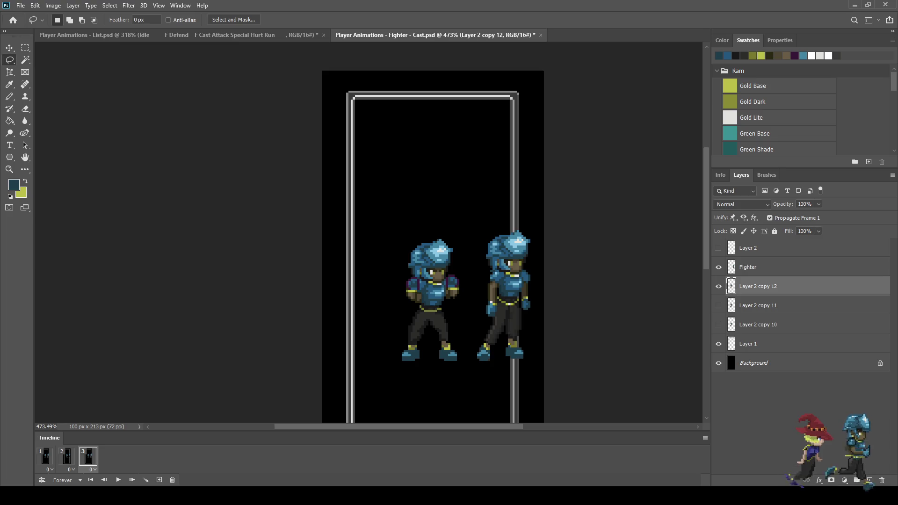
pyautogui.scroll(10, 437, 327)
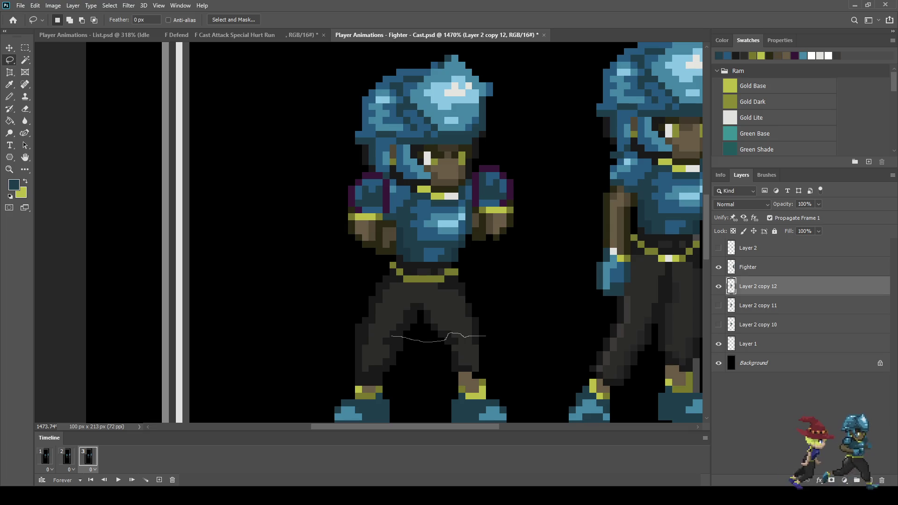
# Step: Lasso the left fighter from the waist up and move it one pixel down on frame 3
pyautogui.moveTo(366, 335)
pyautogui.mouseDown()
pyautogui.moveTo(342, 332)
pyautogui.moveTo(323, 99)
pyautogui.moveTo(400, 42)
pyautogui.moveTo(544, 252)
pyautogui.moveTo(489, 336)
pyautogui.mouseUp()
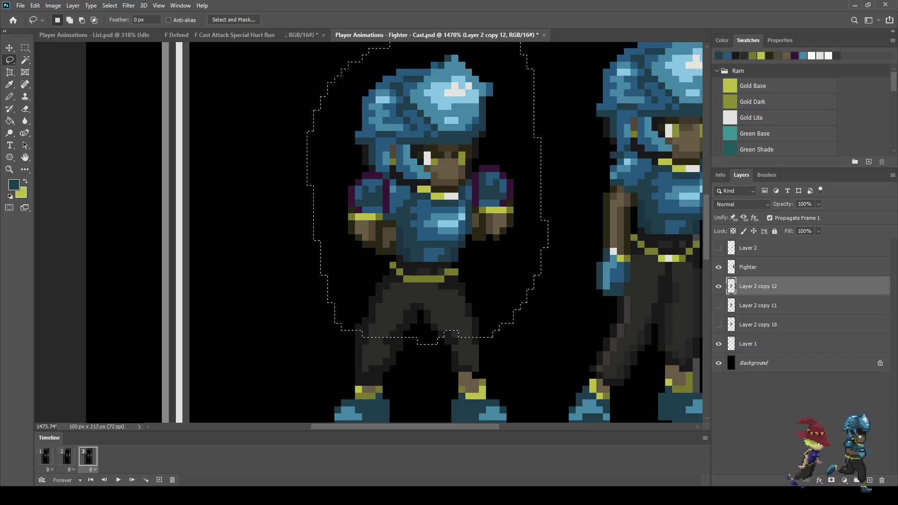
pyautogui.hotkey('ctrl', 't')
pyautogui.press('Down')
pyautogui.press('Return')
pyautogui.hotkey('ctrl', 'd')
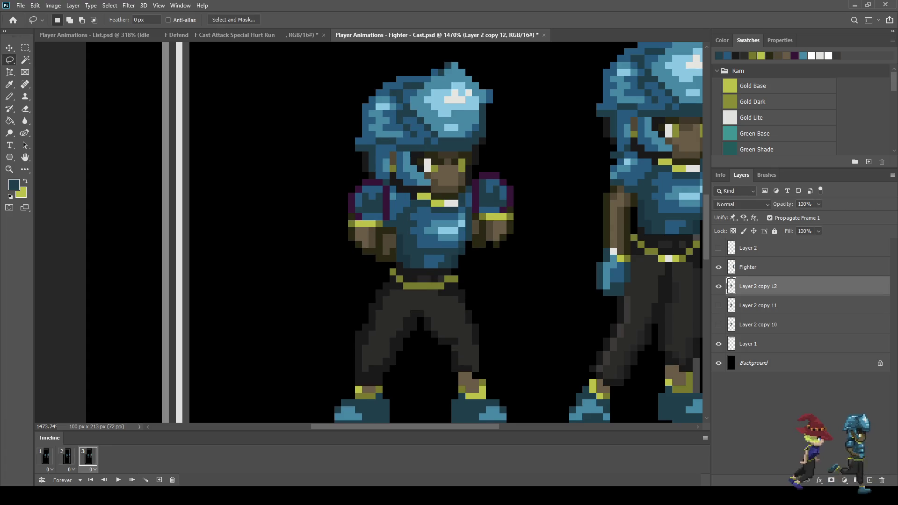
pyautogui.scroll(-10, 417, 117)
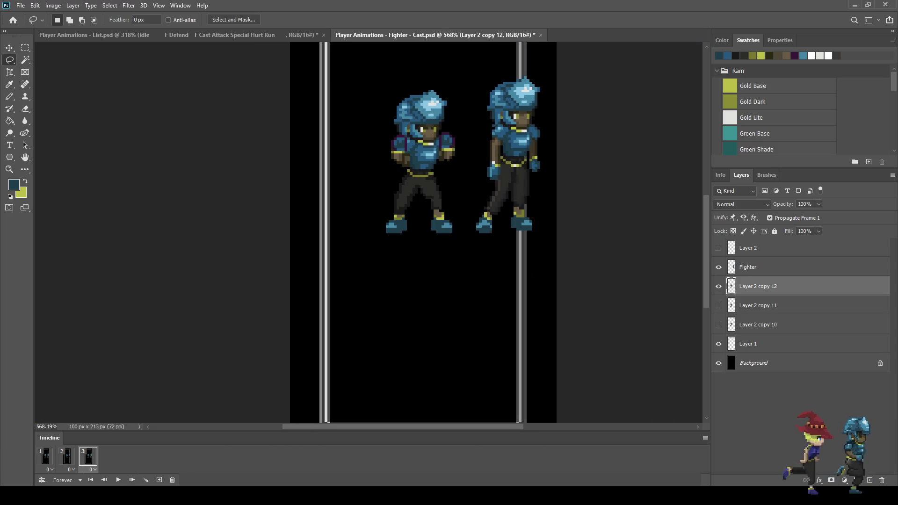
# Step: Lasso around the frame-3 fighter's whole helmet
pyautogui.scroll(-2, 421, 210)
pyautogui.scroll(6, 355, 178)
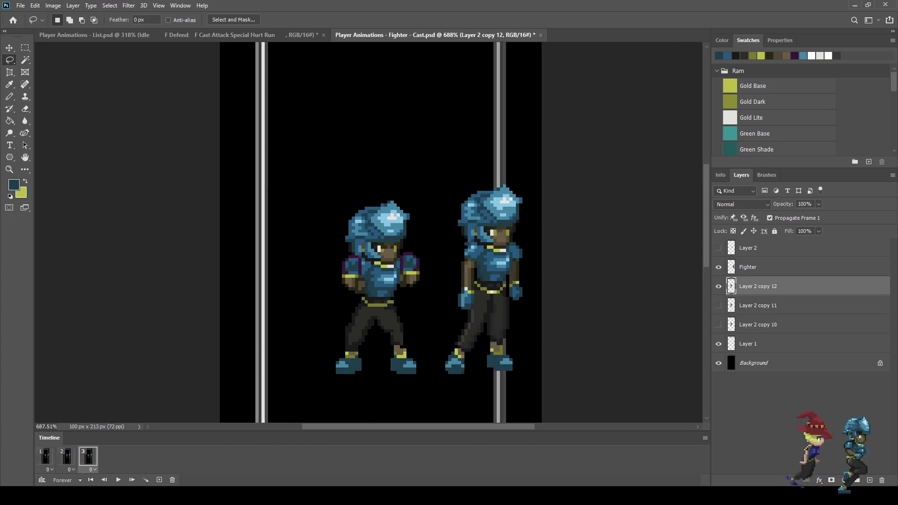
pyautogui.scroll(3, 336, 258)
pyautogui.scroll(-2, 337, 257)
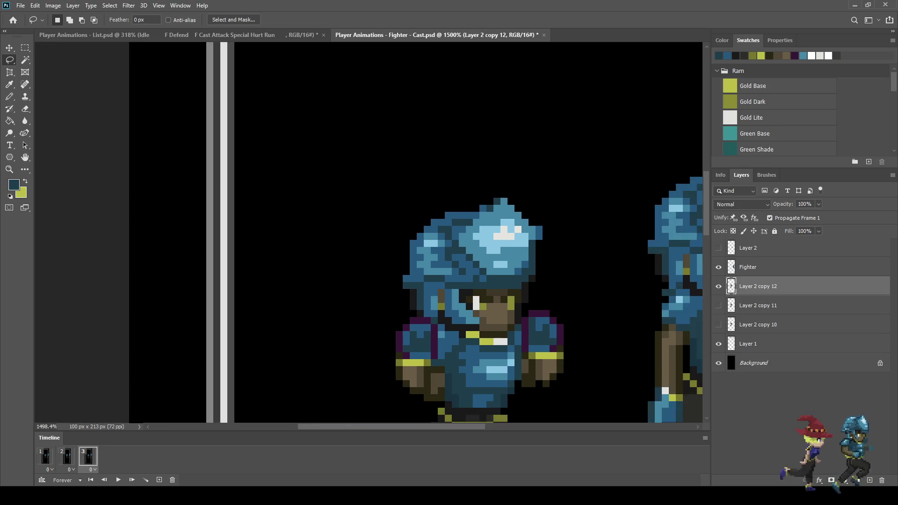
pyautogui.scroll(3, 337, 258)
pyautogui.scroll(-2, 463, 234)
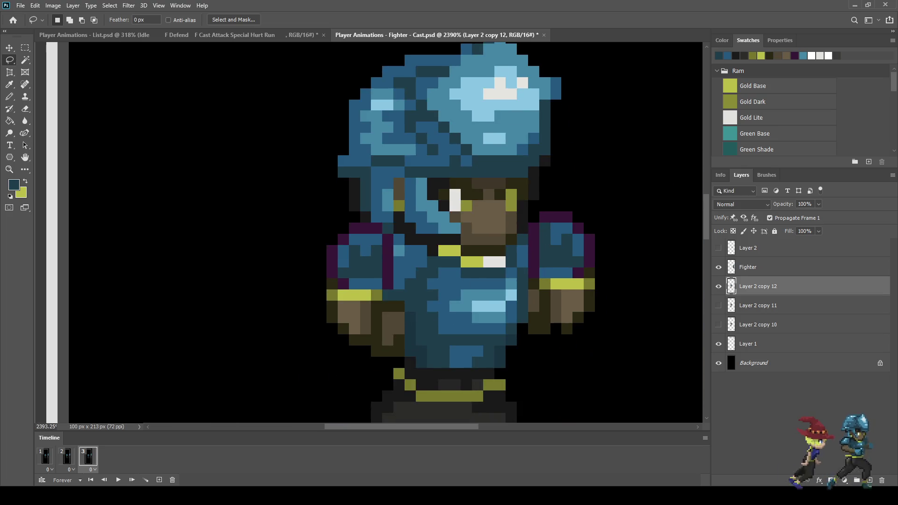
pyautogui.moveTo(567, 174); pyautogui.dragTo(472, 179)
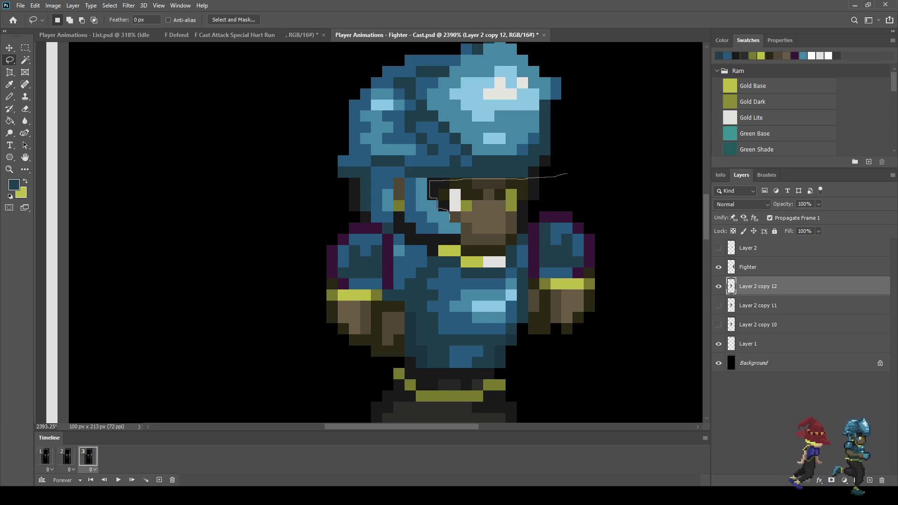
pyautogui.moveTo(461, 233); pyautogui.dragTo(427, 235)
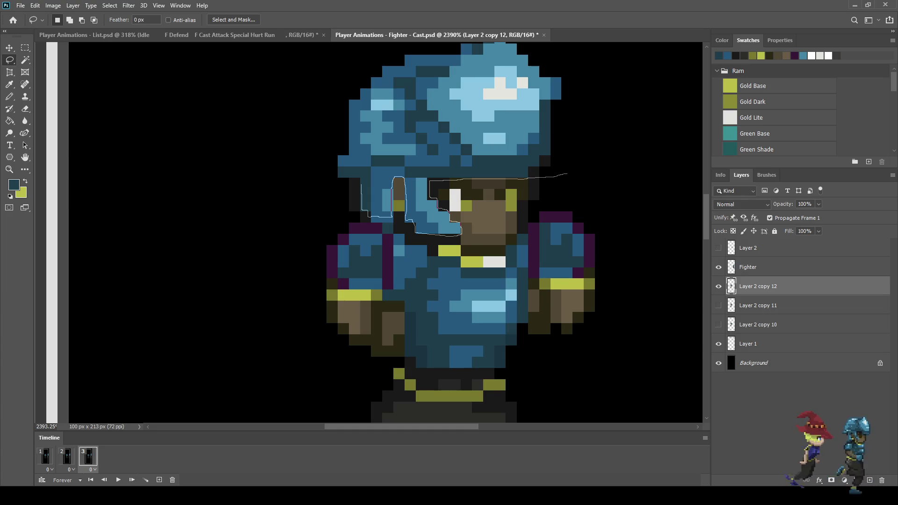
pyautogui.moveTo(339, 177)
pyautogui.mouseDown()
pyautogui.moveTo(323, 72)
pyautogui.moveTo(472, 32)
pyautogui.moveTo(604, 140)
pyautogui.moveTo(567, 174)
pyautogui.mouseUp()
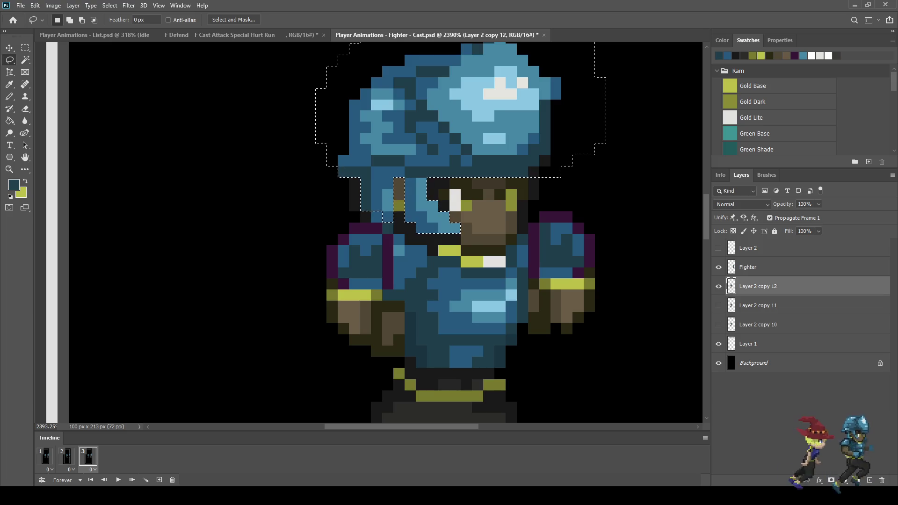
pyautogui.scroll(-2, 564, 170)
pyautogui.scroll(2, 514, 187)
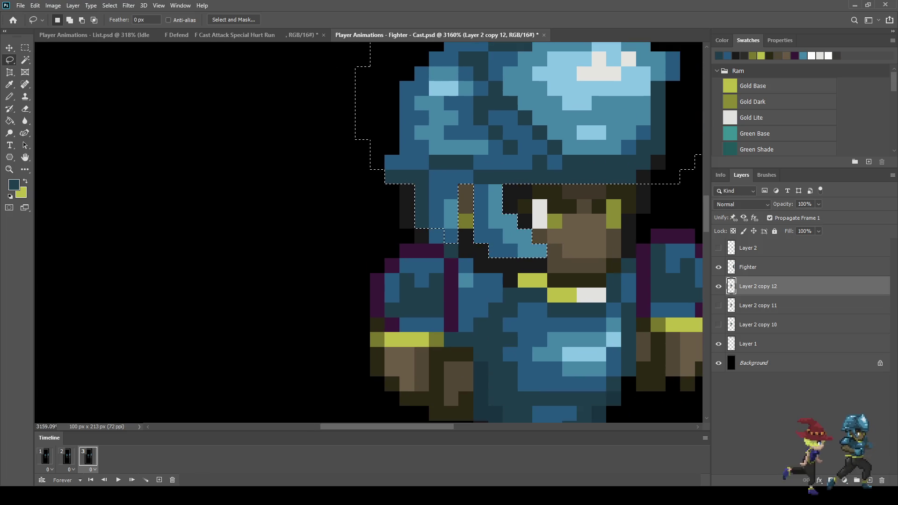
pyautogui.scroll(-2, 515, 187)
pyautogui.scroll(4, 529, 212)
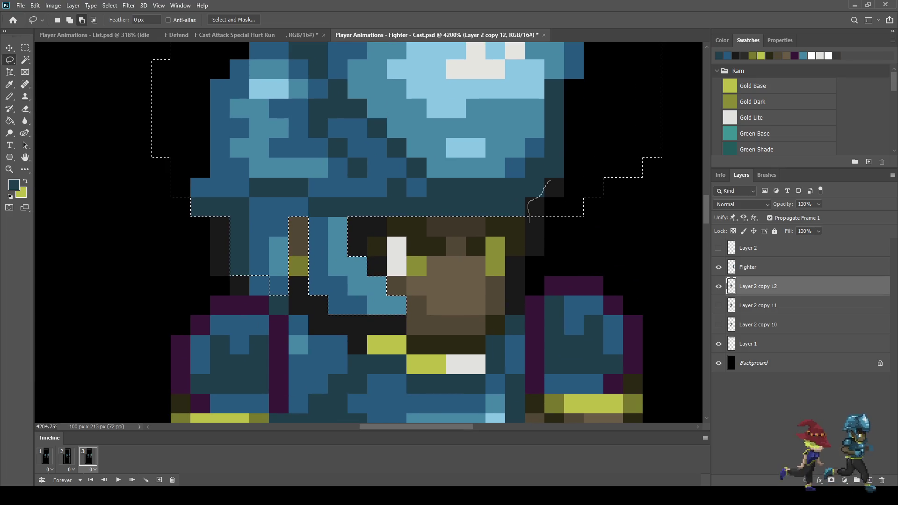
pyautogui.scroll(-2, 578, 207)
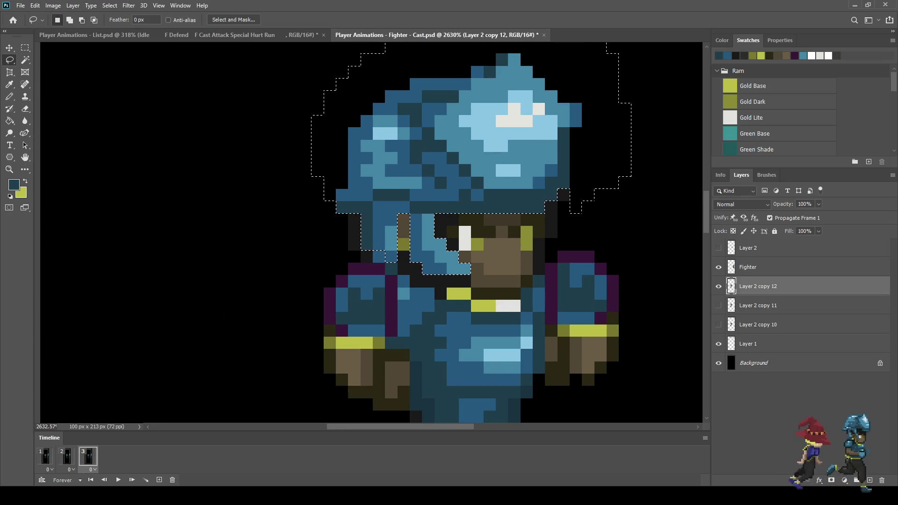
pyautogui.scroll(-2, 581, 201)
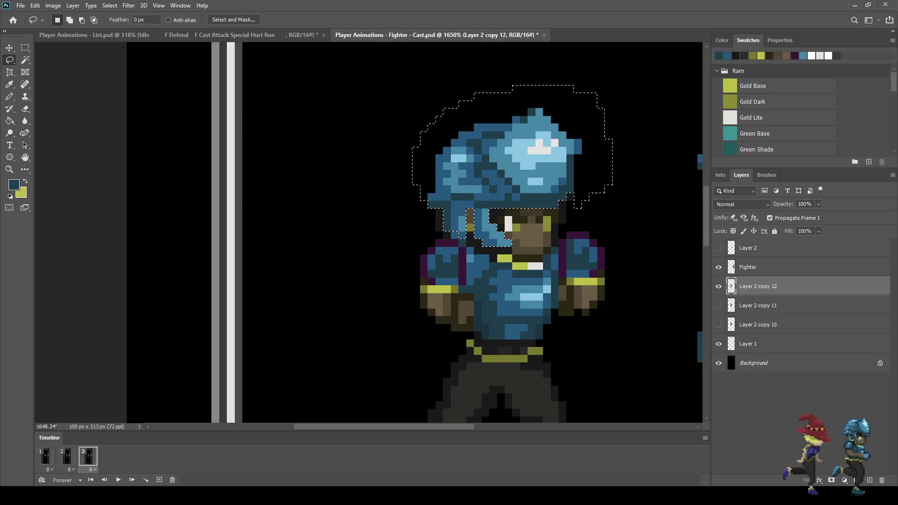
pyautogui.scroll(1, 608, 182)
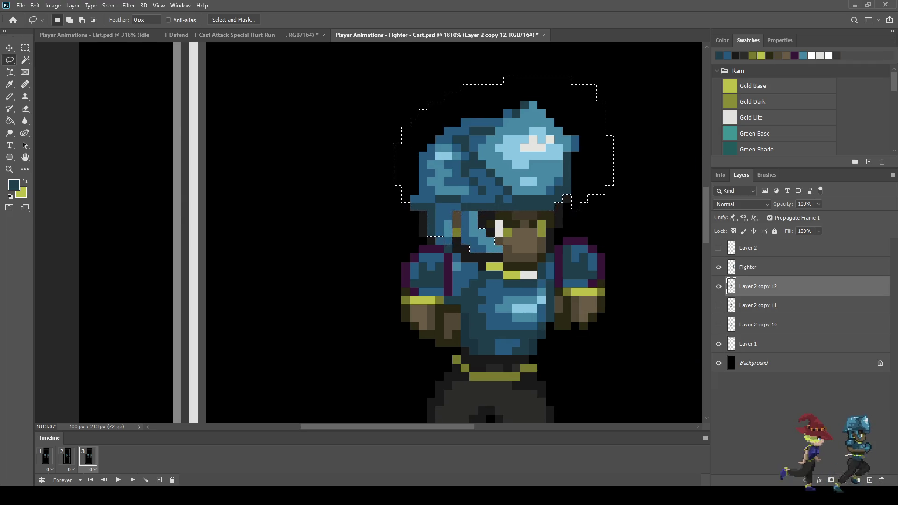
# Step: Move the selected helmet up one pixel and deselect
pyautogui.hotkey('ctrl', 't')
pyautogui.press('Up')
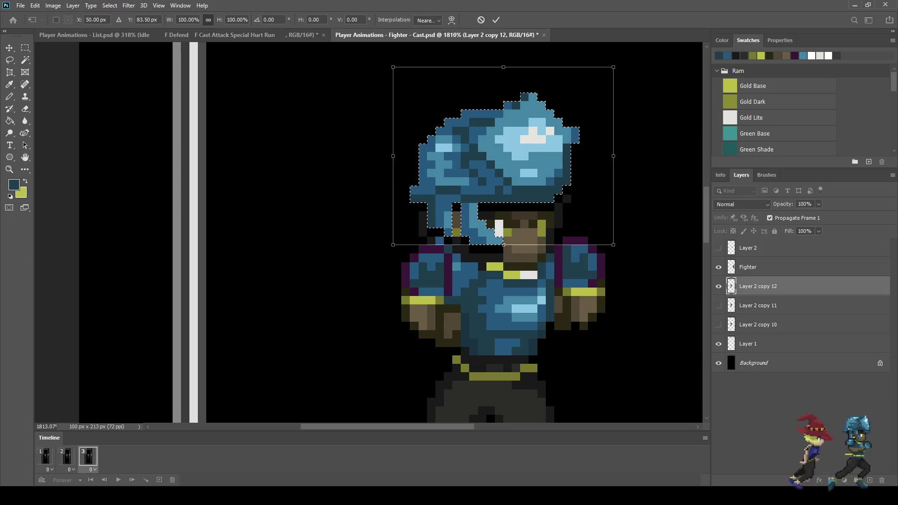
pyautogui.press('Return')
pyautogui.hotkey('ctrl', 'd')
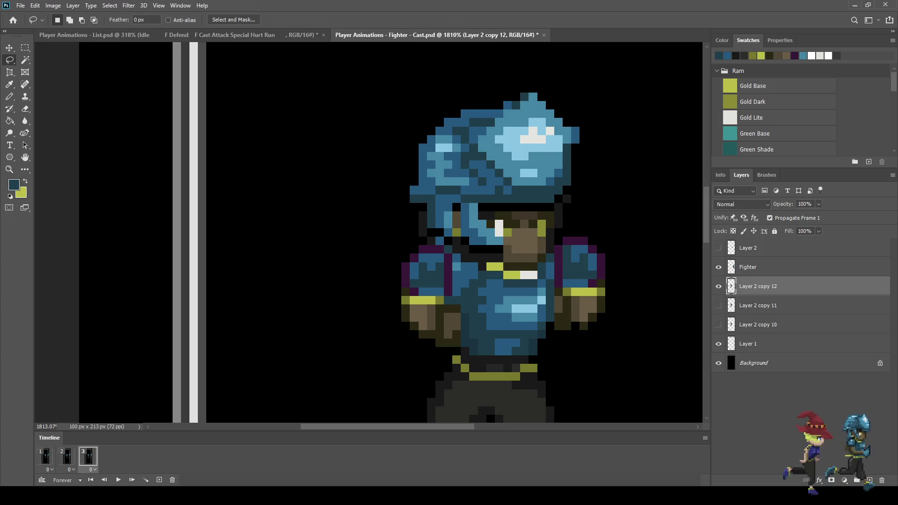
pyautogui.scroll(5, 577, 209)
# Step: Sample the near-black outline colour and paint pixels under the helmet brim and beside the face
pyautogui.press('i')
pyautogui.click(578, 209)
pyautogui.press('b')
pyautogui.click(559, 176)
pyautogui.click(544, 192)
pyautogui.moveTo(529, 205); pyautogui.dragTo(407, 206)
pyautogui.click(364, 206)
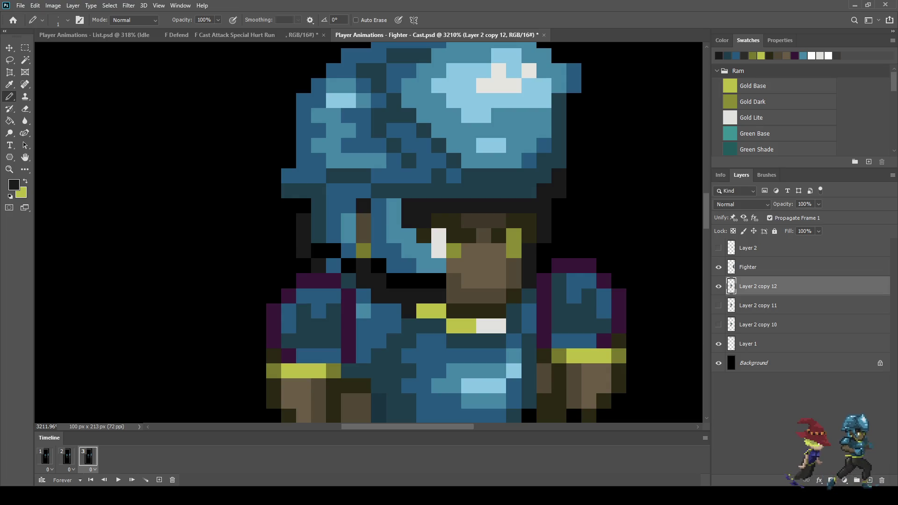
pyautogui.click(304, 206)
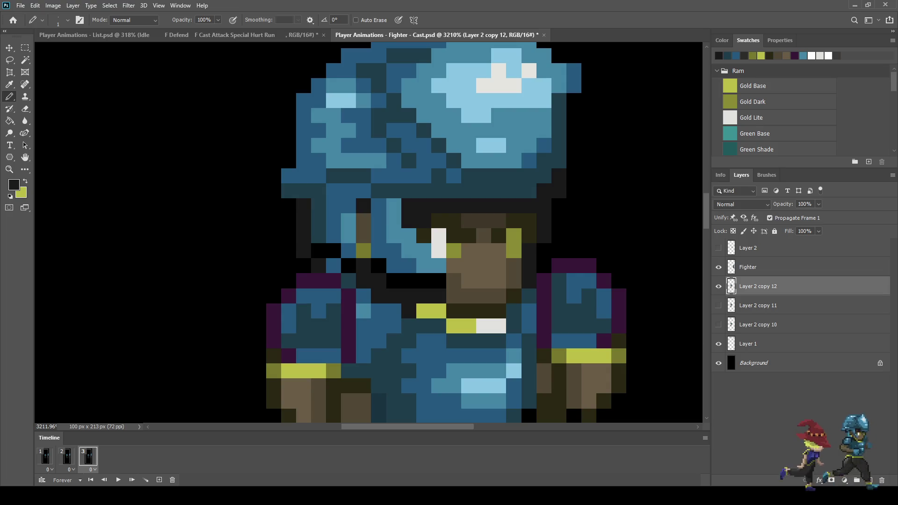
pyautogui.scroll(3, 253, 216)
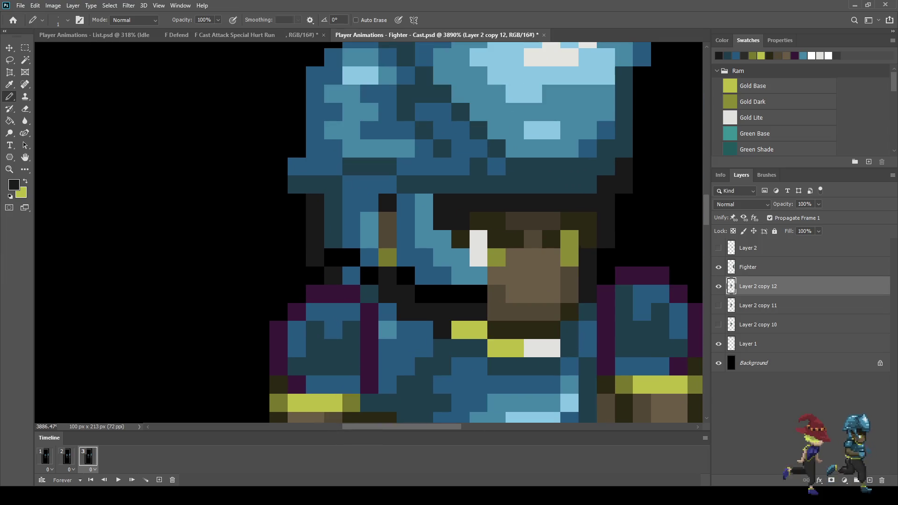
pyautogui.click(333, 258)
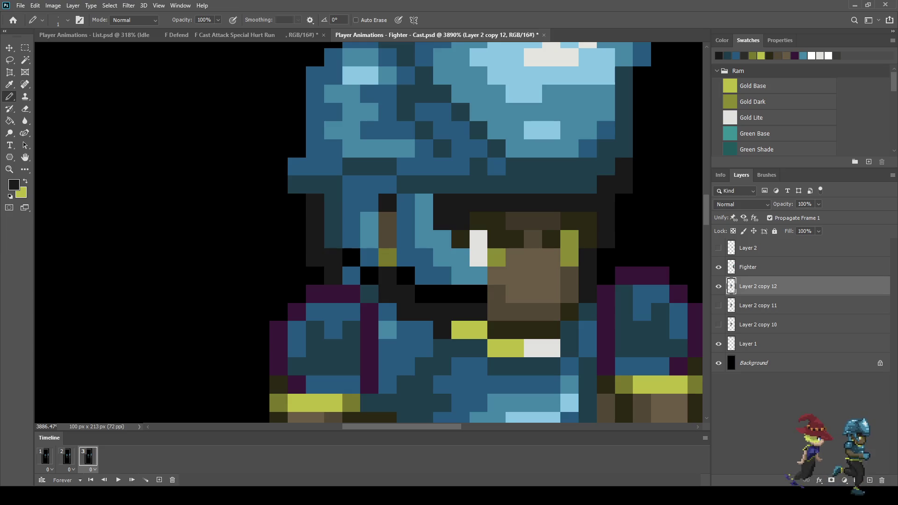
pyautogui.click(351, 275)
pyautogui.click(369, 276)
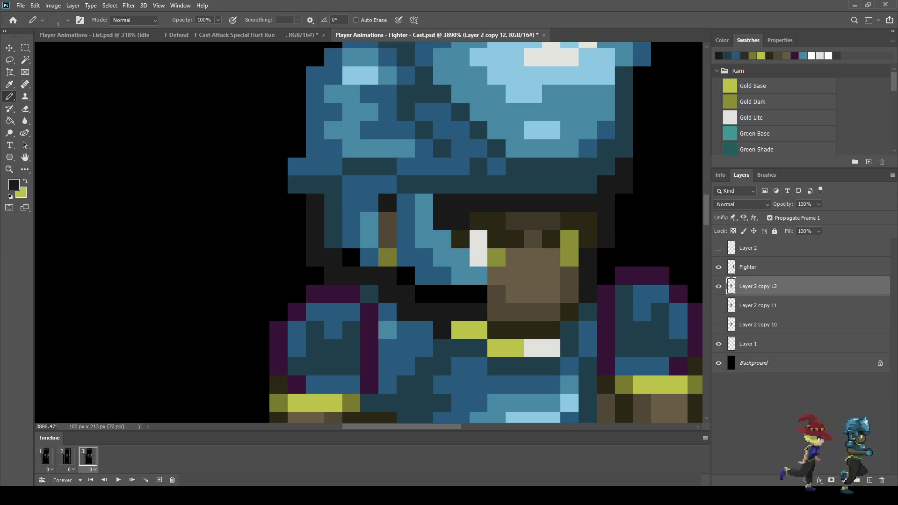
# Step: Undo those pixel touch-ups back to the helmet selection
pyautogui.hotkey('ctrl', 'z')
pyautogui.hotkey('ctrl', 'z')
pyautogui.hotkey('ctrl', 'z')
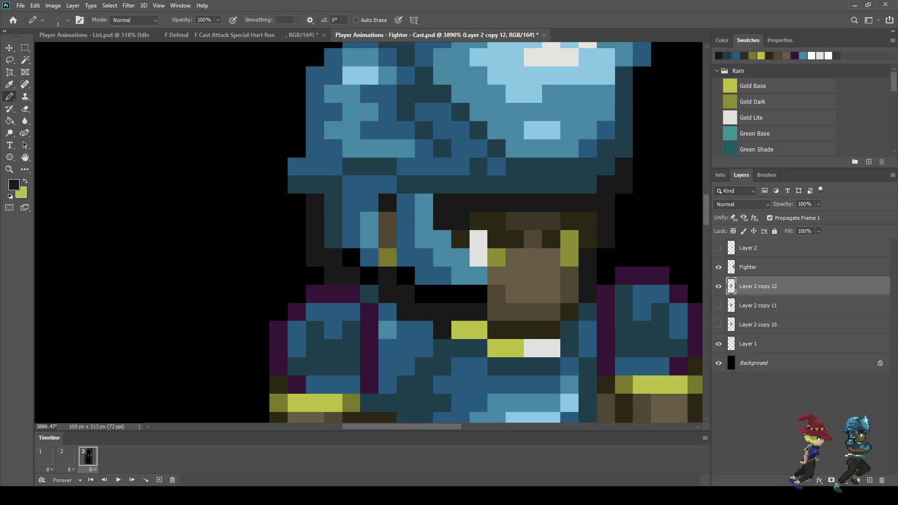
pyautogui.hotkey('ctrl', 'z')
pyautogui.hotkey('ctrl', 'z')
pyautogui.hotkey('ctrl', 'z')
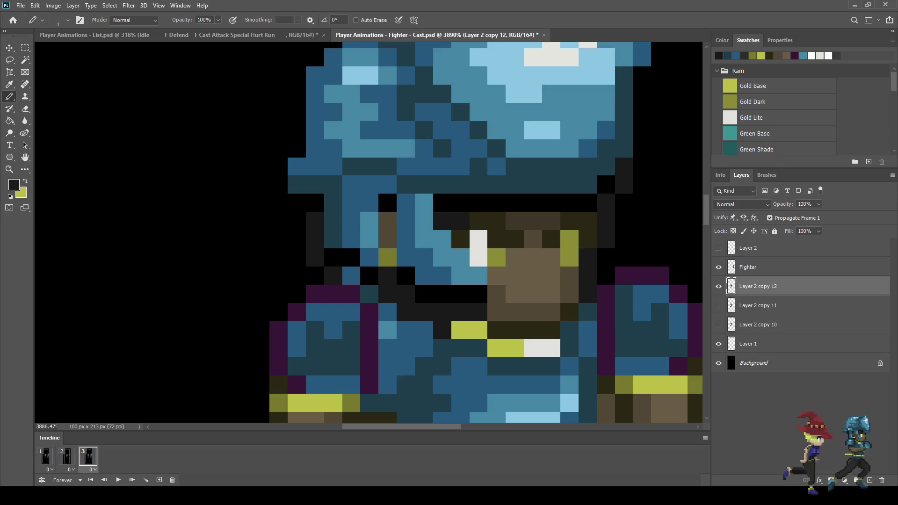
pyautogui.hotkey('ctrl', 'z')
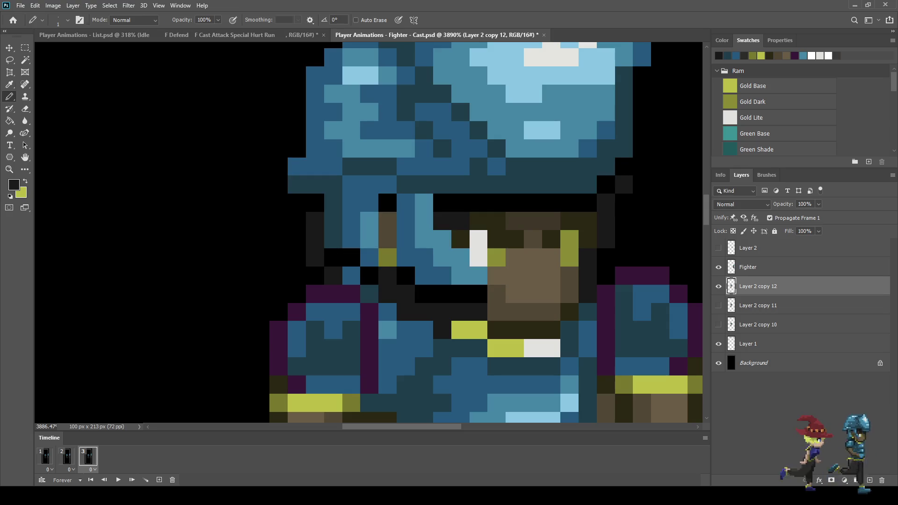
pyautogui.press('i')
pyautogui.press('b')
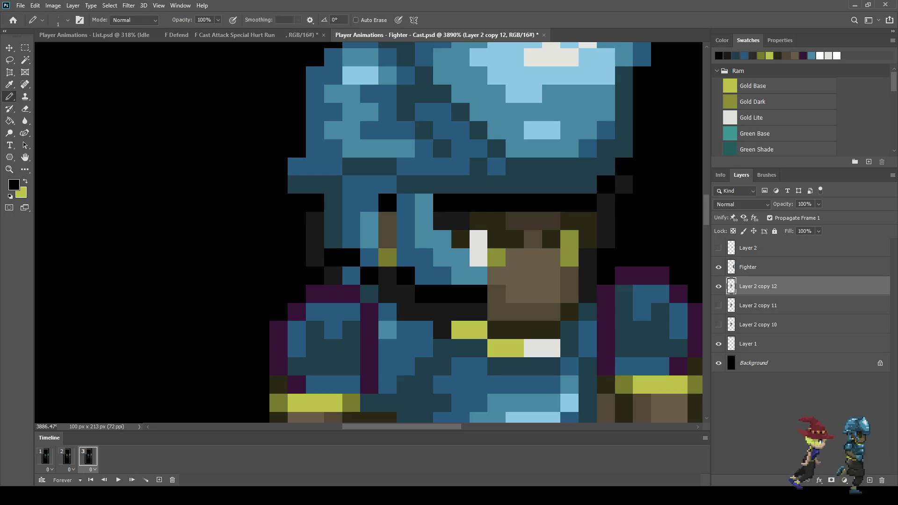
pyautogui.scroll(-5, 604, 220)
pyautogui.scroll(5, 617, 198)
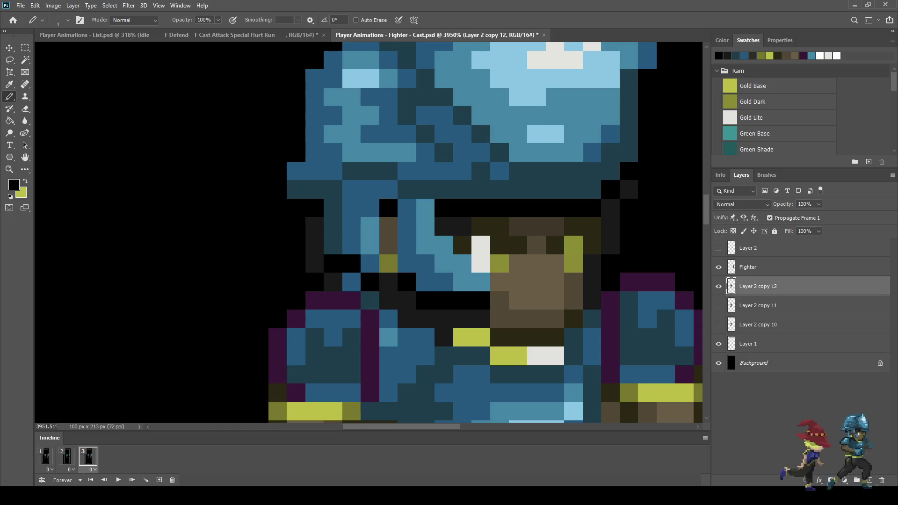
pyautogui.scroll(1, 616, 225)
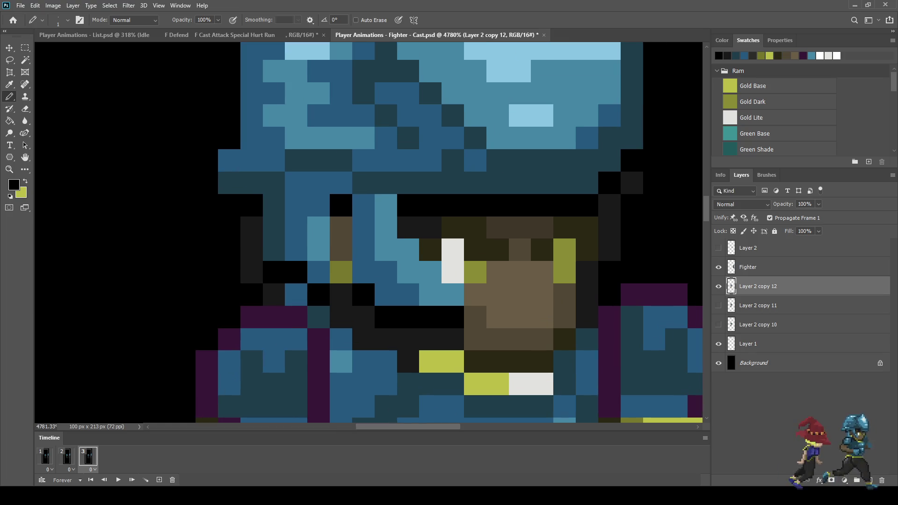
# Step: Sample the dark-grey outline colour and repaint black pixels beside the helmet dark grey
pyautogui.press('x')
pyautogui.press('i')
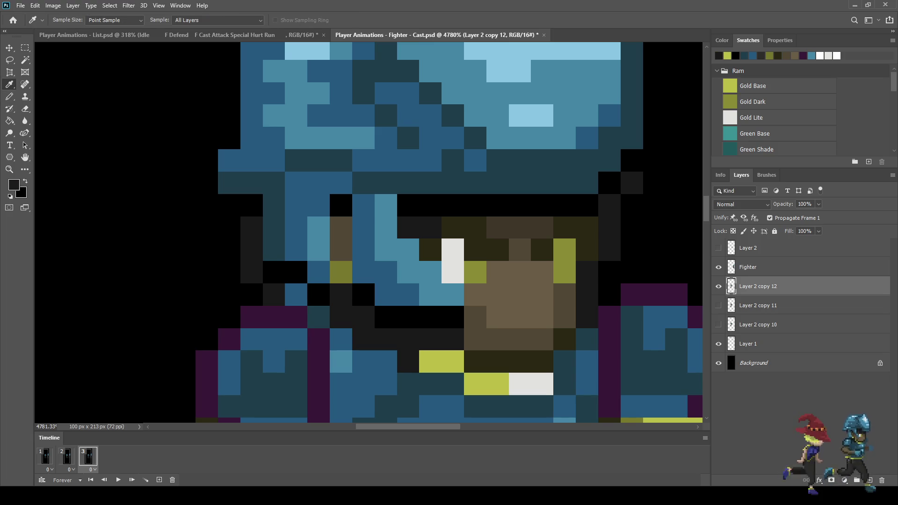
pyautogui.press('b')
pyautogui.click(609, 182)
pyautogui.click(632, 161)
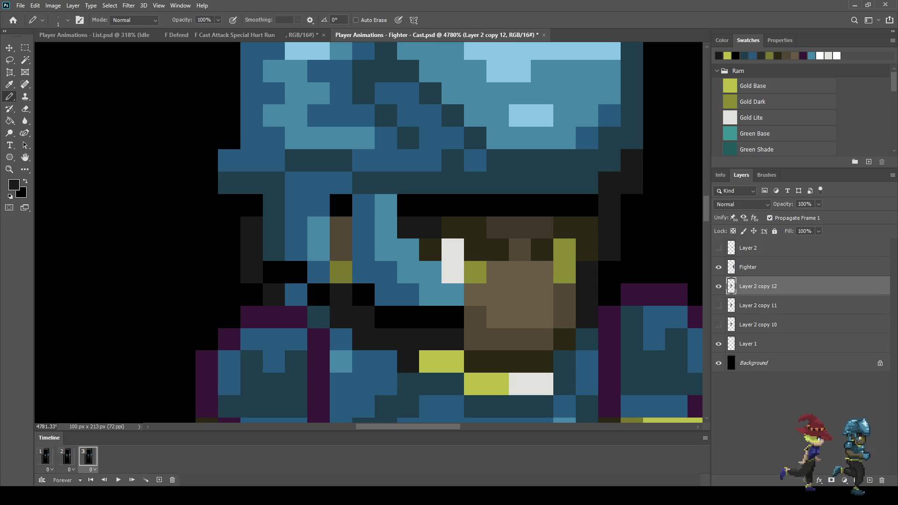
pyautogui.press('x')
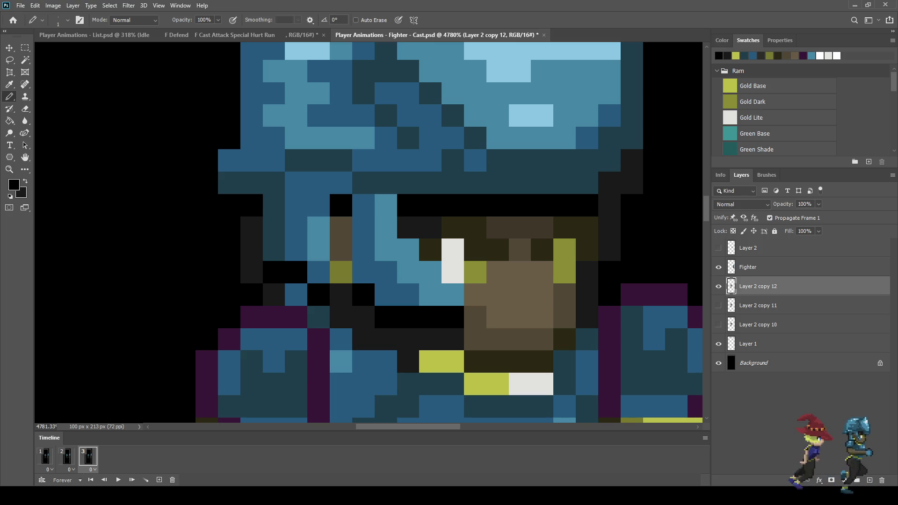
pyautogui.scroll(-5, 449, 234)
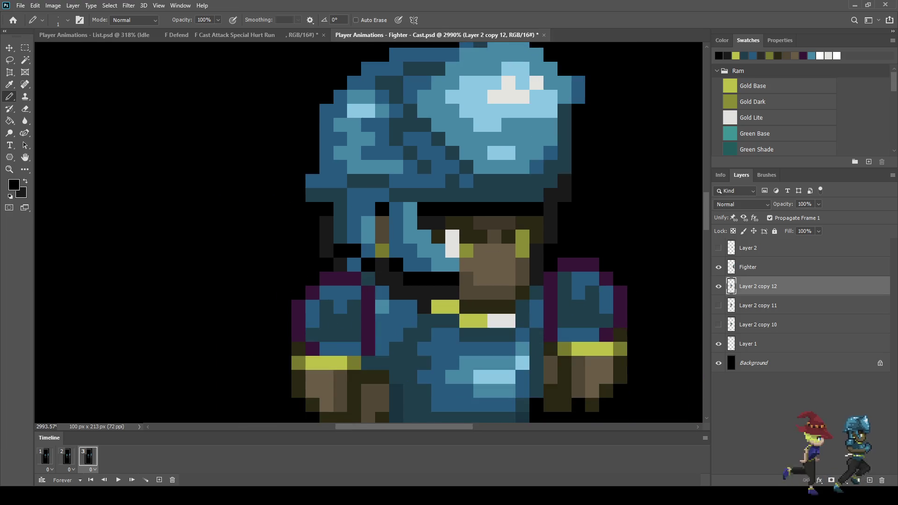
pyautogui.scroll(5, 449, 234)
pyautogui.click(327, 208)
pyautogui.scroll(-10, 369, 234)
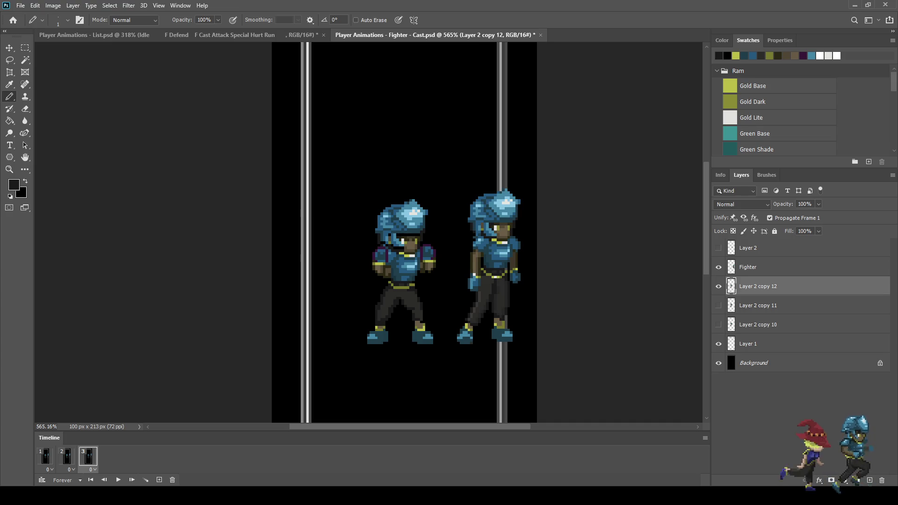
# Step: Add a fourth frame, hide Layer 2 copy 12, and duplicate it as Layer 2 copy 13
pyautogui.click(159, 480)
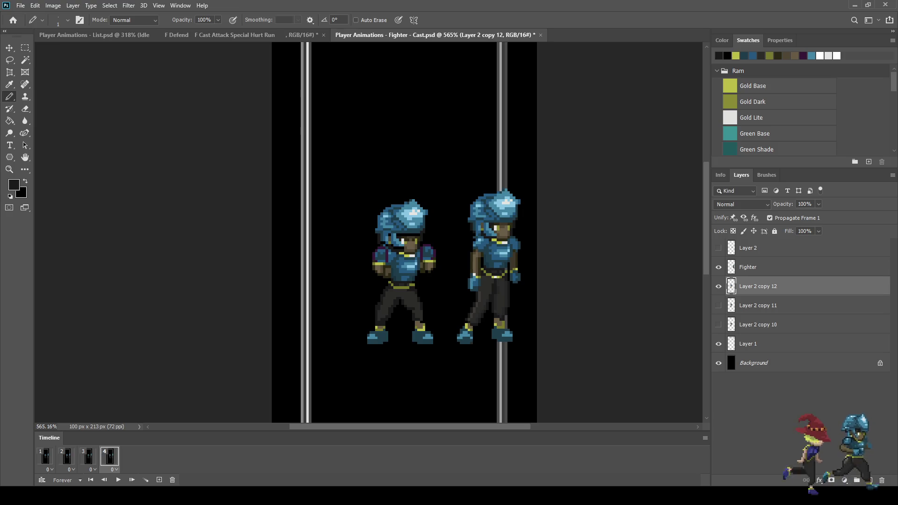
pyautogui.click(718, 286)
pyautogui.hotkey('ctrl', 'j')
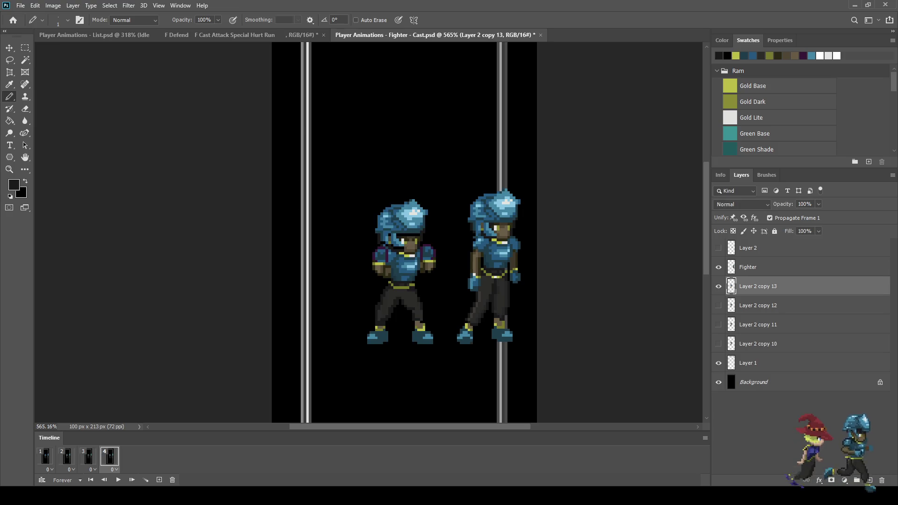
pyautogui.scroll(8, 401, 249)
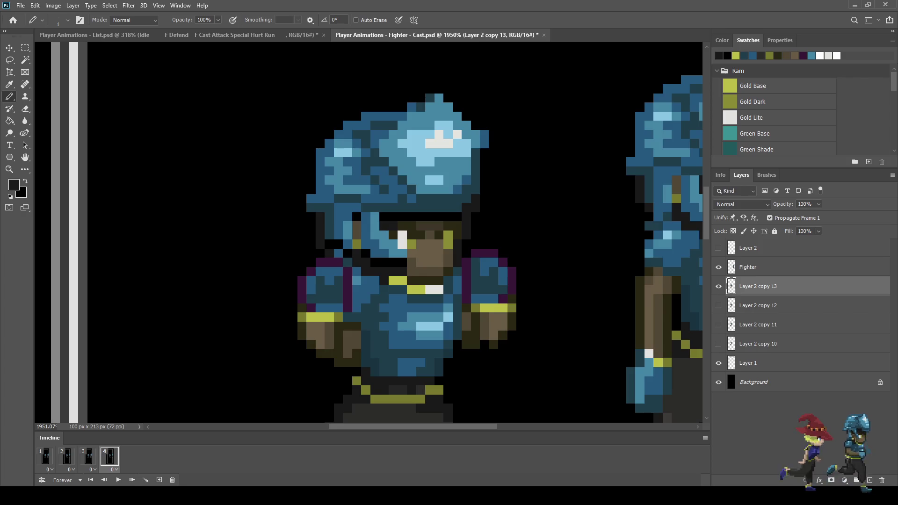
# Step: Lasso the helmet on Layer 2 copy 13 and commit its repositioning transform
pyautogui.press('l')
pyautogui.moveTo(290, 146)
pyautogui.mouseDown()
pyautogui.moveTo(334, 95)
pyautogui.moveTo(484, 94)
pyautogui.moveTo(512, 192)
pyautogui.moveTo(468, 212)
pyautogui.moveTo(418, 212)
pyautogui.mouseUp()
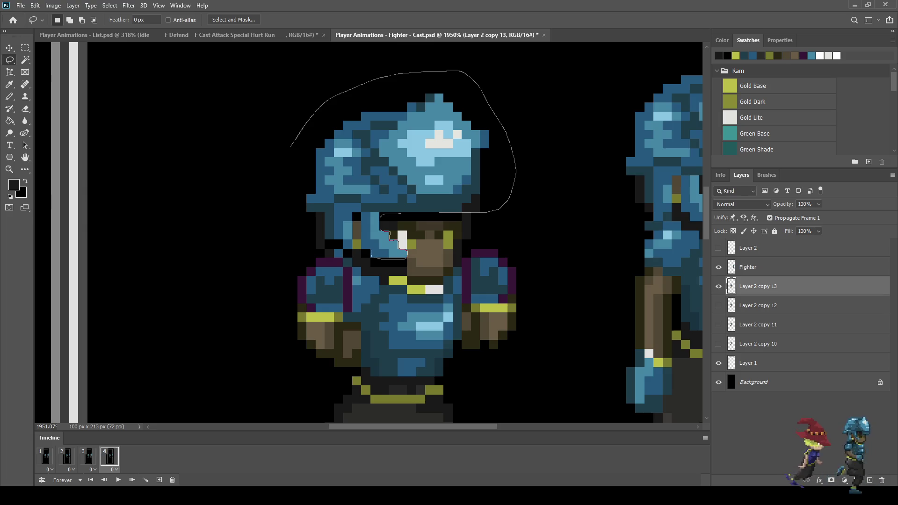
pyautogui.moveTo(362, 229); pyautogui.dragTo(355, 218)
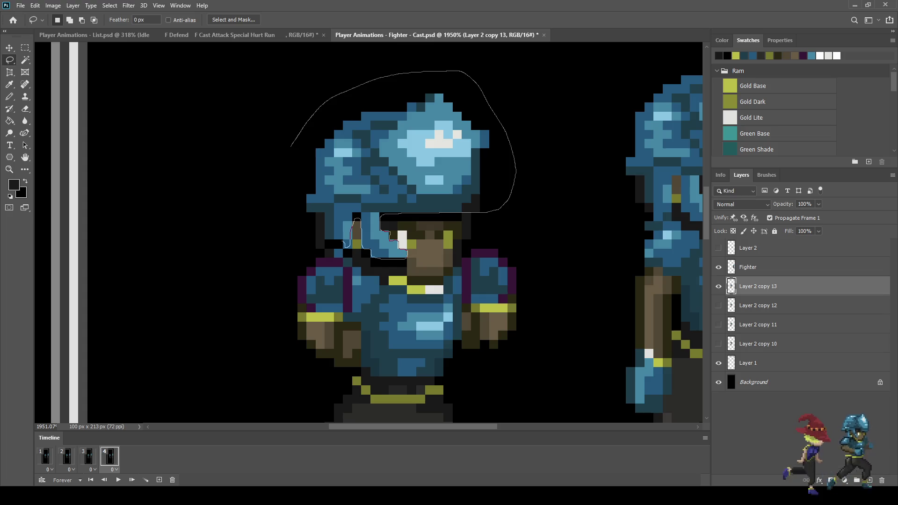
pyautogui.moveTo(330, 240)
pyautogui.mouseDown()
pyautogui.moveTo(298, 227)
pyautogui.moveTo(290, 149)
pyautogui.mouseUp()
pyautogui.scroll(2, 347, 269)
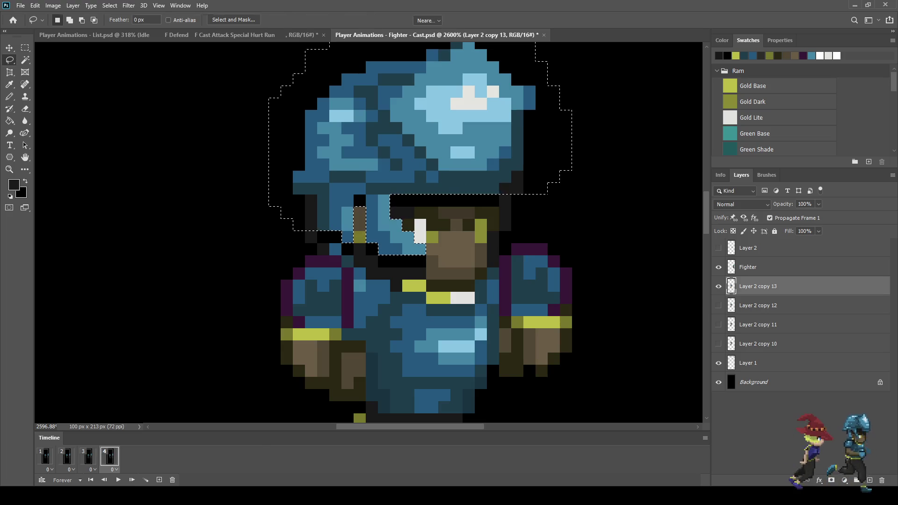
pyautogui.hotkey('ctrl', 't')
pyautogui.press('Return')
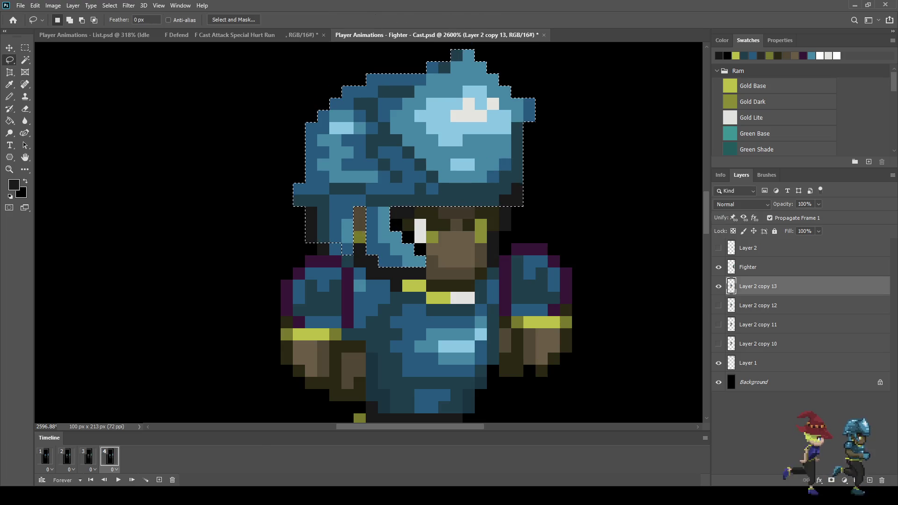
pyautogui.hotkey('ctrl', 'd')
pyautogui.scroll(-1, 580, 201)
pyautogui.scroll(-1, 578, 198)
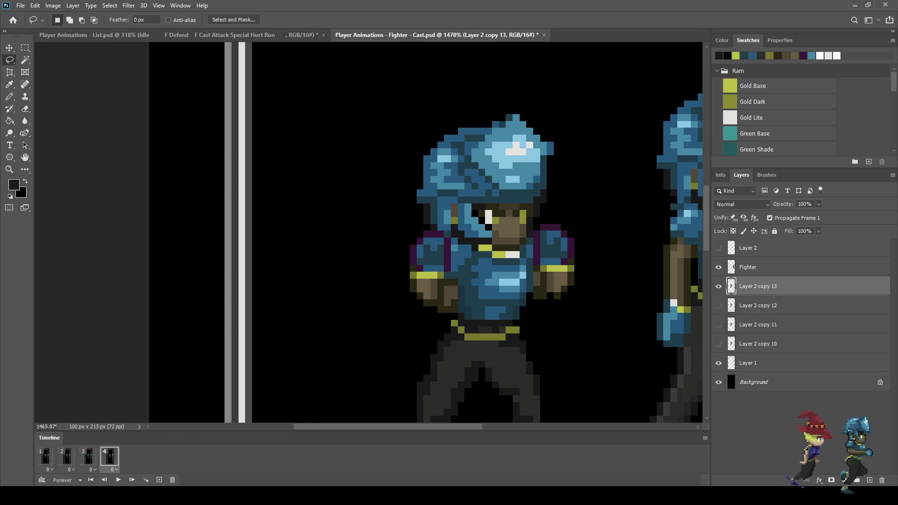
# Step: Play the animation and compare frames 3 and 4 to check the helmet bob
pyautogui.press('space')
pyautogui.scroll(2, 547, 177)
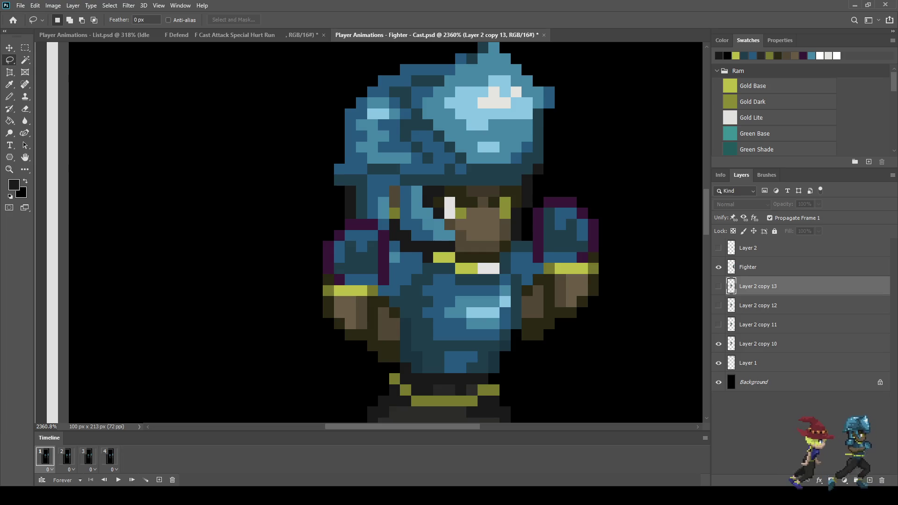
pyautogui.press('space')
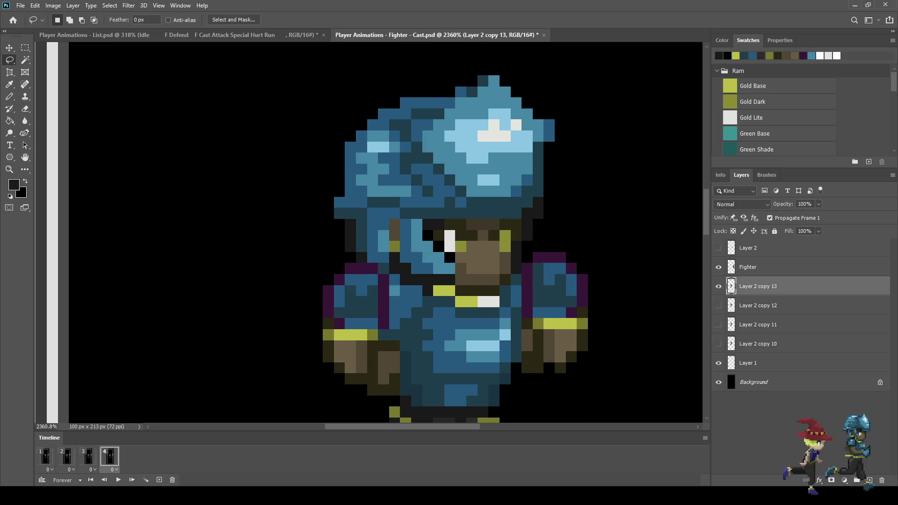
pyautogui.press('space')
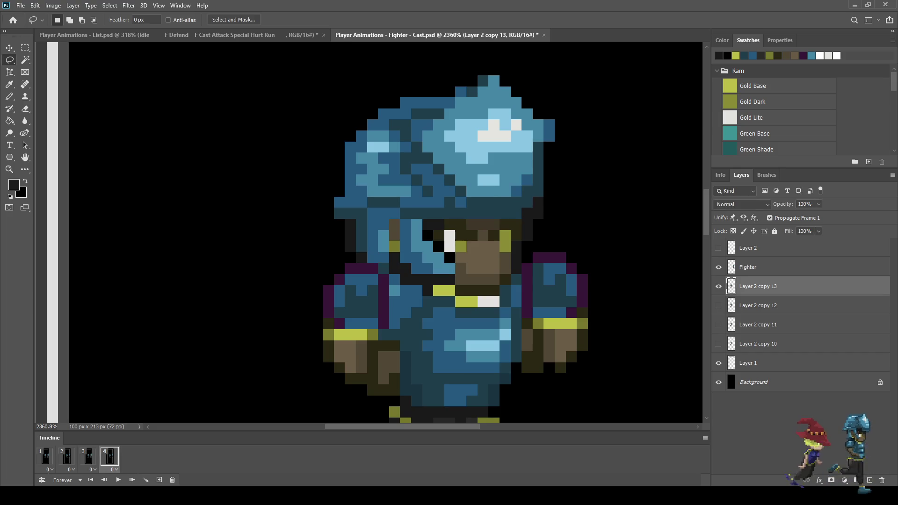
pyautogui.press('space')
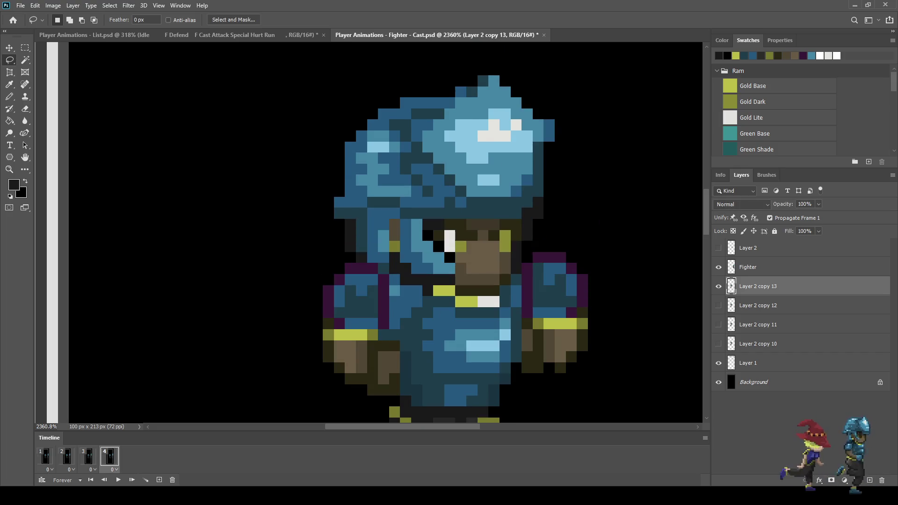
pyautogui.scroll(4, 428, 227)
# Step: Repaint three black pixels beside the eye in the sampled grey
pyautogui.press('i')
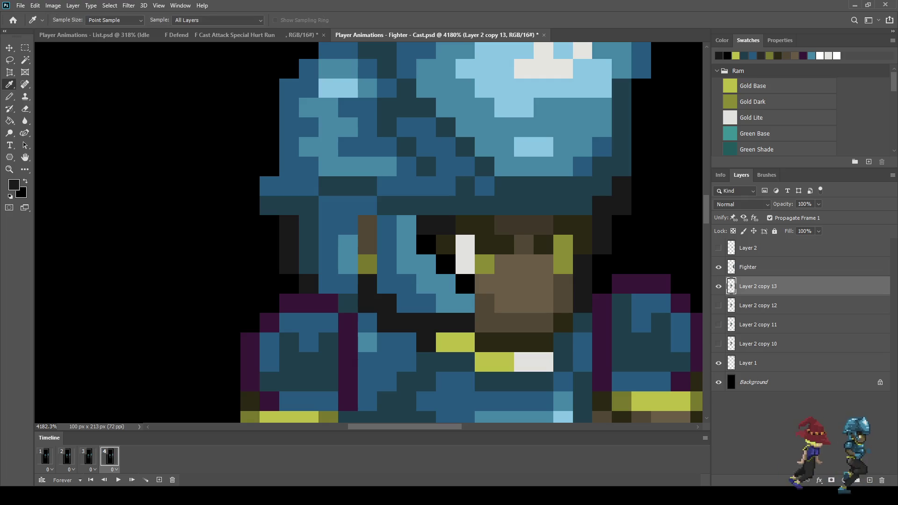
pyautogui.press('b')
pyautogui.click(427, 244)
pyautogui.click(446, 264)
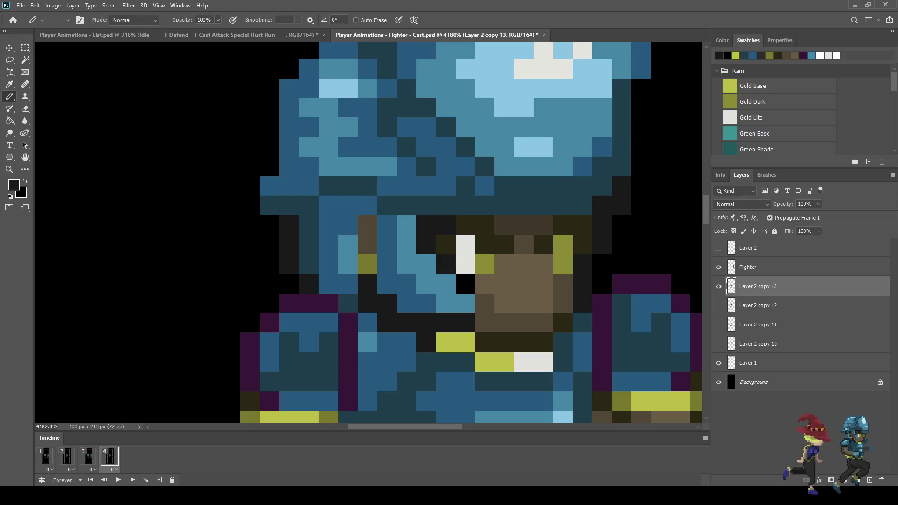
pyautogui.click(465, 283)
pyautogui.scroll(-4, 469, 310)
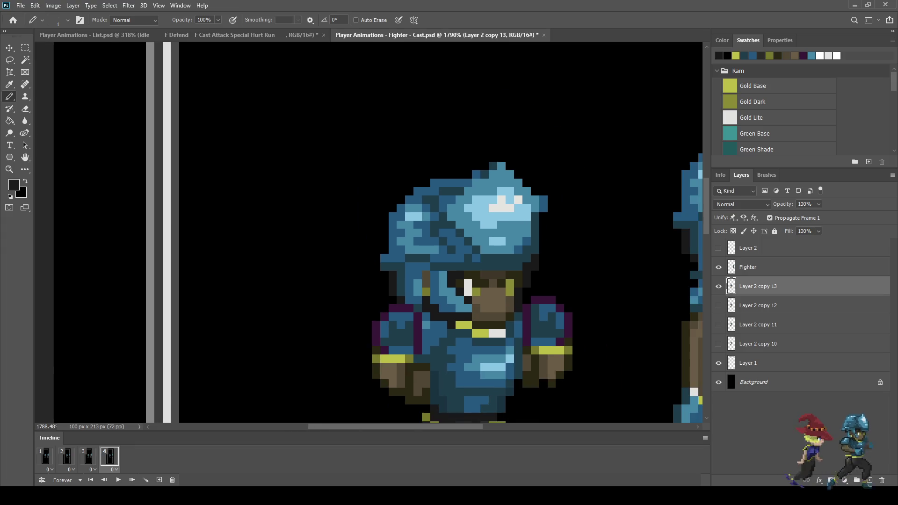
pyautogui.scroll(2, 477, 317)
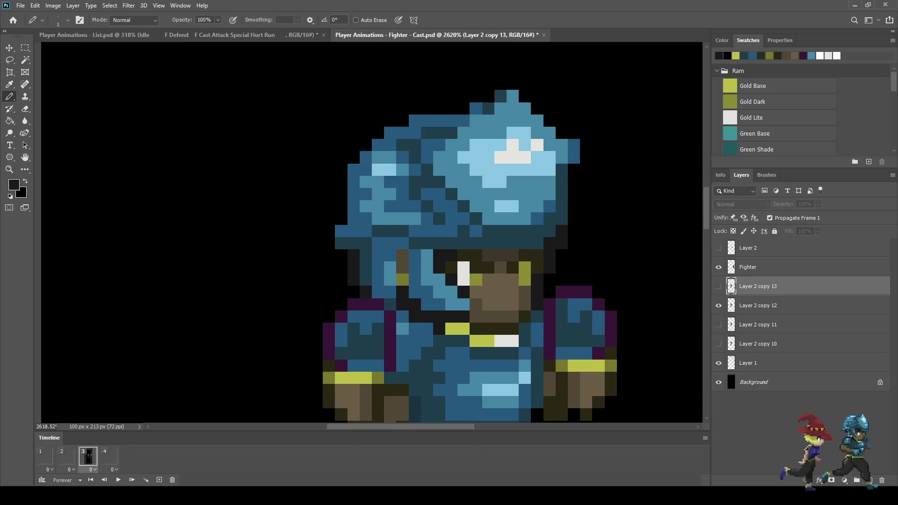
# Step: On frame 3's Layer 2 copy 12, paint dark-grey rows under the brim and above the collar
pyautogui.press(',')
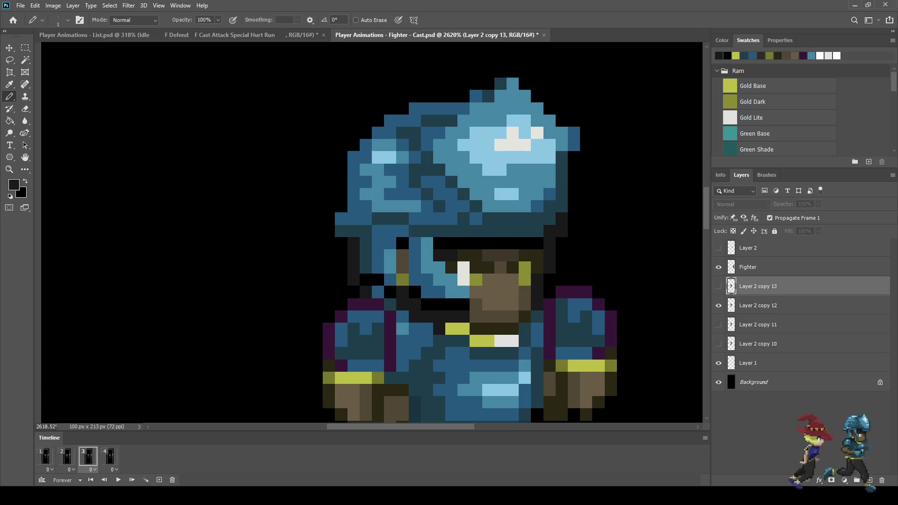
pyautogui.click(758, 305)
pyautogui.moveTo(542, 243); pyautogui.dragTo(439, 243)
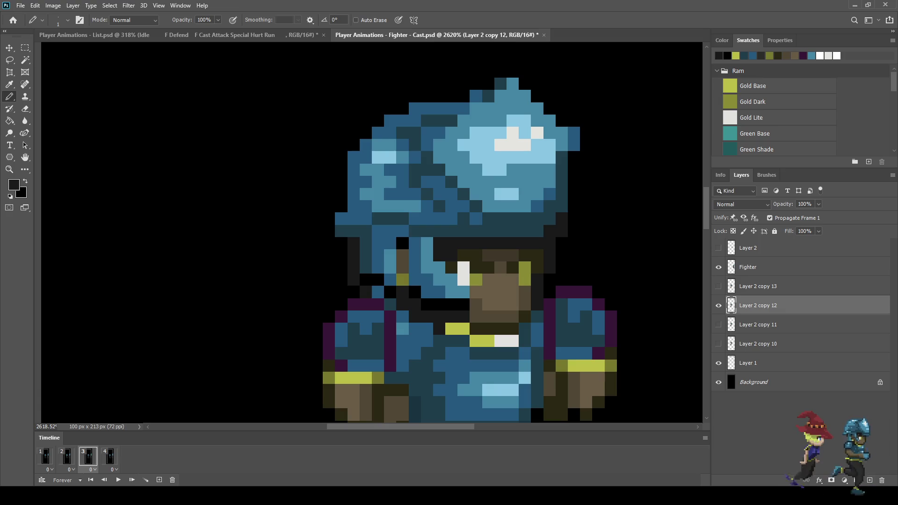
pyautogui.scroll(2, 433, 300)
pyautogui.moveTo(482, 306); pyautogui.dragTo(421, 306)
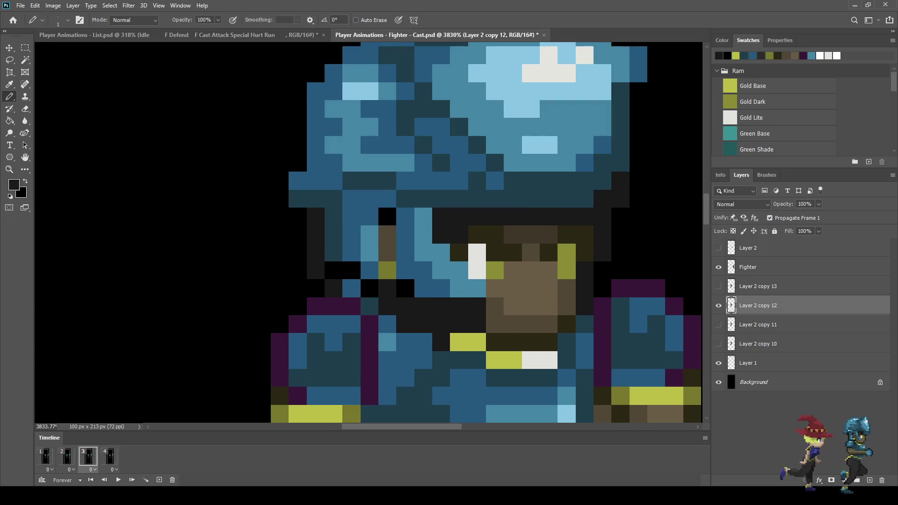
pyautogui.click(405, 288)
pyautogui.click(370, 288)
pyautogui.click(387, 217)
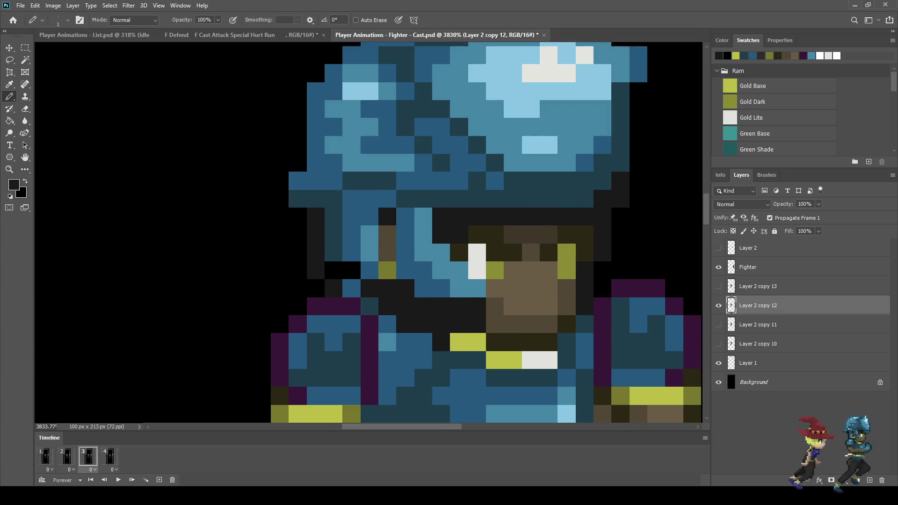
pyautogui.moveTo(350, 270); pyautogui.dragTo(333, 270)
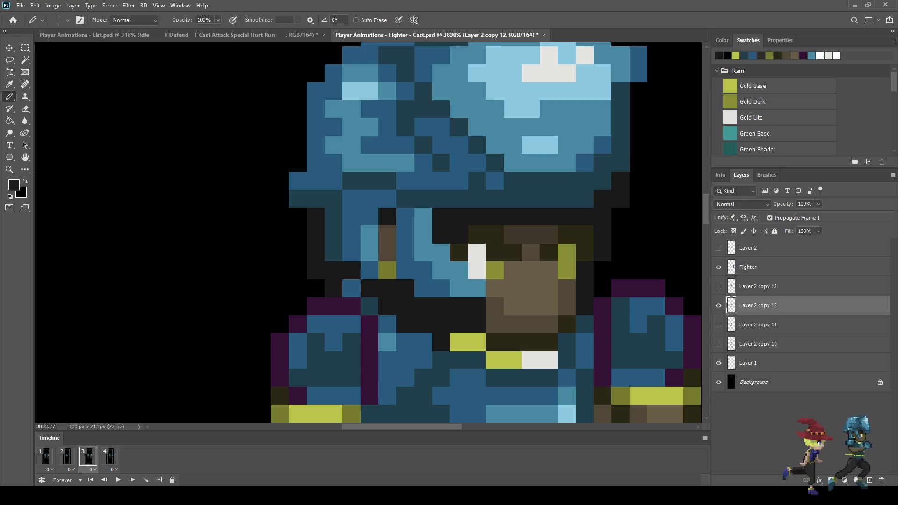
# Step: Flip between frames to compare poses, then play the four-frame animation
pyautogui.press(',')
pyautogui.press('.')
pyautogui.press(',')
pyautogui.press(',')
pyautogui.press('.')
pyautogui.press(',')
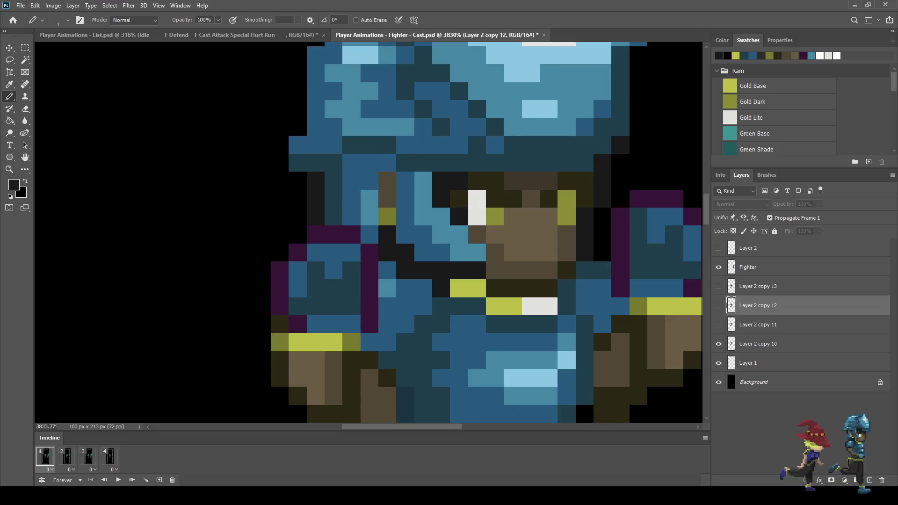
pyautogui.press('space')
pyautogui.scroll(-10, 369, 234)
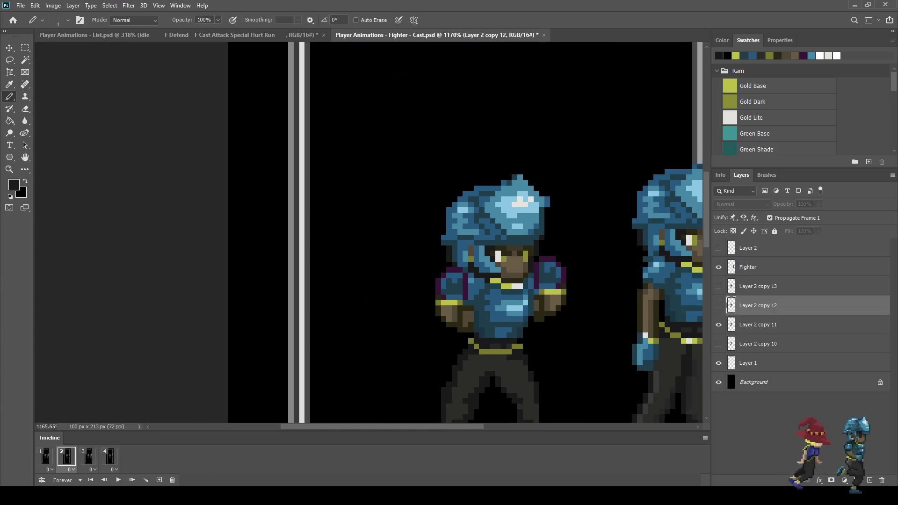
pyautogui.scroll(-2, 568, 234)
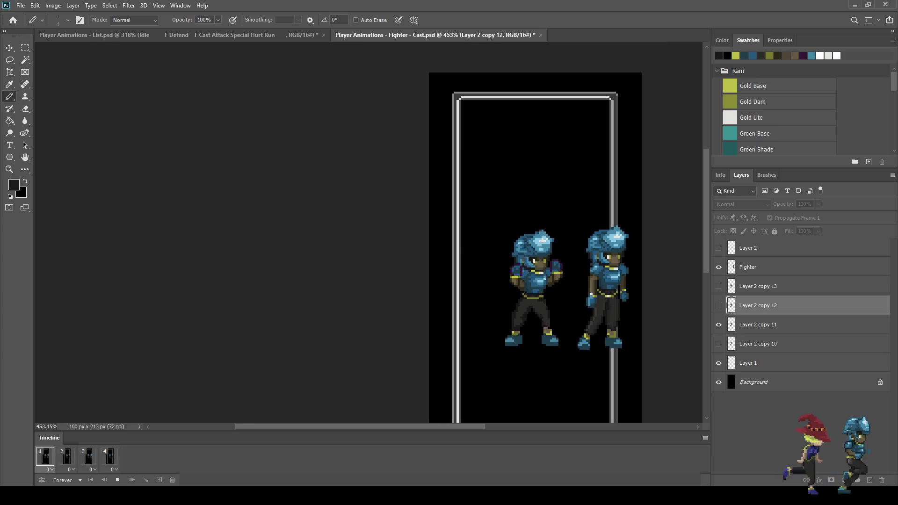
# Step: Stop the animation preview and save the Fighter - Cast document
pyautogui.scroll(-2, 369, 233)
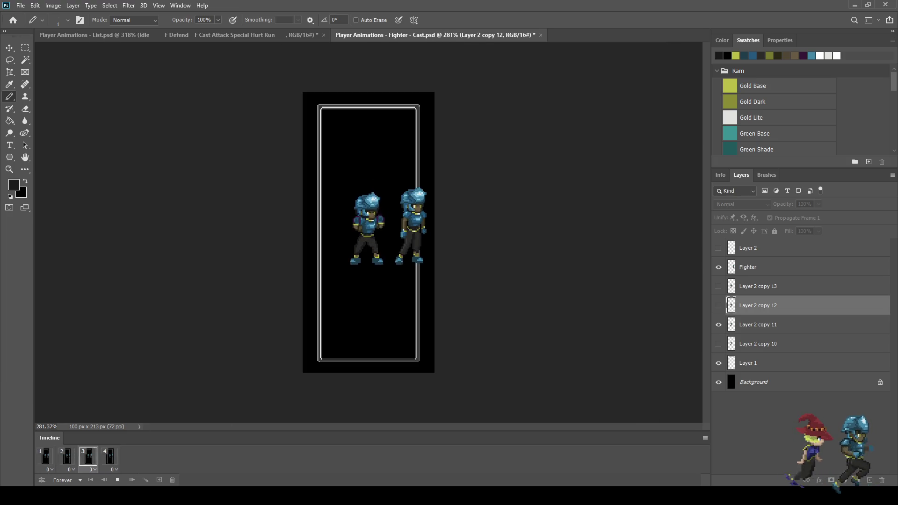
pyautogui.press('space')
pyautogui.hotkey('ctrl', 's')
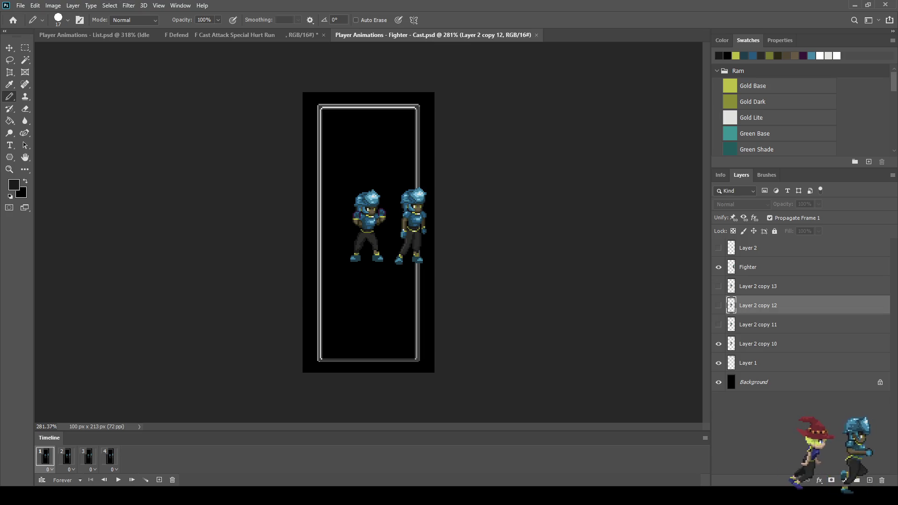
# Step: Shrink the Pencil to 1 pixel and touch up a few pixels on the left fighter
pyautogui.press('[')
pyautogui.press('[')
pyautogui.press('[')
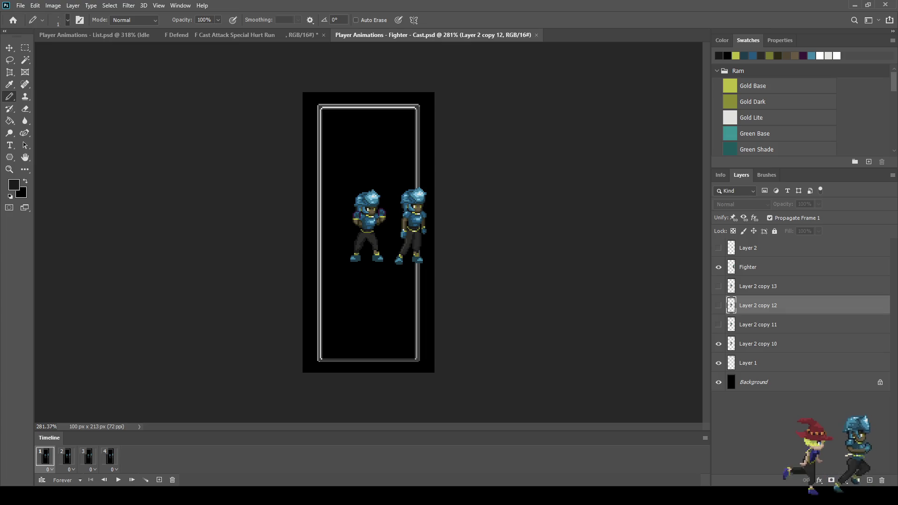
pyautogui.scroll(3, 368, 232)
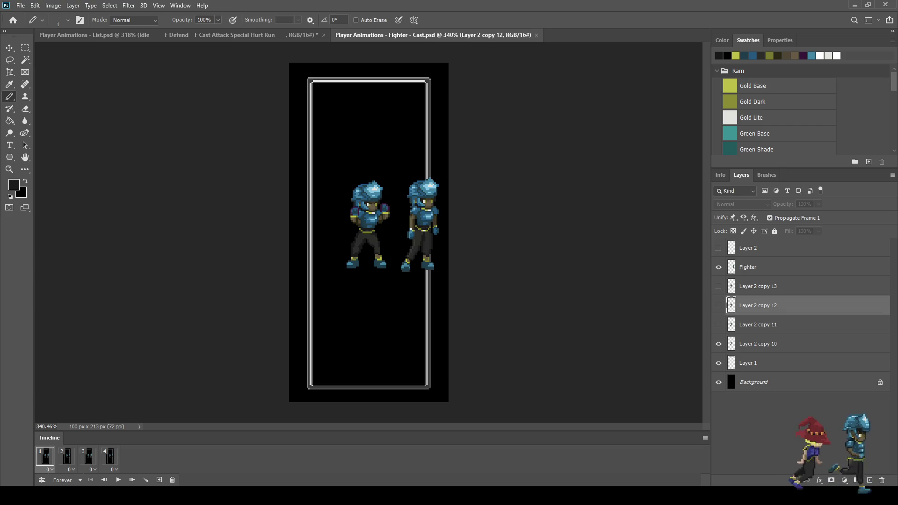
pyautogui.moveTo(365, 216); pyautogui.dragTo(370, 220)
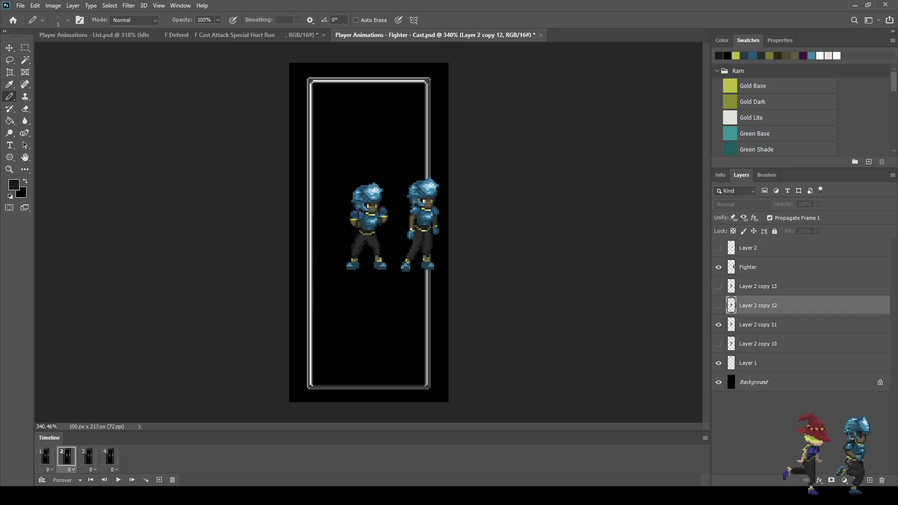
pyautogui.press('Right')
pyautogui.press('Right')
pyautogui.press('Right')
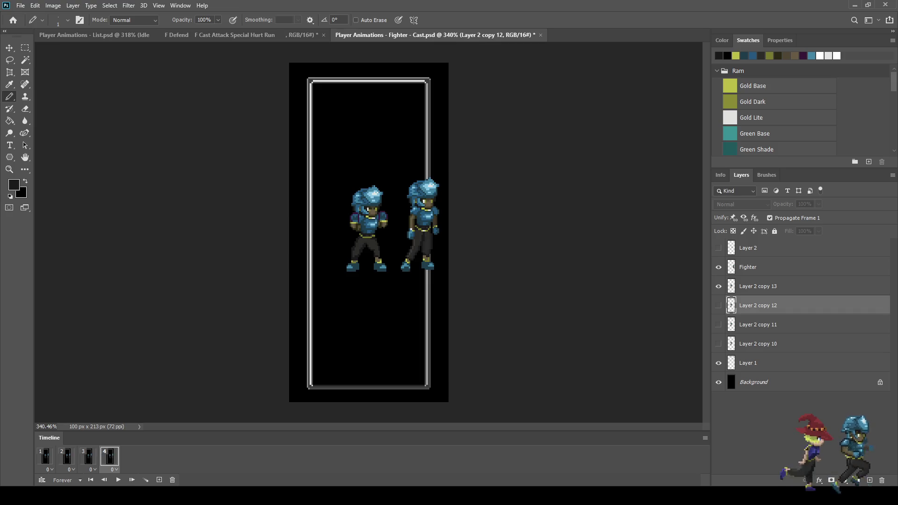
pyautogui.press('Right')
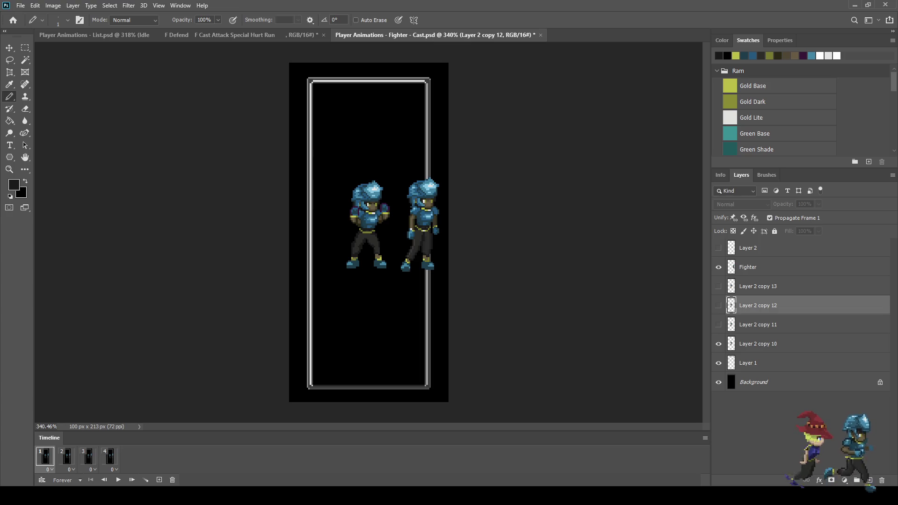
# Step: Duplicate frame 1 as frame 2, hiding Layer 2 copy 10 and duplicating it into Layer 2 copy 14
pyautogui.click(159, 480)
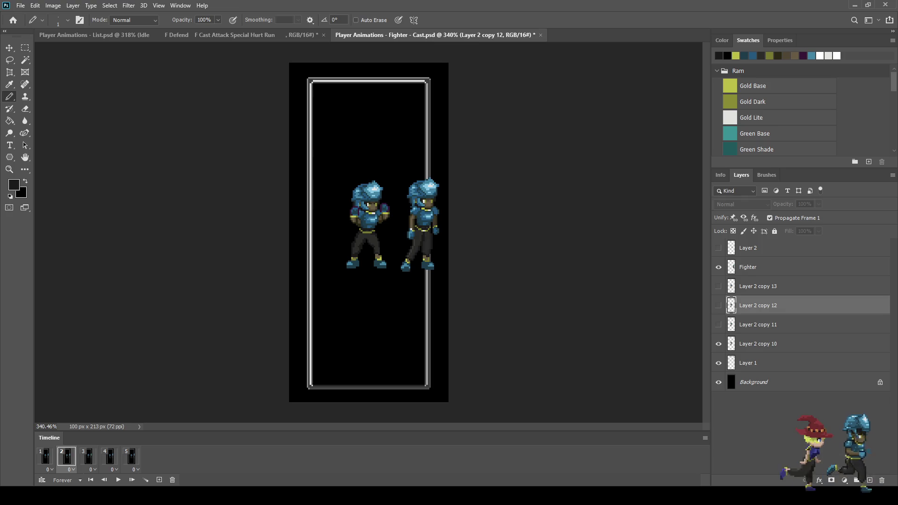
pyautogui.click(719, 343)
pyautogui.click(758, 344)
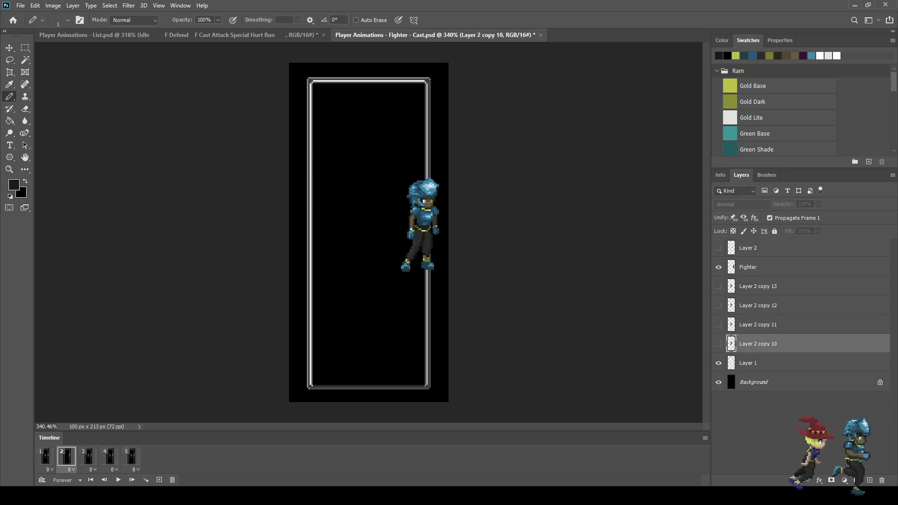
pyautogui.hotkey('ctrl', 'j')
pyautogui.hotkey('ctrl', 't')
pyautogui.press('Return')
# Step: Preview the loop, stop on frame 2, and duplicate it to add a sixth frame
pyautogui.press('space')
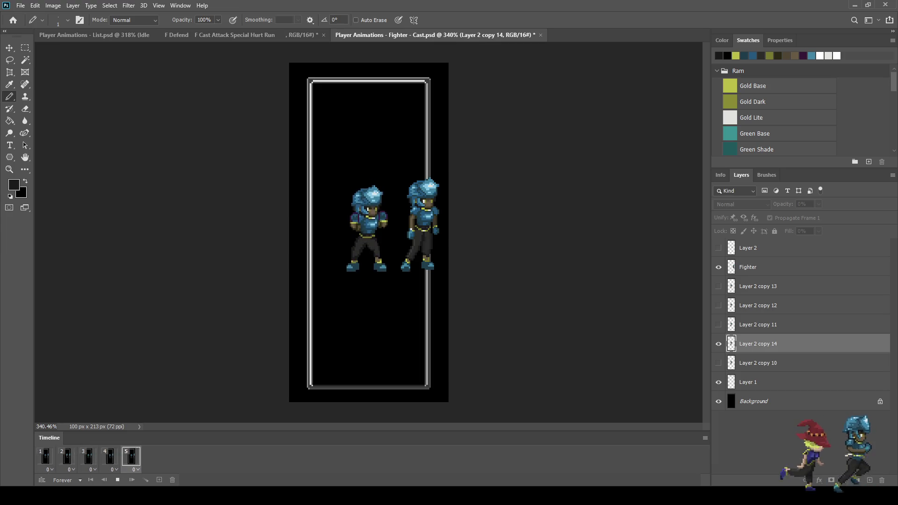
pyautogui.press('space')
pyautogui.click(45, 456)
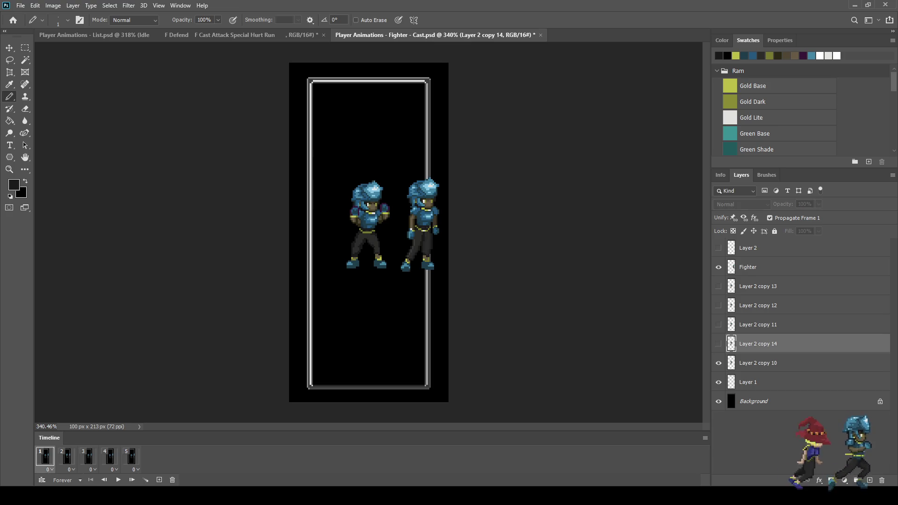
pyautogui.click(67, 456)
pyautogui.click(89, 456)
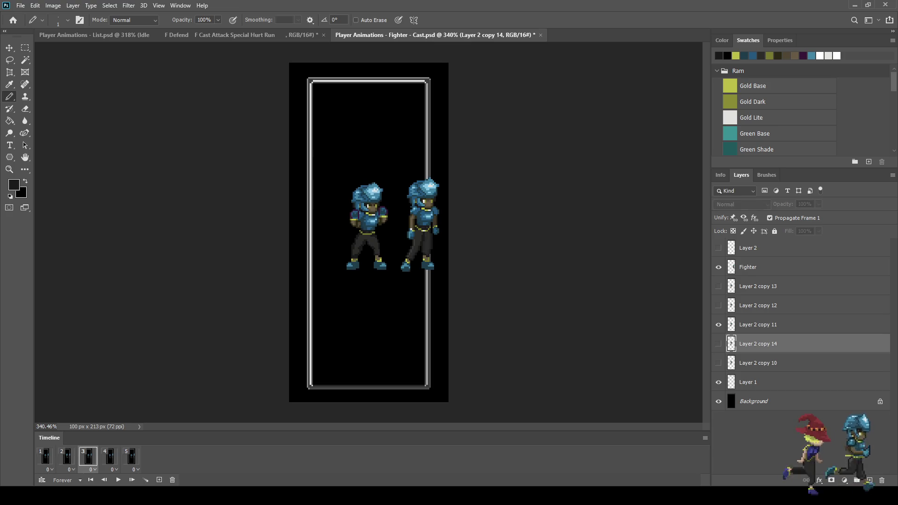
pyautogui.press('space')
pyautogui.press('space')
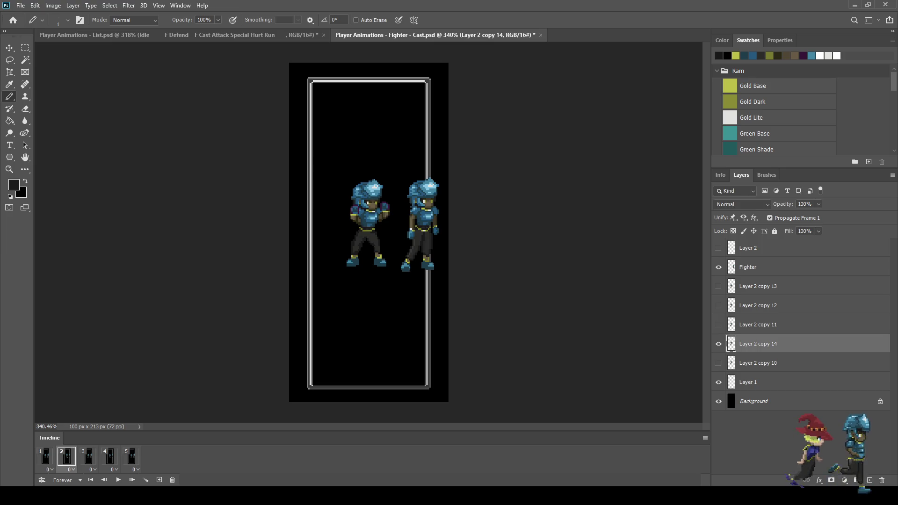
pyautogui.press('space')
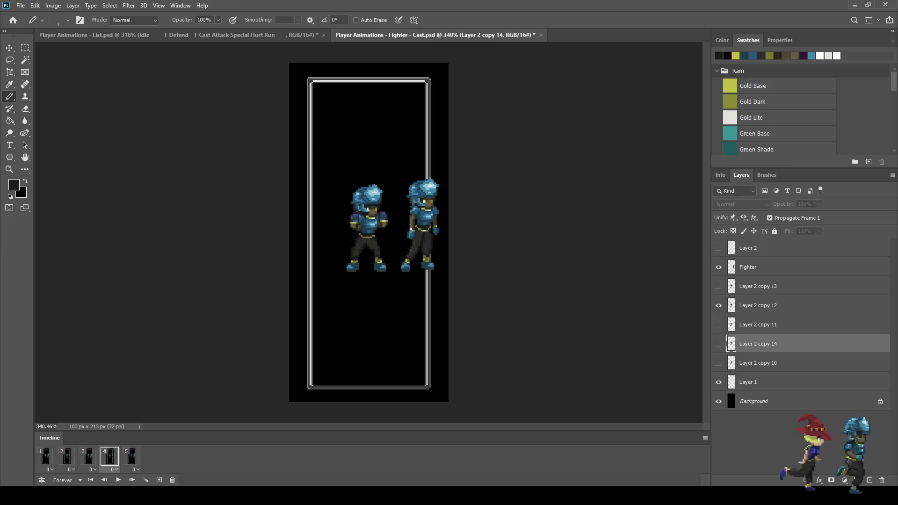
pyautogui.press('space')
pyautogui.press('space')
pyautogui.press('space')
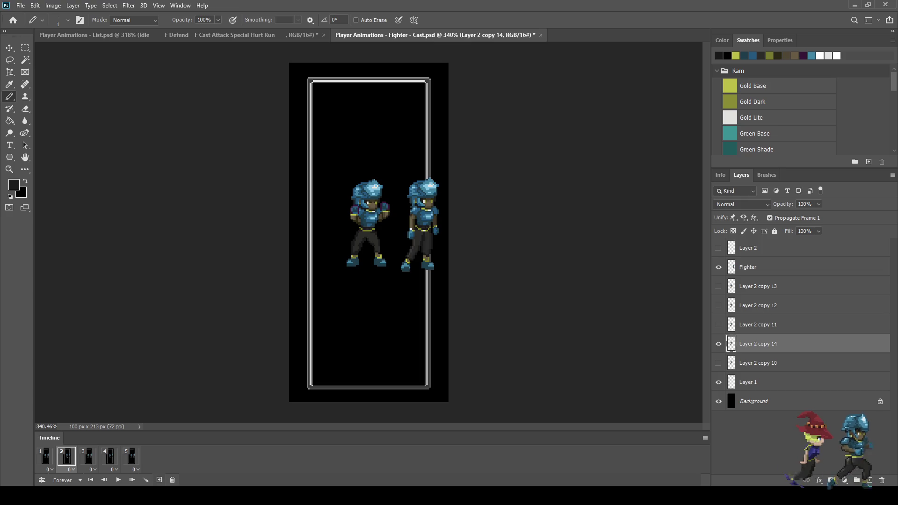
pyautogui.click(159, 479)
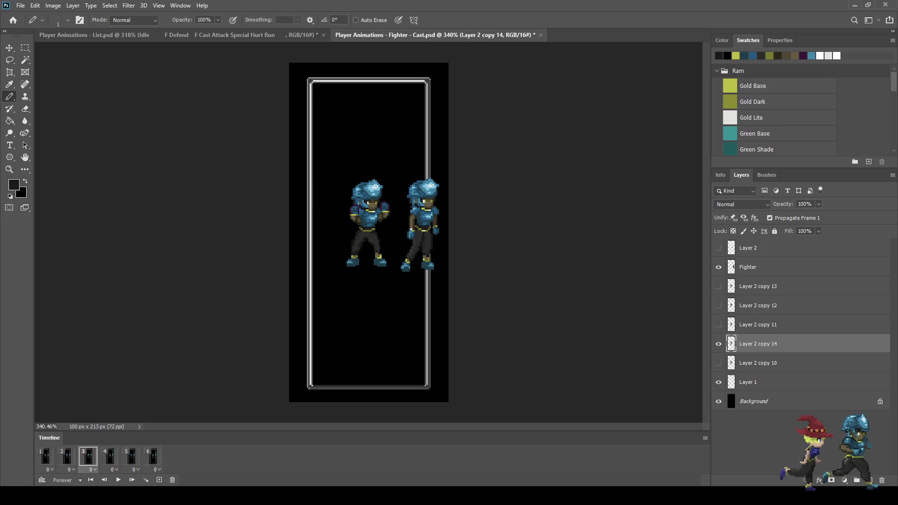
# Step: Hide Layer 2 copy 14 and duplicate it into a visible Layer 2 copy 15
pyautogui.scroll(5, 363, 198)
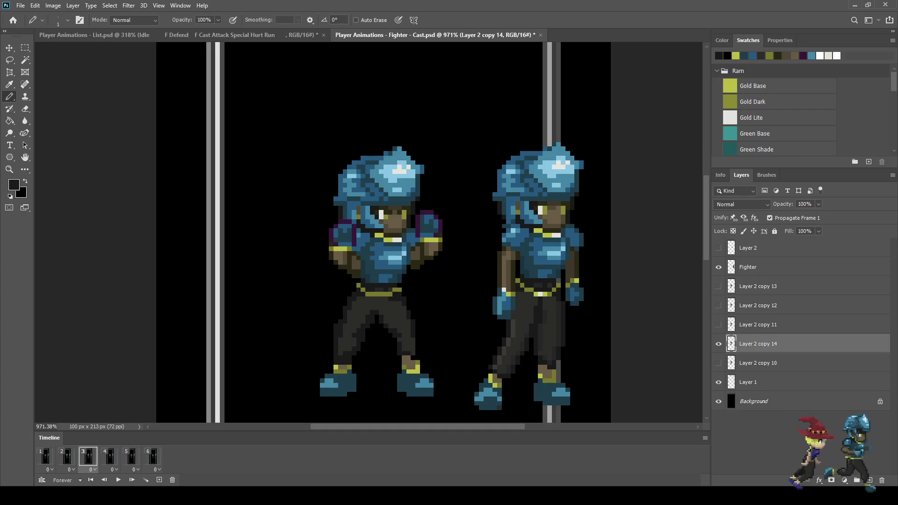
pyautogui.click(718, 344)
pyautogui.hotkey('ctrl', 'j')
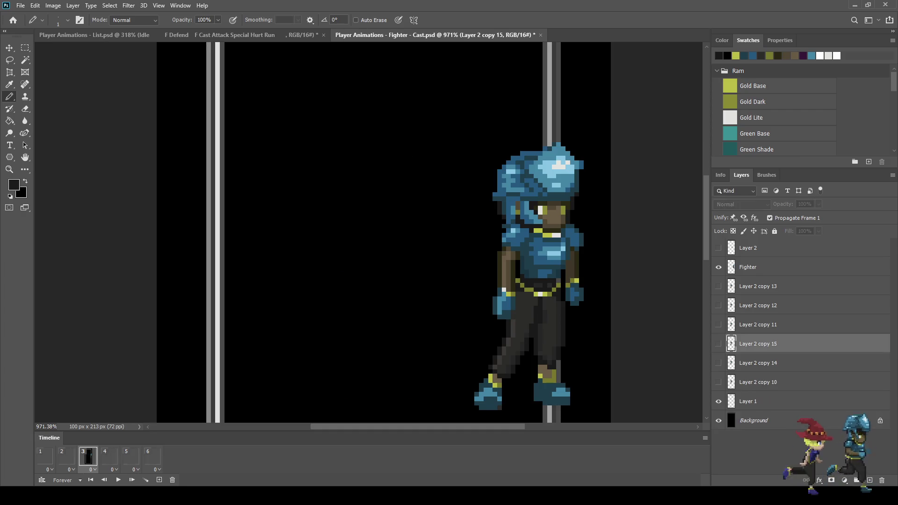
pyautogui.click(719, 344)
# Step: Lasso the fighter's left fist and nudge it up one pixel
pyautogui.scroll(2, 354, 233)
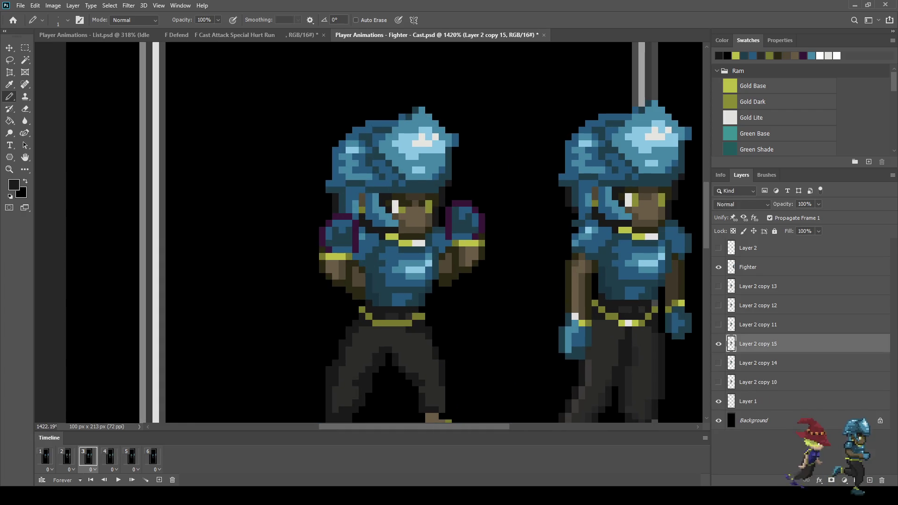
pyautogui.press('l')
pyautogui.scroll(1, 343, 241)
pyautogui.moveTo(315, 229)
pyautogui.mouseDown()
pyautogui.moveTo(336, 209)
pyautogui.moveTo(363, 228)
pyautogui.mouseUp()
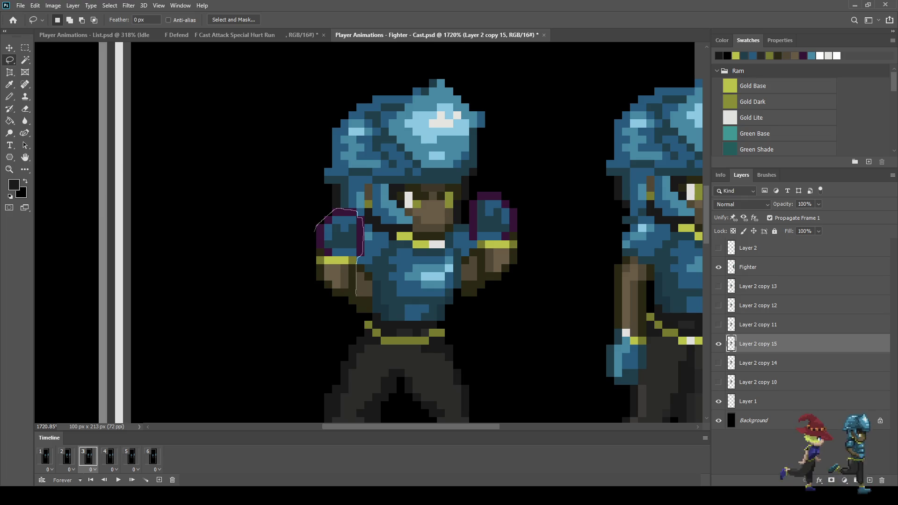
pyautogui.moveTo(356, 303)
pyautogui.mouseDown()
pyautogui.moveTo(329, 304)
pyautogui.moveTo(314, 254)
pyautogui.mouseUp()
pyautogui.moveTo(327, 214); pyautogui.dragTo(335, 209)
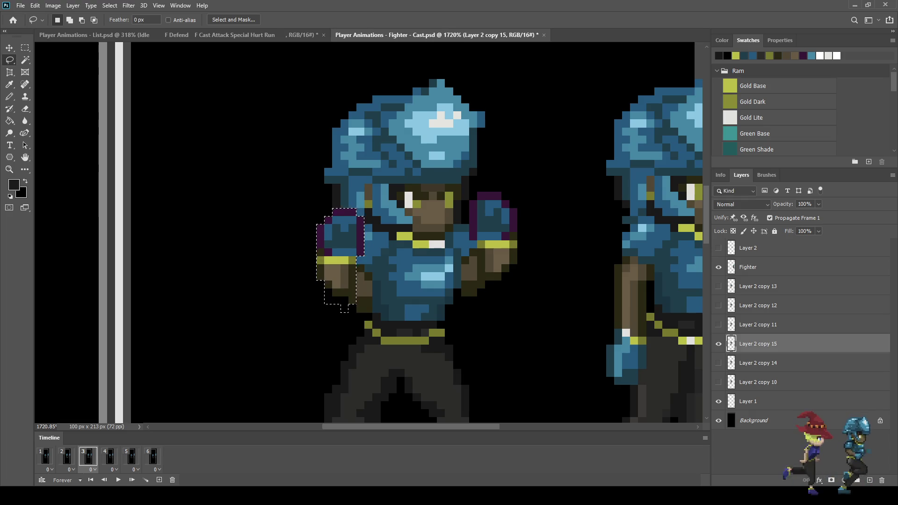
pyautogui.hotkey('ctrl', 'Up')
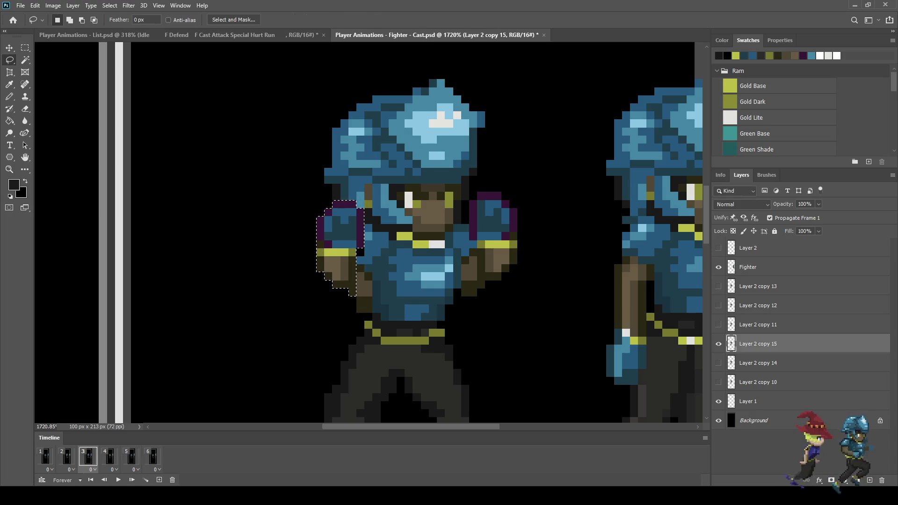
pyautogui.hotkey('ctrl', 'd')
# Step: Sample the dark teal from the armour and paint a stray black pixel teal
pyautogui.scroll(3, 417, 259)
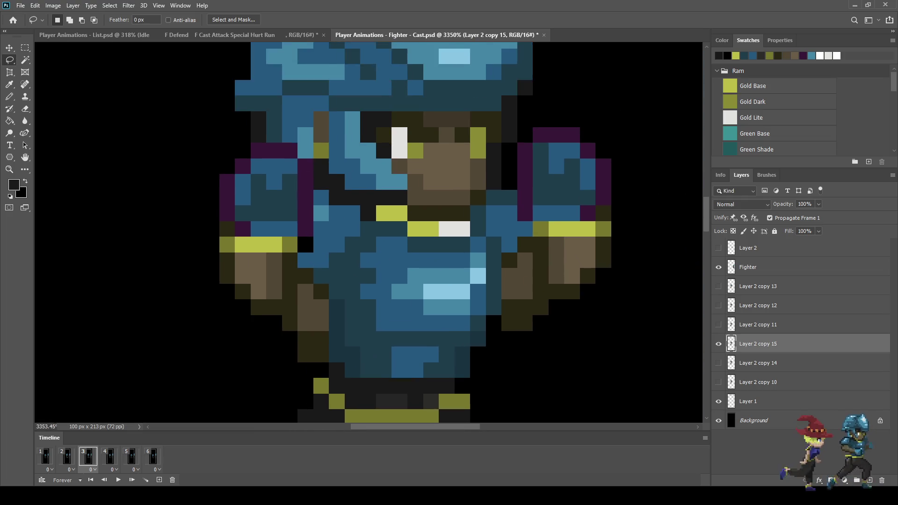
pyautogui.scroll(1, 344, 277)
pyautogui.press('i')
pyautogui.click(344, 277)
pyautogui.press('b')
pyautogui.click(300, 242)
# Step: Lasso the fighter's raised right fist and move it up one pixel
pyautogui.scroll(-8, 377, 267)
pyautogui.scroll(-3, 478, 259)
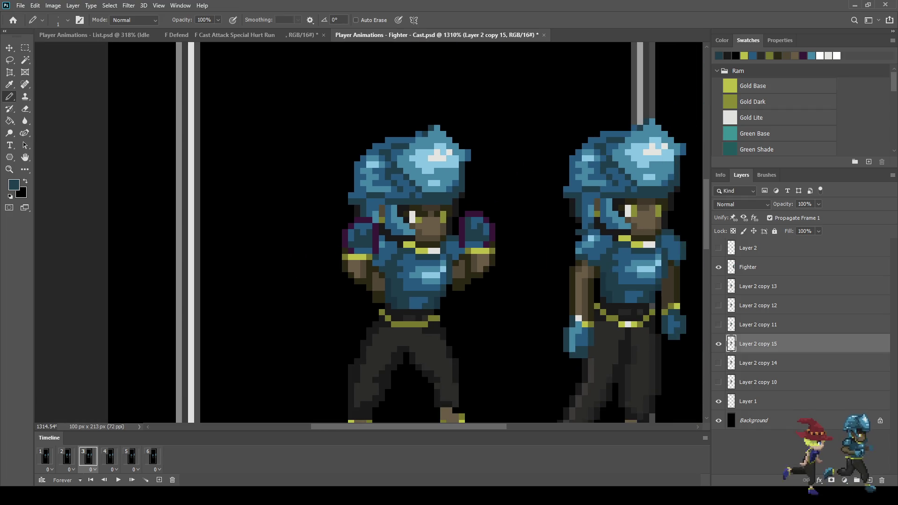
pyautogui.press('l')
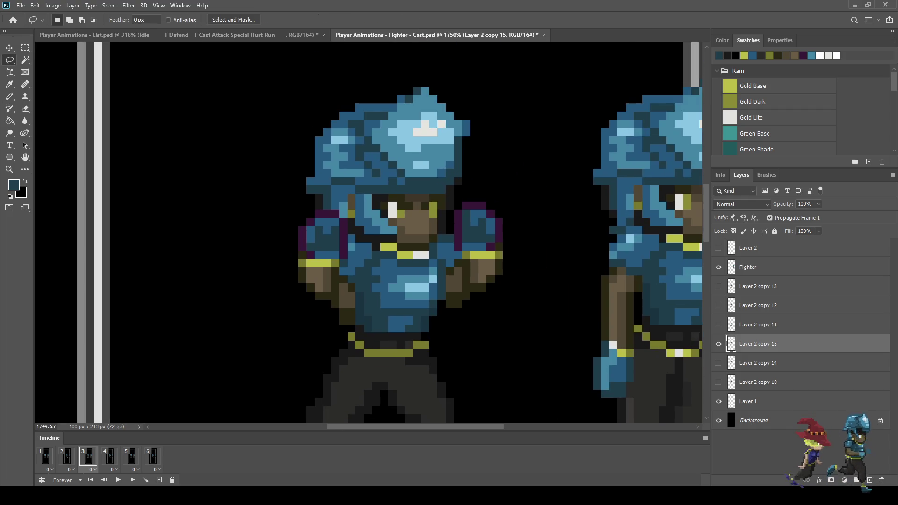
pyautogui.moveTo(457, 209)
pyautogui.mouseDown()
pyautogui.moveTo(491, 196)
pyautogui.moveTo(518, 276)
pyautogui.moveTo(483, 304)
pyautogui.mouseUp()
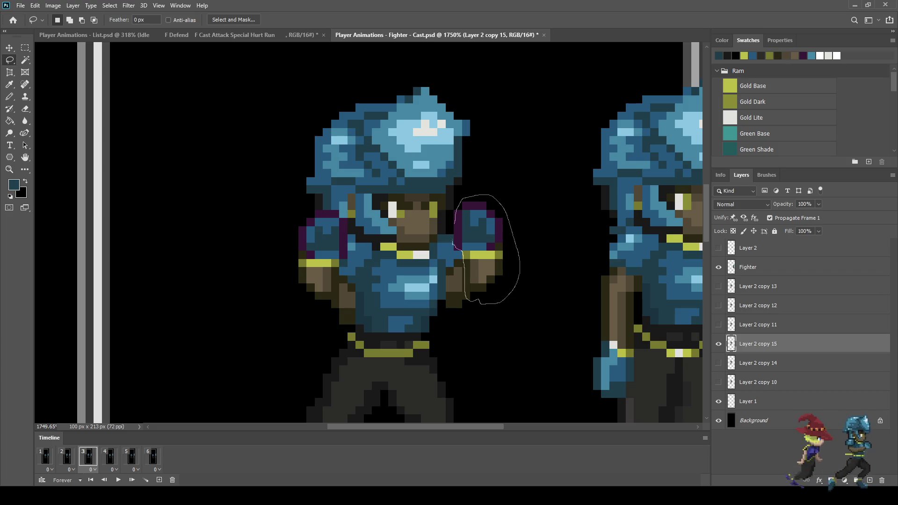
pyautogui.moveTo(453, 232); pyautogui.dragTo(460, 200)
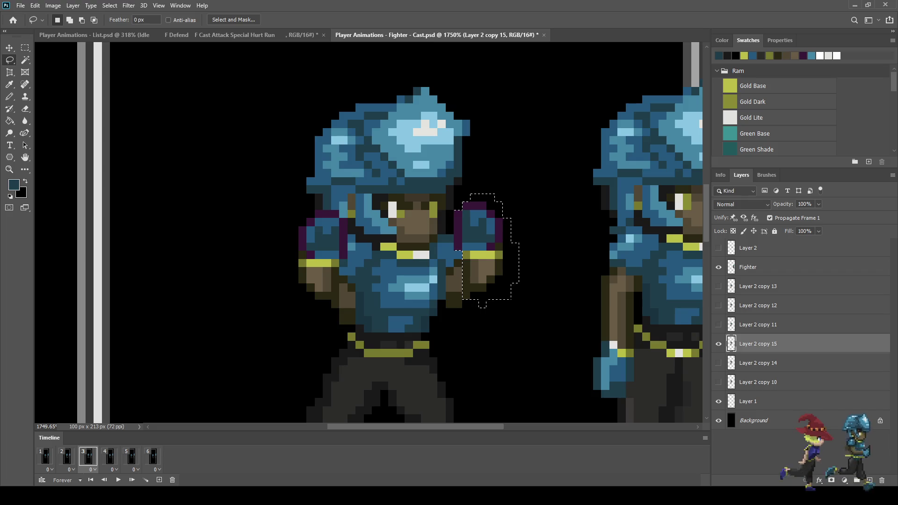
pyautogui.hotkey('ctrl', 't')
pyautogui.press('Up')
pyautogui.press('Return')
pyautogui.hotkey('ctrl', 'd')
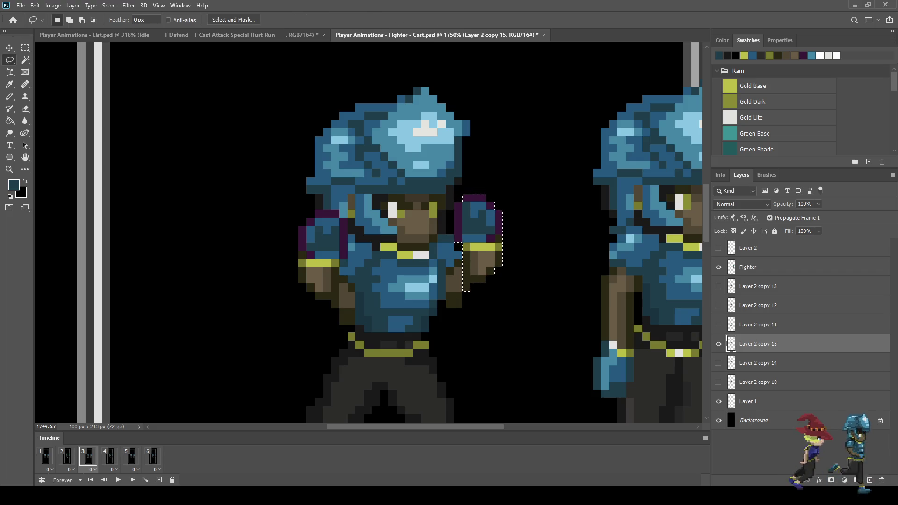
# Step: Flip between frames 1 to 4 to compare the fist poses and helmet bob, ending on frame 3
pyautogui.scroll(2, 480, 286)
pyautogui.scroll(2, 480, 286)
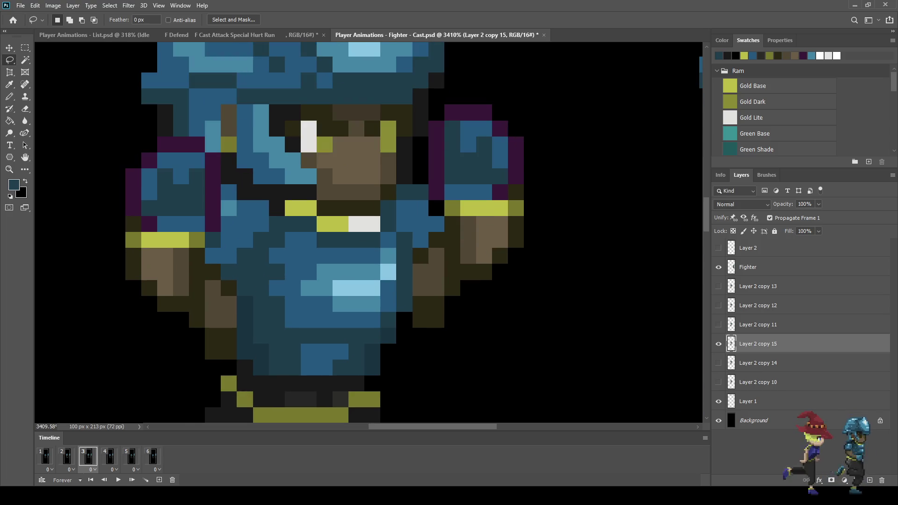
pyautogui.scroll(-1, 451, 309)
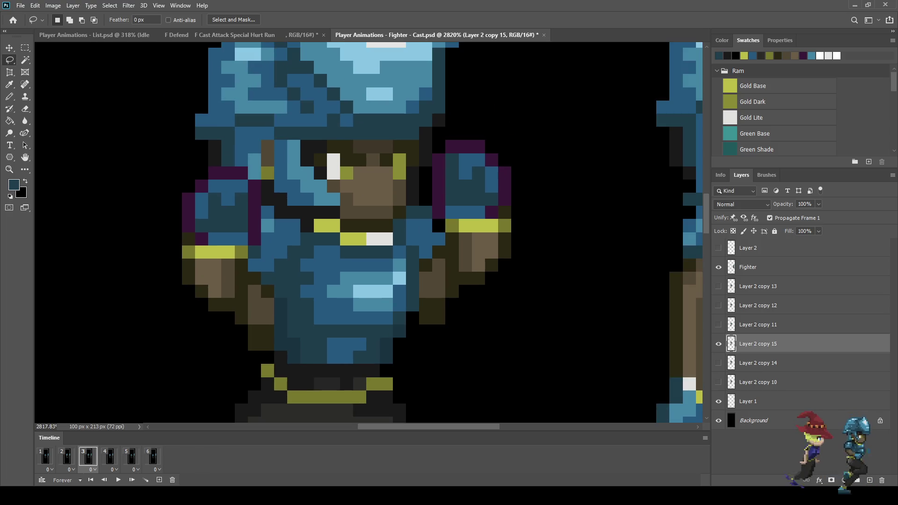
pyautogui.click(66, 456)
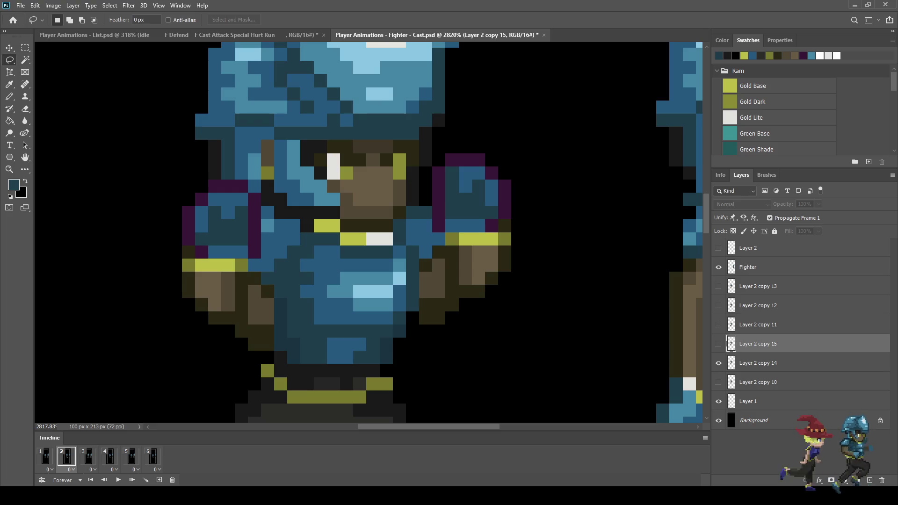
pyautogui.click(88, 456)
pyautogui.scroll(-6, 484, 278)
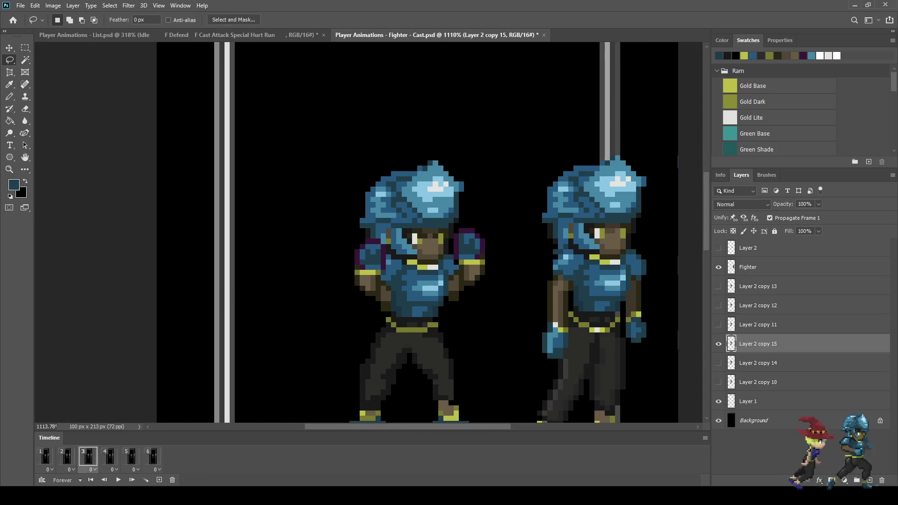
pyautogui.click(66, 456)
pyautogui.click(45, 456)
pyautogui.click(66, 456)
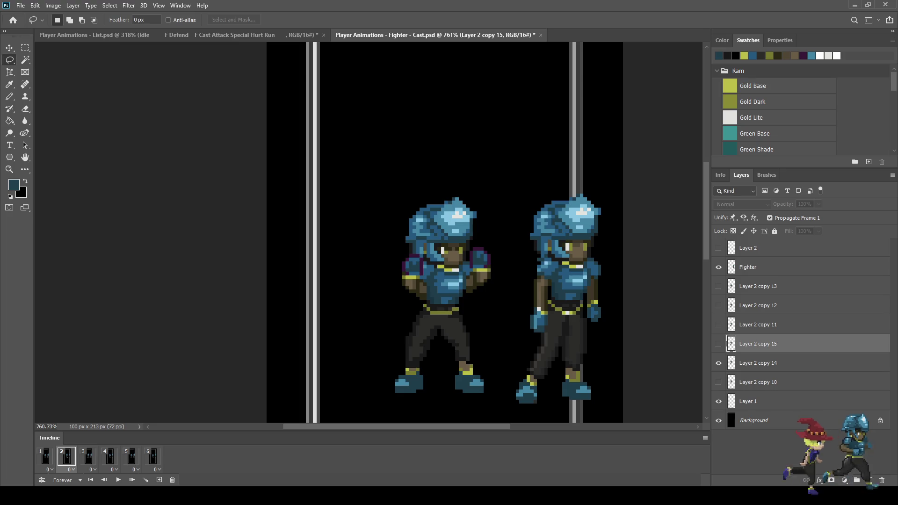
pyautogui.click(88, 456)
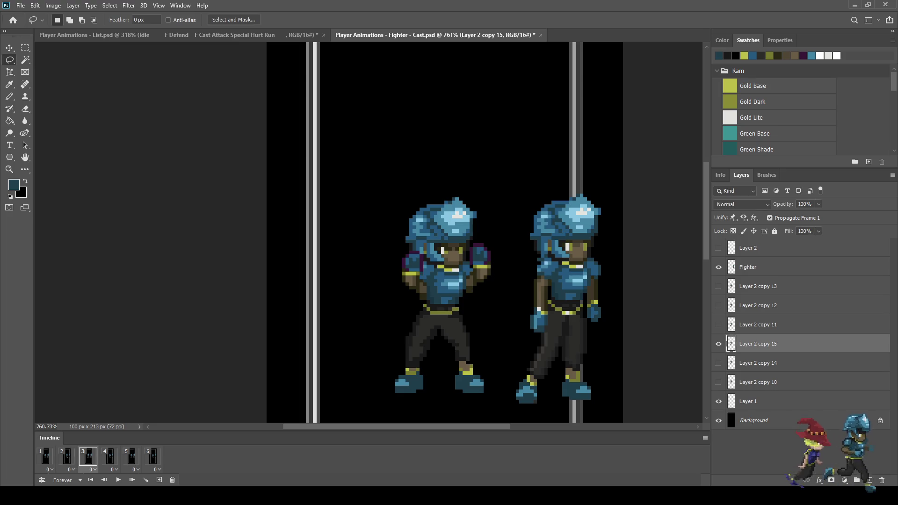
pyautogui.click(110, 456)
pyautogui.click(87, 456)
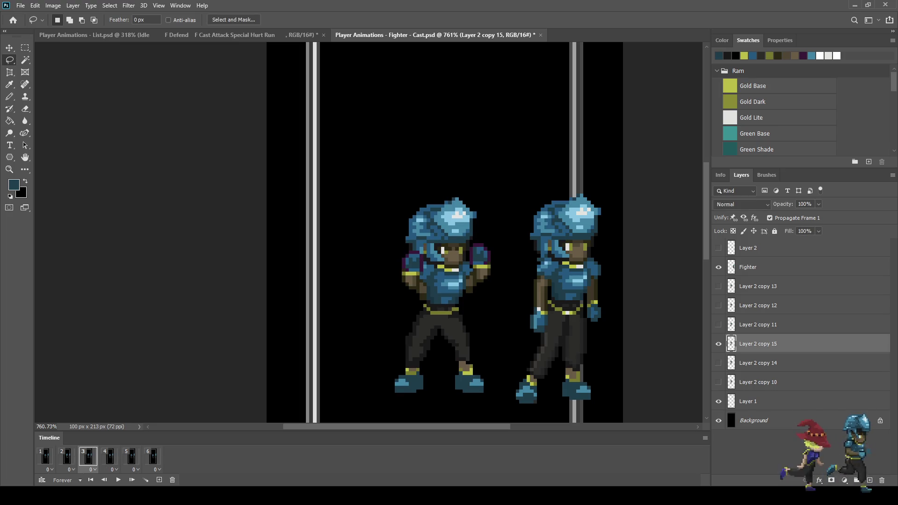
pyautogui.click(110, 456)
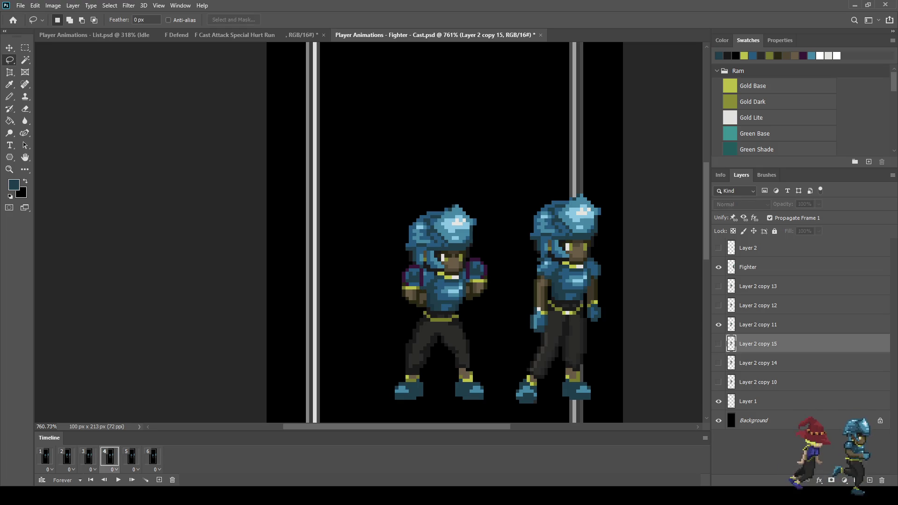
pyautogui.click(88, 456)
pyautogui.click(66, 456)
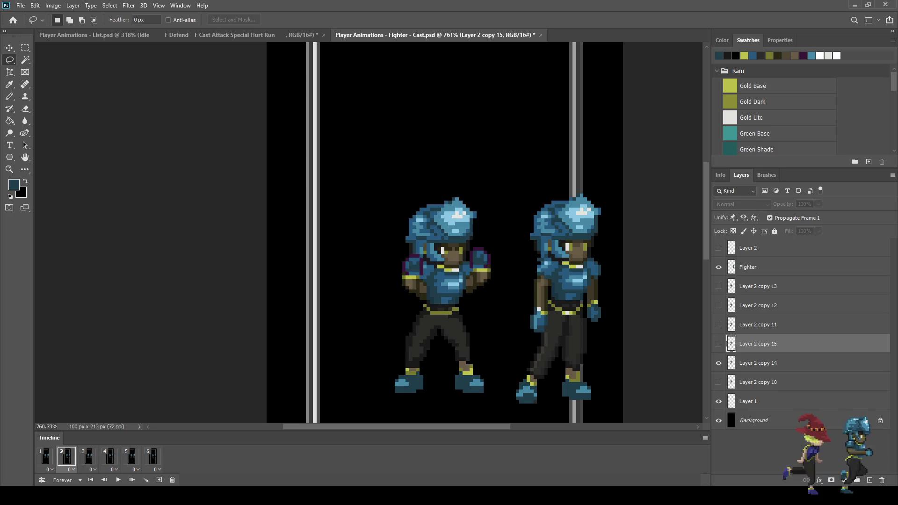
pyautogui.click(88, 456)
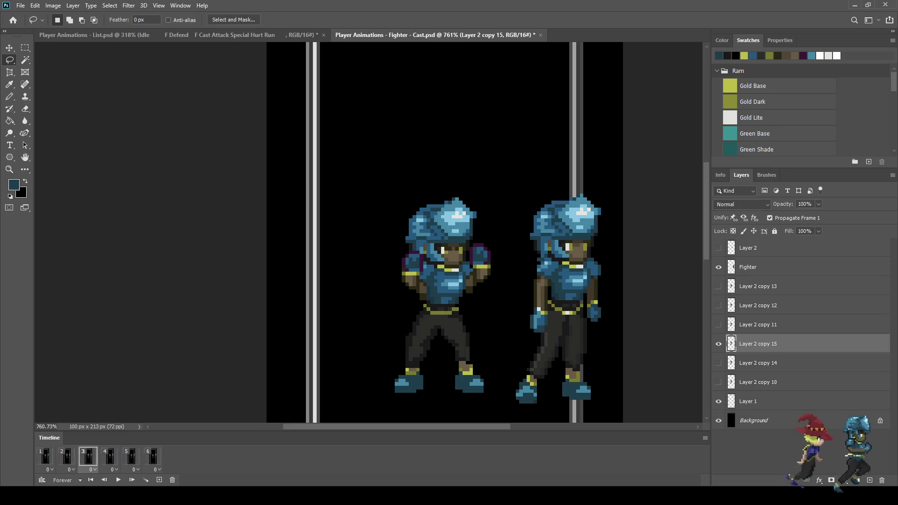
pyautogui.click(66, 456)
pyautogui.click(45, 456)
pyautogui.click(66, 456)
pyautogui.click(88, 456)
# Step: Paint the stray black pixel near the right arm teal with the Pencil
pyautogui.scroll(2, 487, 271)
pyautogui.scroll(8, 454, 262)
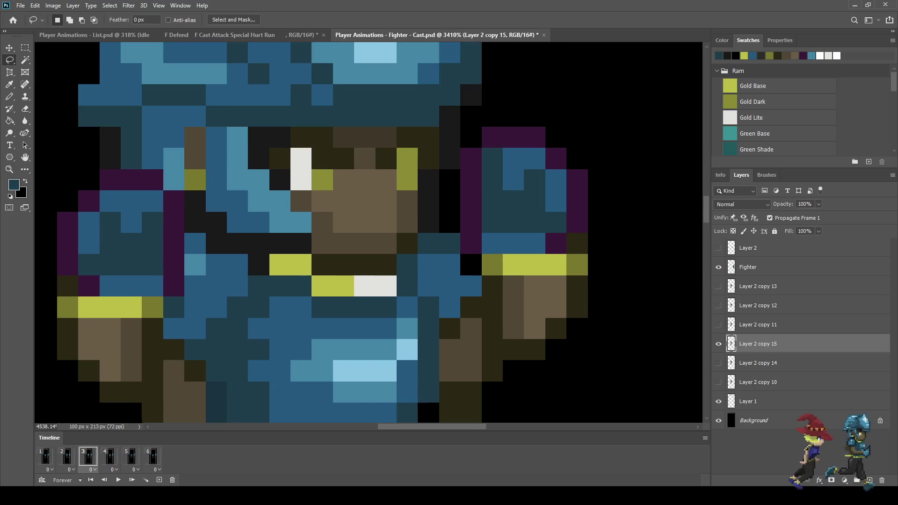
pyautogui.press('i')
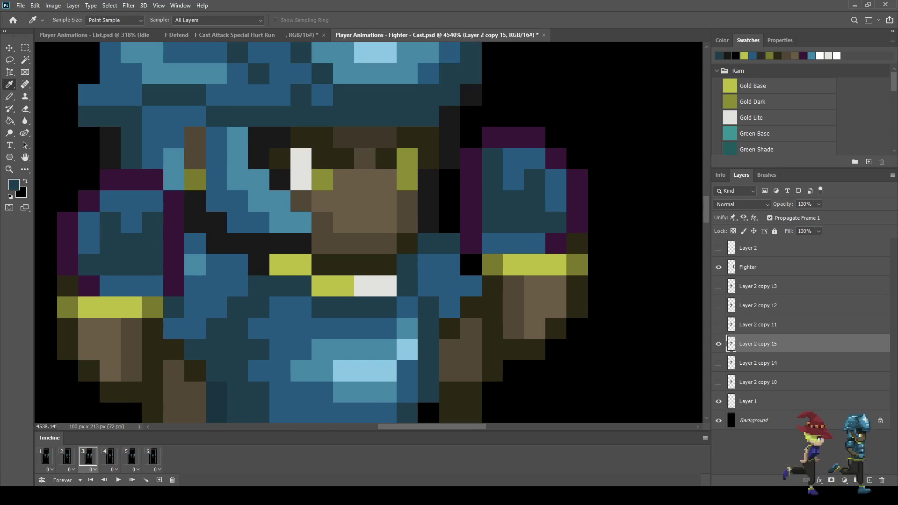
pyautogui.press('b')
pyautogui.click(471, 266)
pyautogui.scroll(-4, 471, 265)
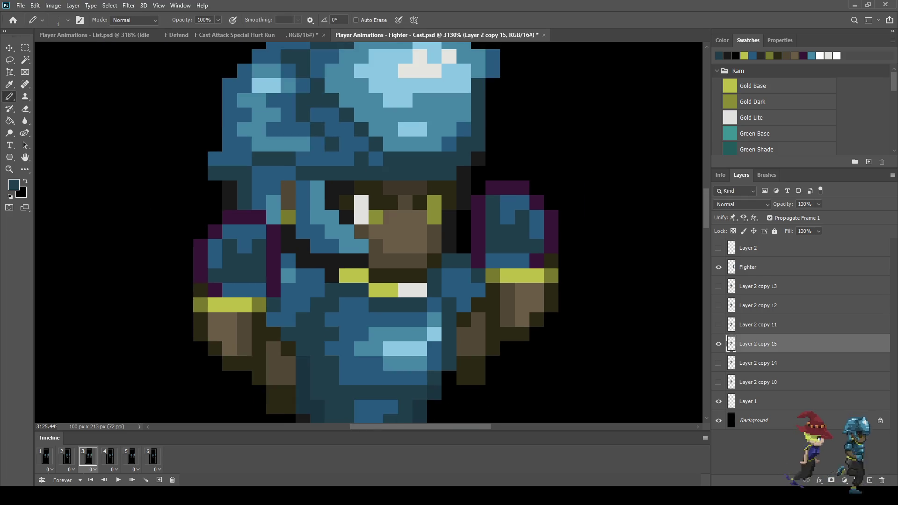
pyautogui.scroll(-8, 511, 289)
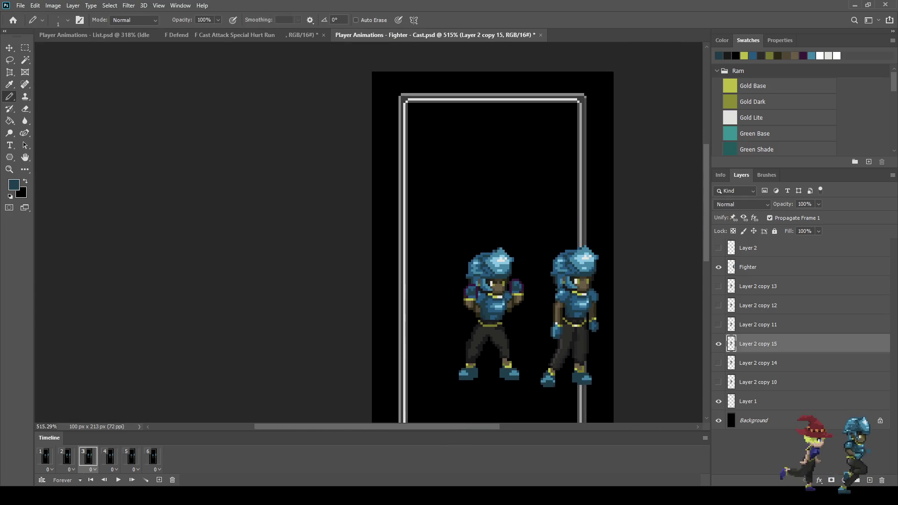
# Step: Step through frames 1 to 3, then duplicate frame 2 to add a seventh frame
pyautogui.press('Left')
pyautogui.press('Left')
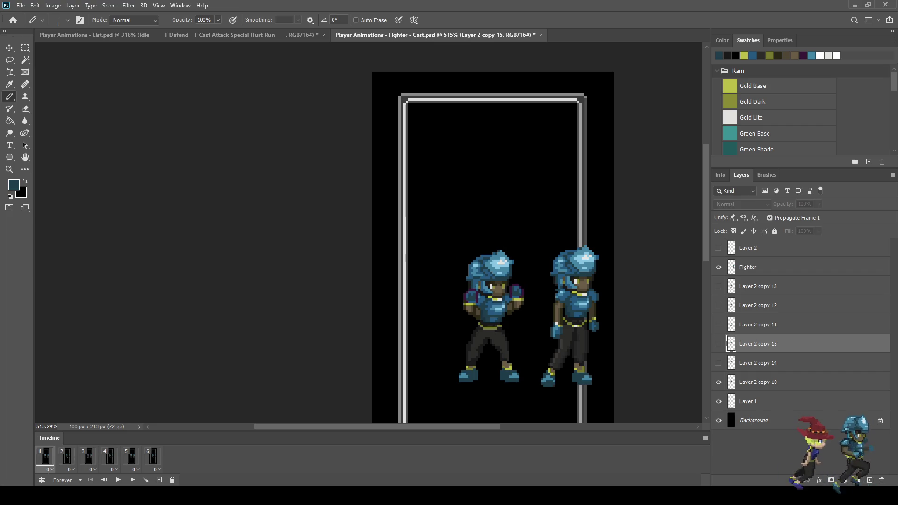
pyautogui.press('Right')
pyautogui.press('Right')
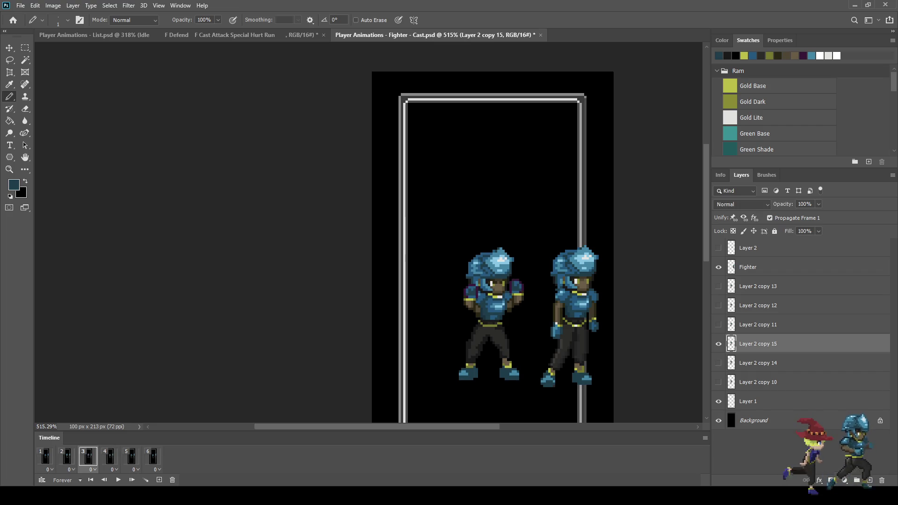
pyautogui.press('Right')
pyautogui.press('Left')
pyautogui.press('Left')
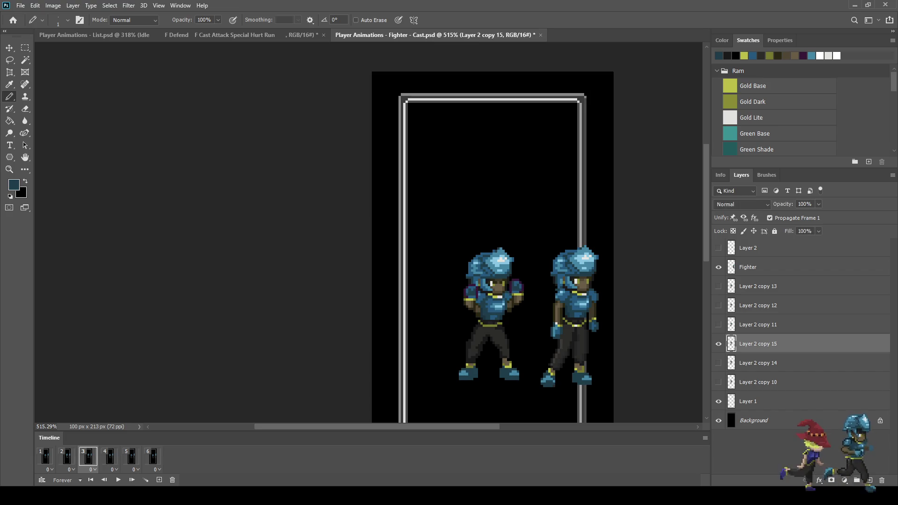
pyautogui.press('Right')
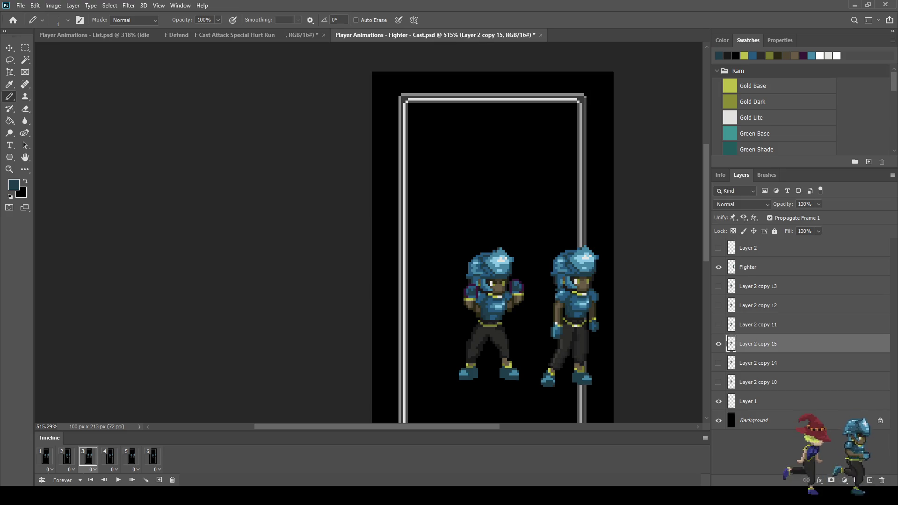
pyautogui.click(66, 456)
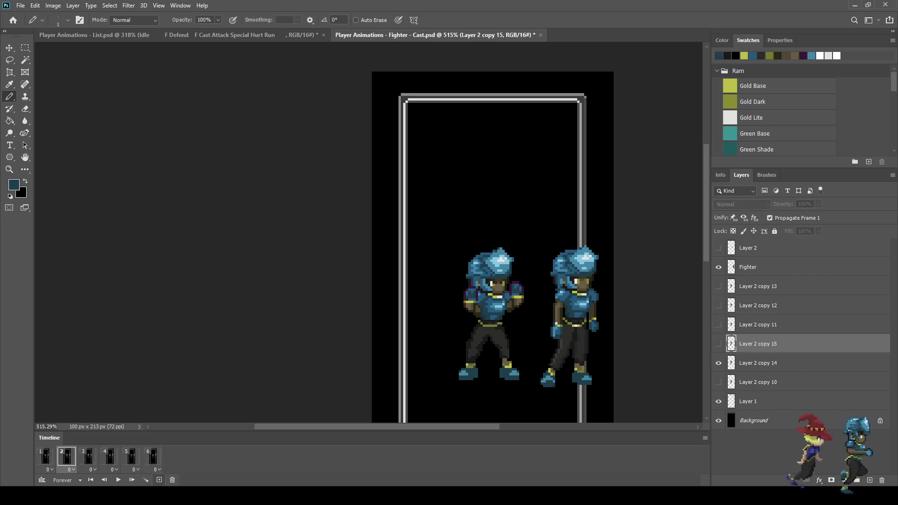
pyautogui.click(159, 479)
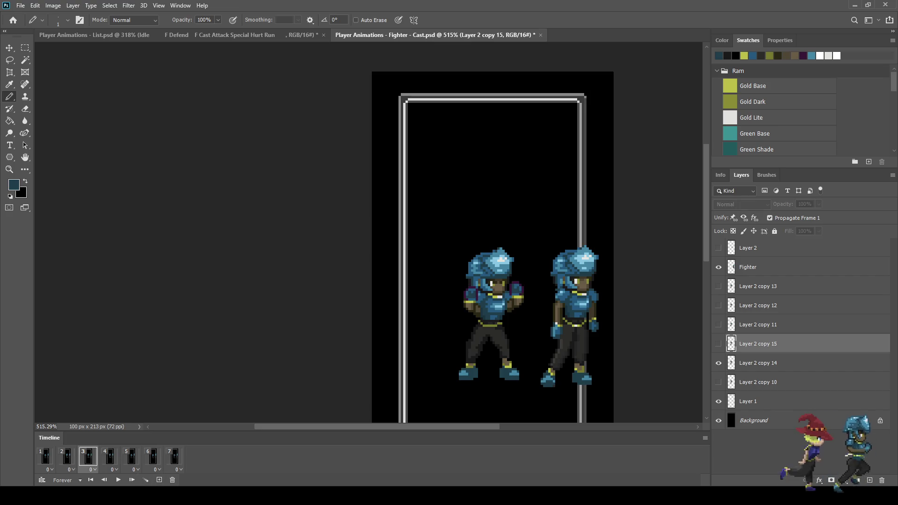
# Step: Compare frames 1 to 4, then duplicate Layer 2 copy 15 into Layer 2 copy 16 on frame 4
pyautogui.click(110, 456)
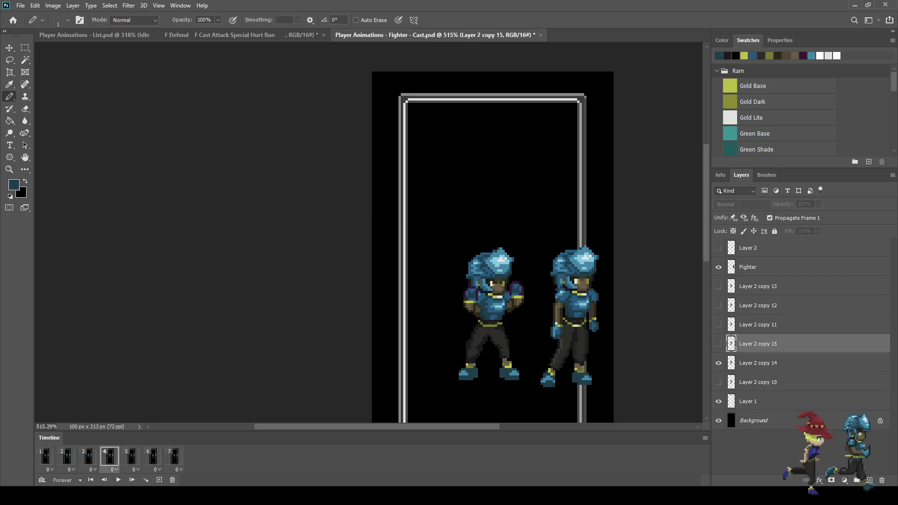
pyautogui.click(45, 456)
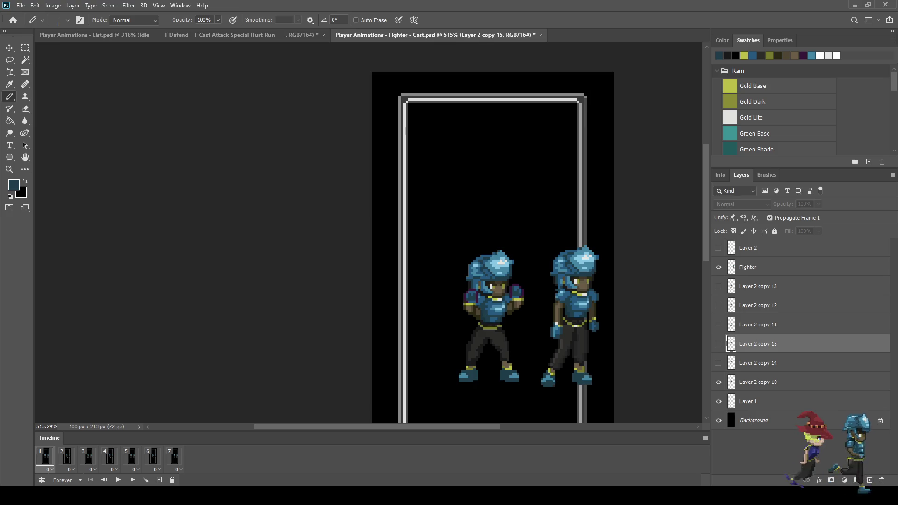
pyautogui.click(67, 456)
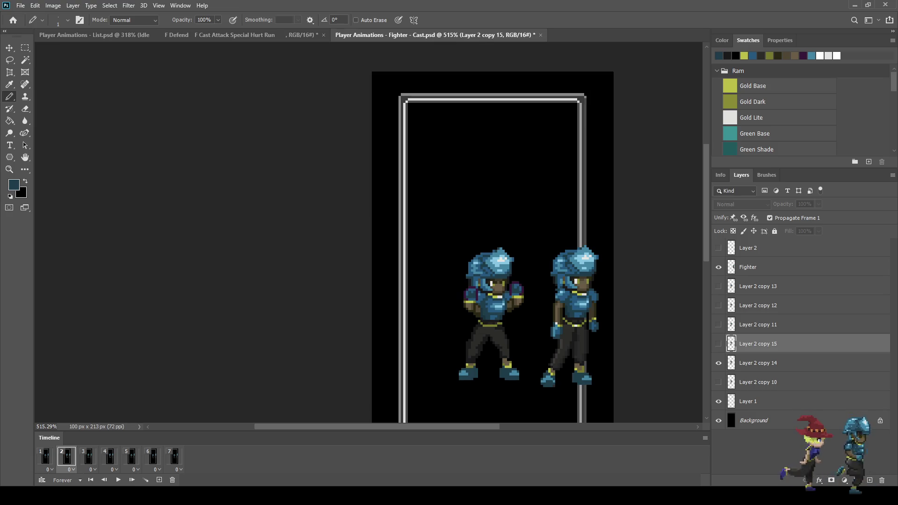
pyautogui.click(88, 456)
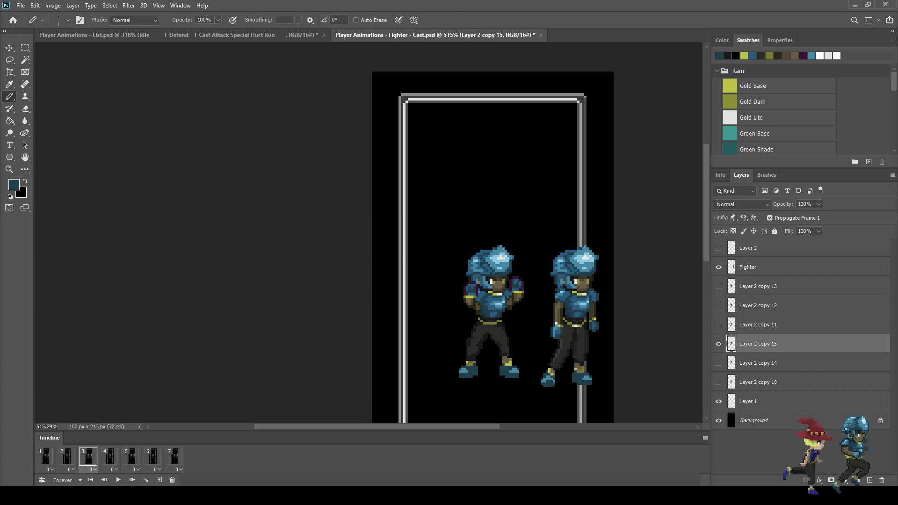
pyautogui.click(110, 456)
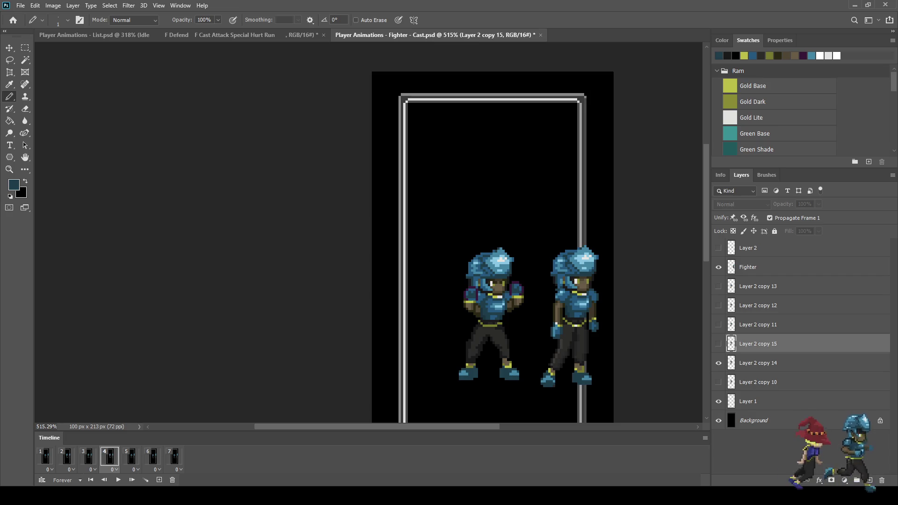
pyautogui.click(88, 456)
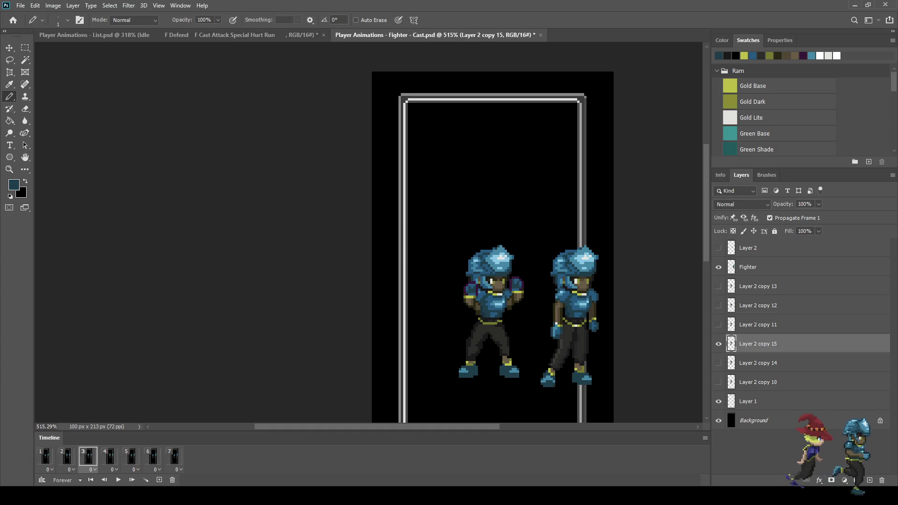
pyautogui.click(45, 456)
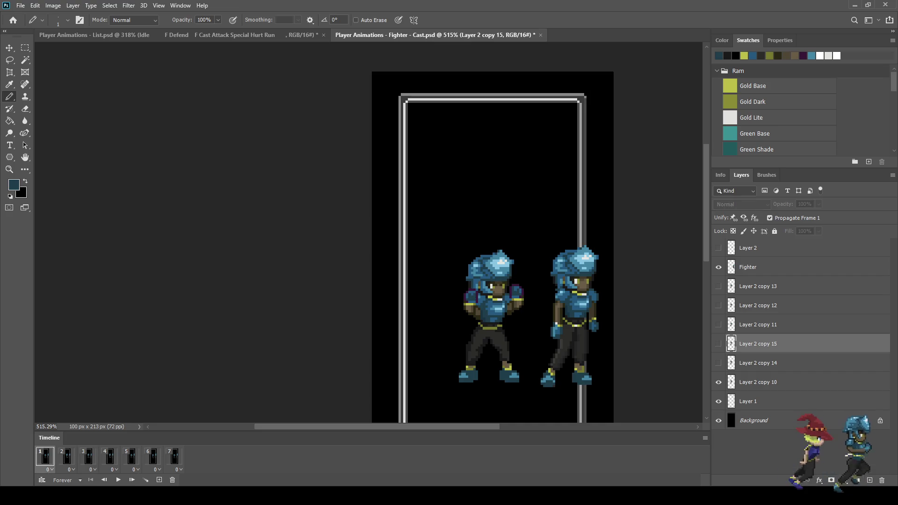
pyautogui.click(67, 456)
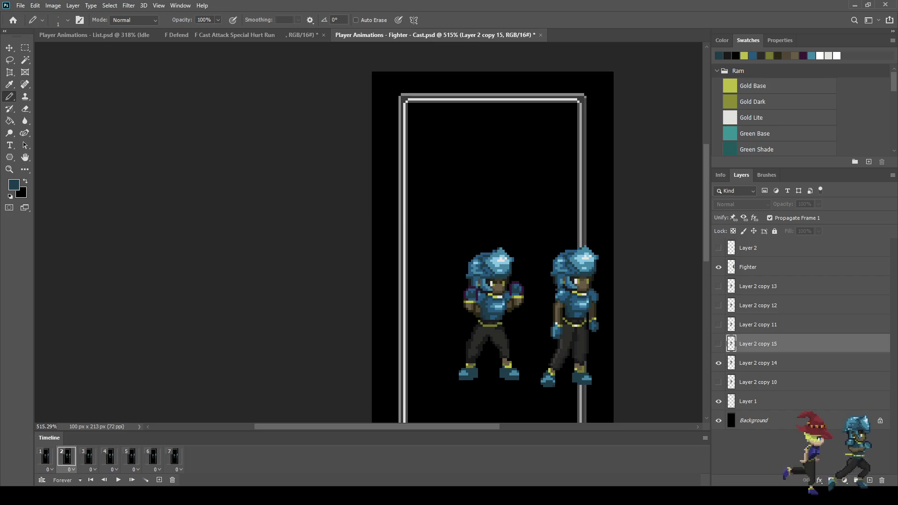
pyautogui.click(88, 456)
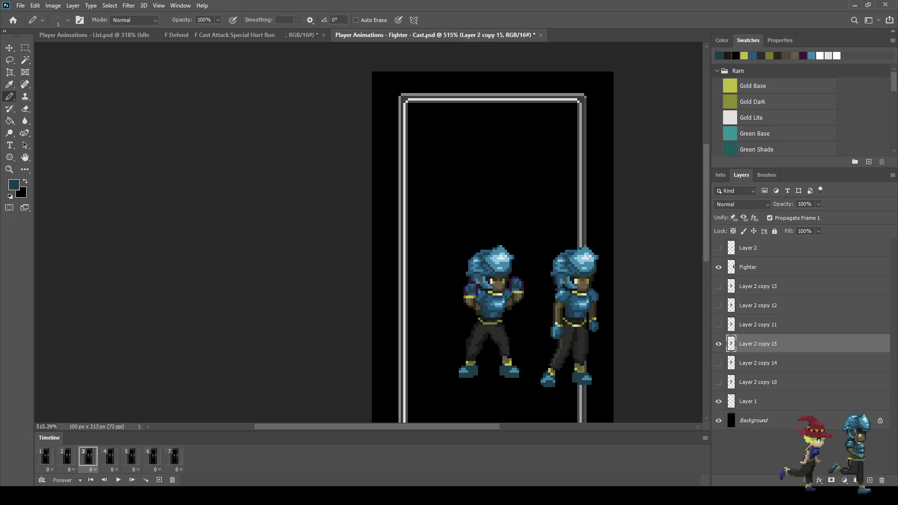
pyautogui.click(109, 456)
pyautogui.click(88, 456)
pyautogui.click(110, 456)
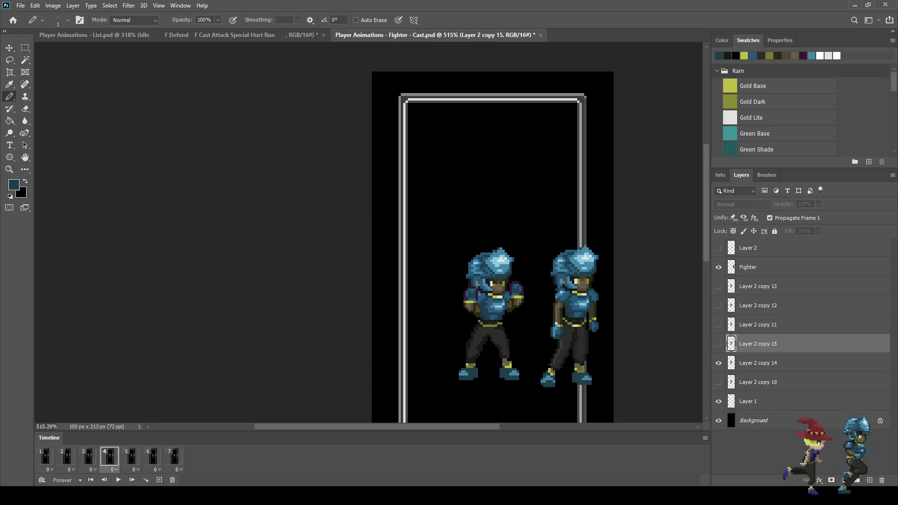
pyautogui.hotkey('ctrl', 'j')
# Step: Show Layer 2 copy 16, hide Layer 2 copy 14, and add an eighth frame
pyautogui.click(718, 344)
pyautogui.click(718, 382)
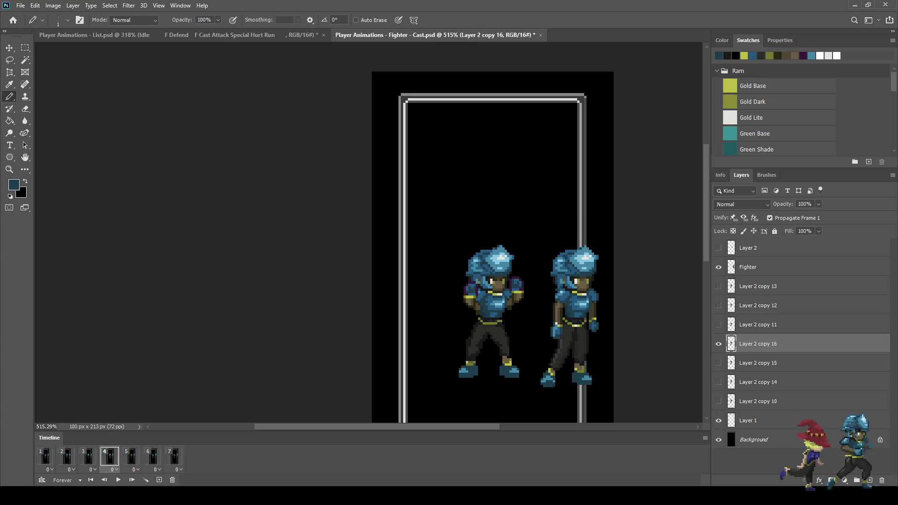
pyautogui.click(159, 480)
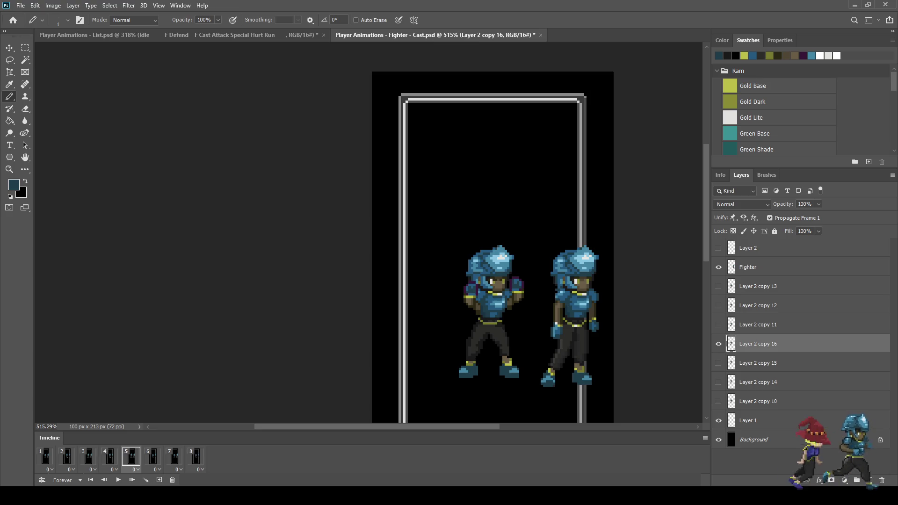
# Step: Play and stop the eight-frame preview, then step from frame 7 through the poses
pyautogui.press('space')
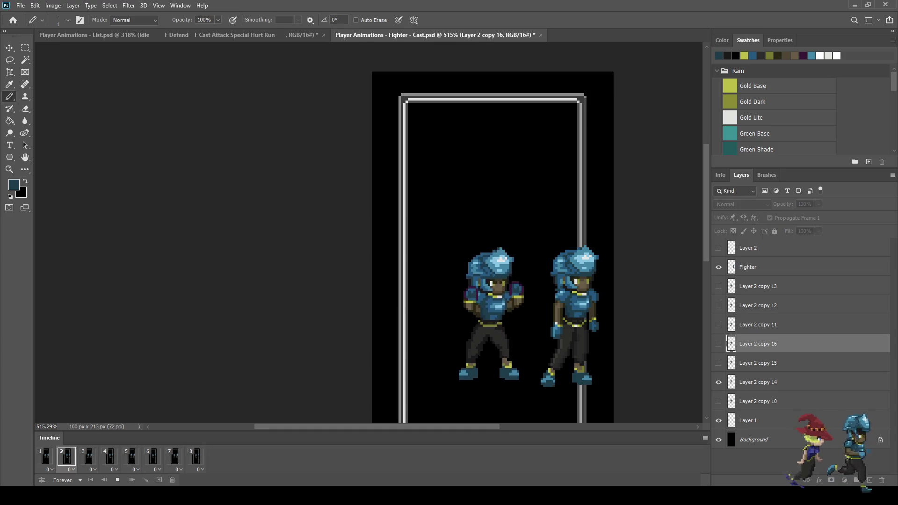
pyautogui.scroll(-3, 429, 243)
pyautogui.scroll(2, 403, 211)
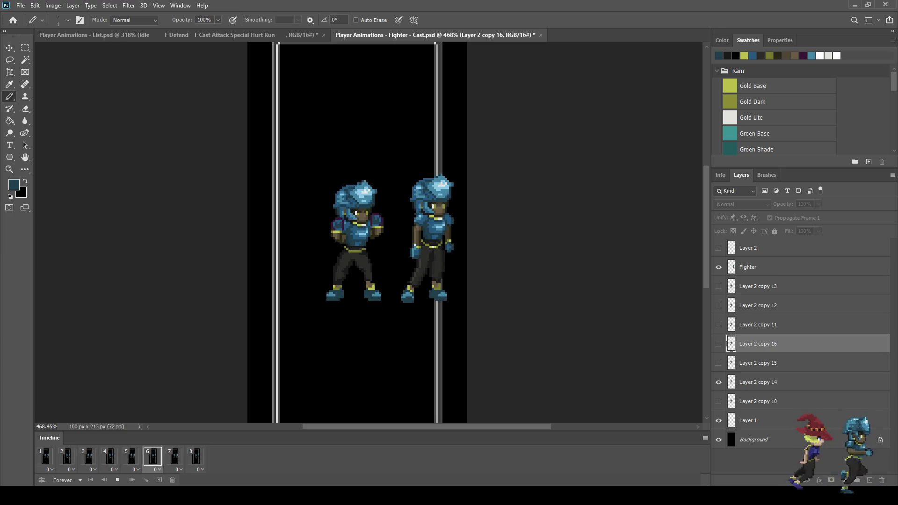
pyautogui.press('space')
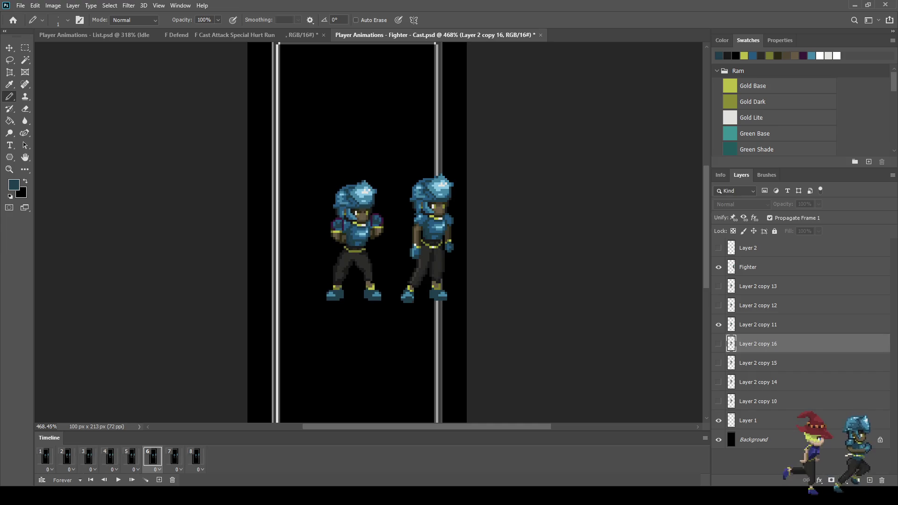
pyautogui.click(174, 456)
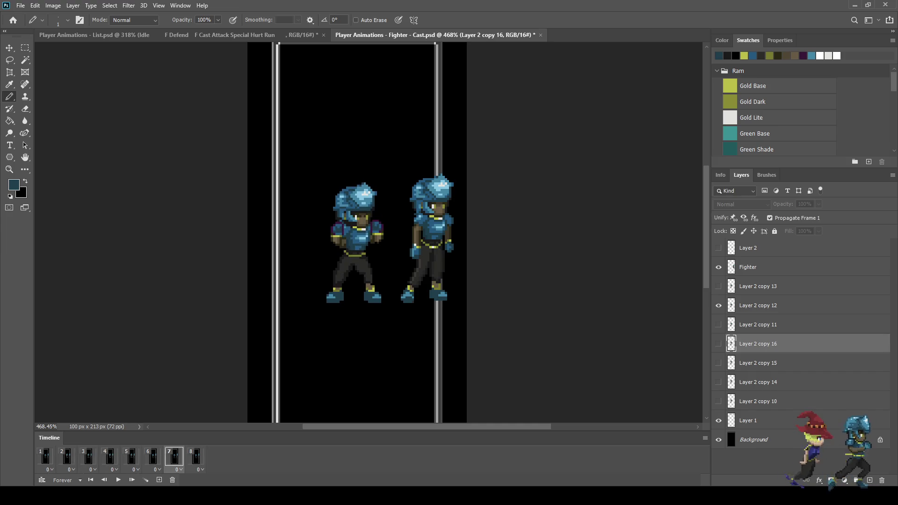
pyautogui.press('space')
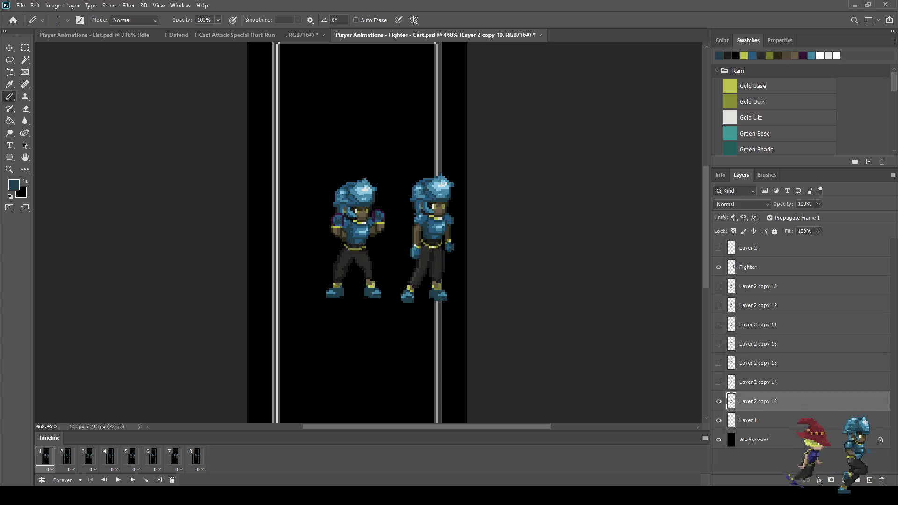
# Step: Lasso the helmet on Layer 2 copy 10 and move it down one pixel in frame 1
pyautogui.press('l')
pyautogui.scroll(10, 345, 198)
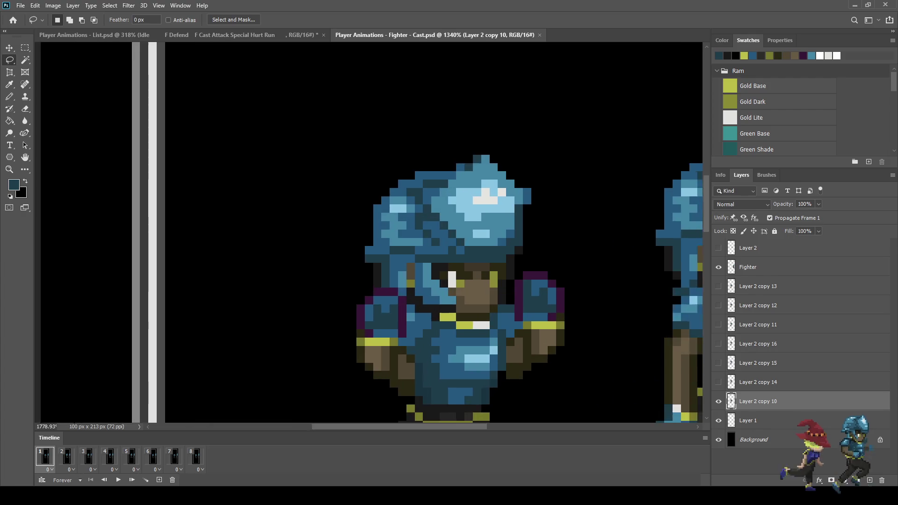
pyautogui.moveTo(532, 256); pyautogui.dragTo(412, 258)
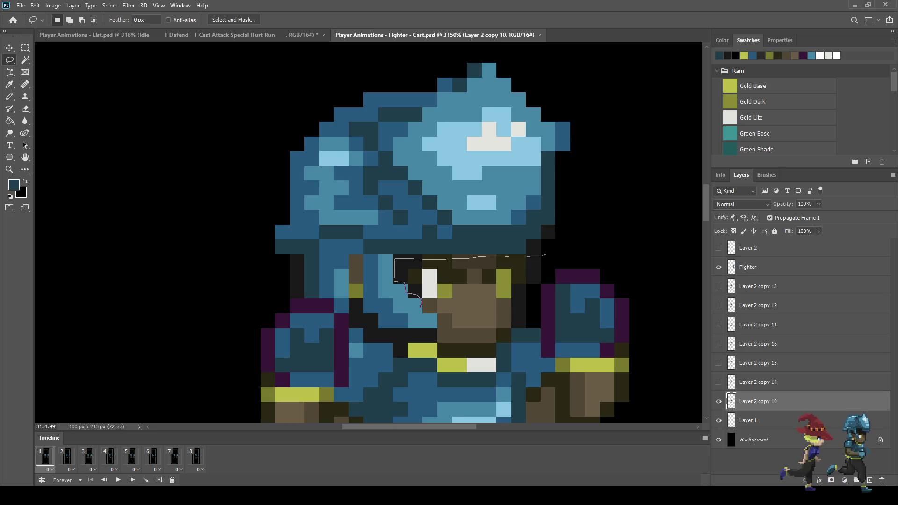
pyautogui.moveTo(423, 311); pyautogui.dragTo(435, 313)
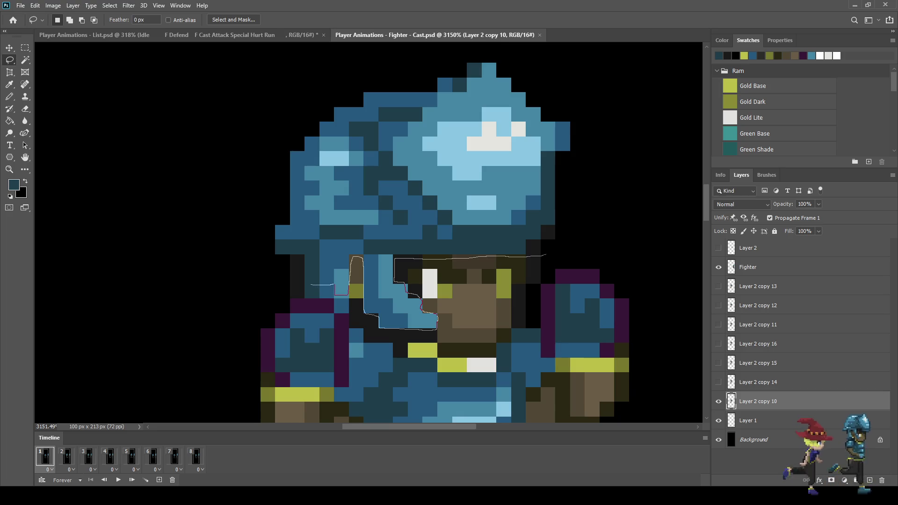
pyautogui.moveTo(307, 284)
pyautogui.mouseDown()
pyautogui.moveTo(276, 284)
pyautogui.moveTo(247, 129)
pyautogui.moveTo(424, 48)
pyautogui.moveTo(565, 63)
pyautogui.moveTo(608, 165)
pyautogui.moveTo(568, 246)
pyautogui.moveTo(554, 253)
pyautogui.mouseUp()
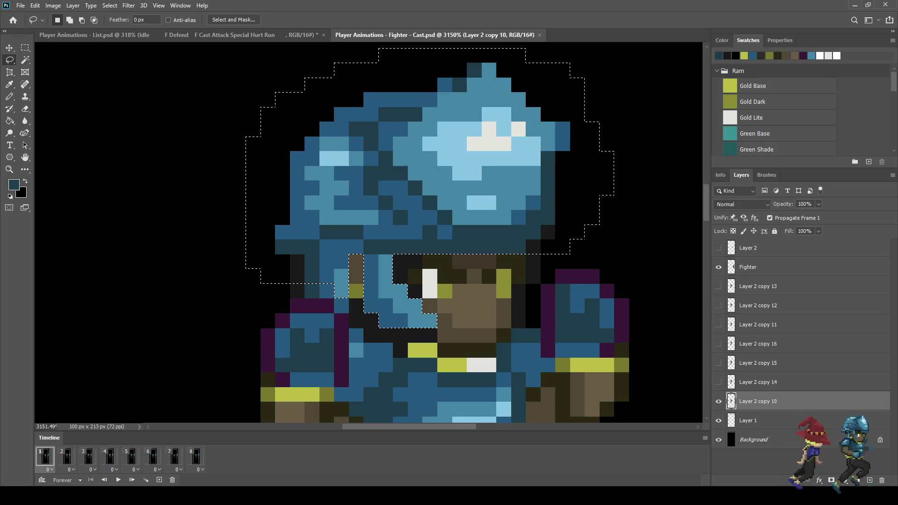
pyautogui.hotkey('ctrl', 't')
pyautogui.press('Down')
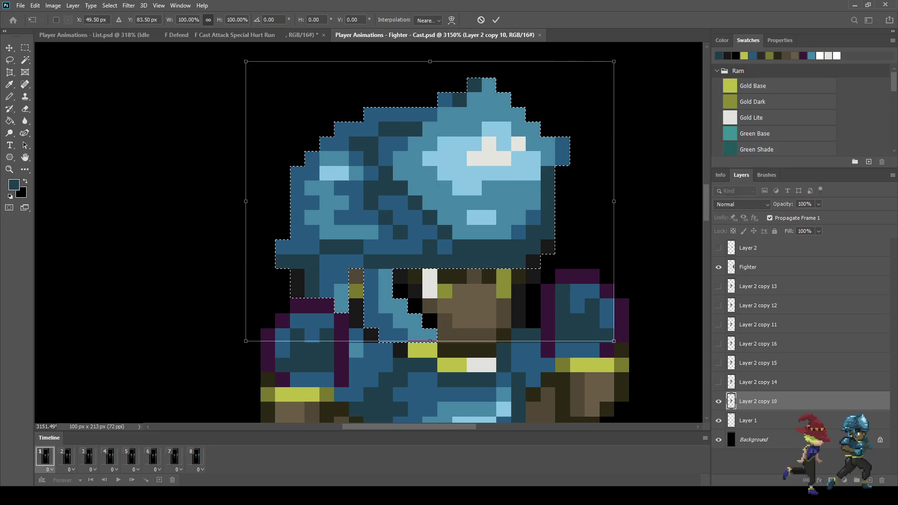
pyautogui.press('Return')
pyautogui.hotkey('ctrl', 'd')
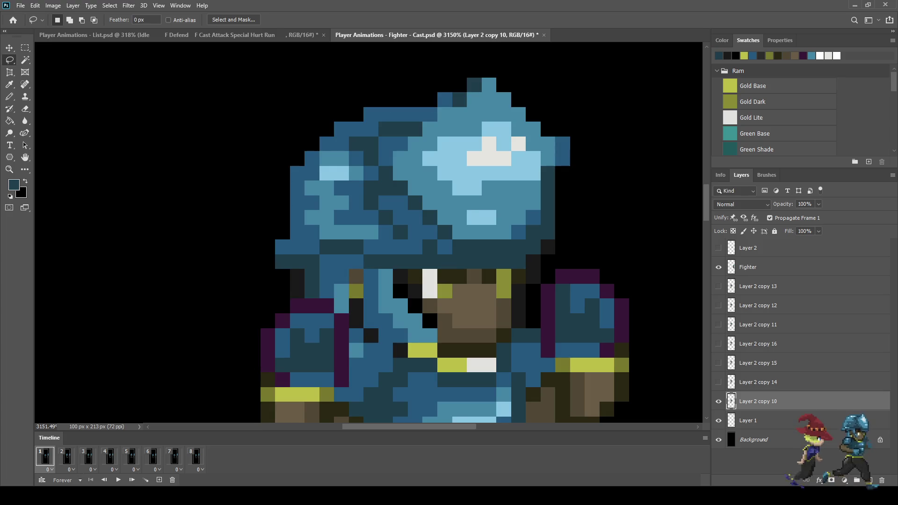
pyautogui.scroll(-3, 610, 210)
pyautogui.scroll(-5, 611, 210)
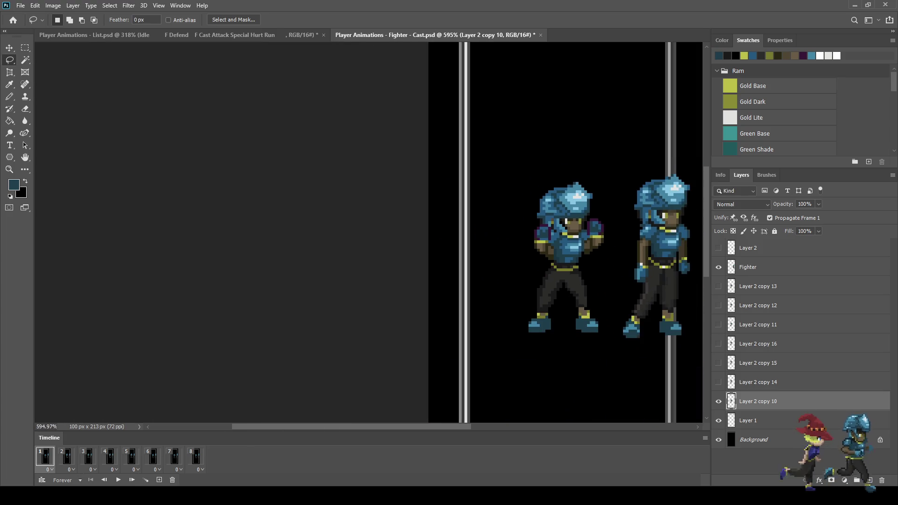
# Step: Play the revised Fighter - Cast animation preview, then stop it
pyautogui.scroll(3, 546, 205)
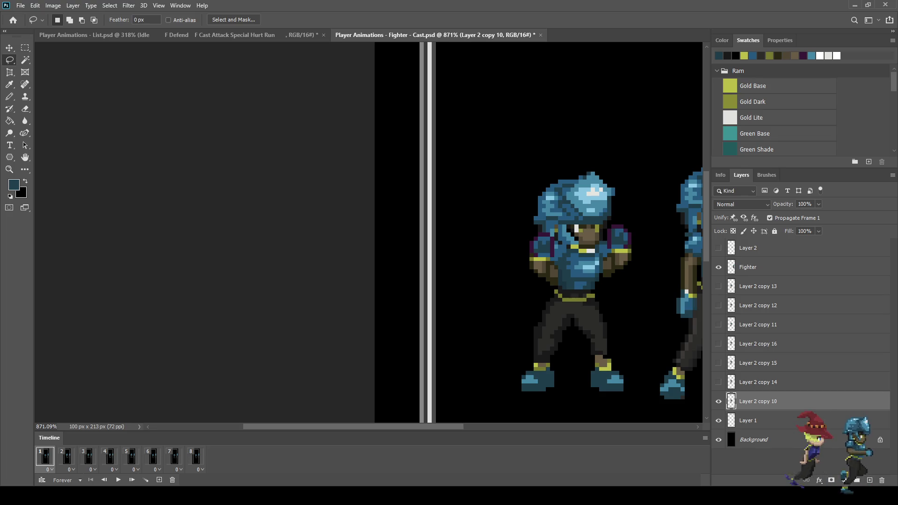
pyautogui.press('space')
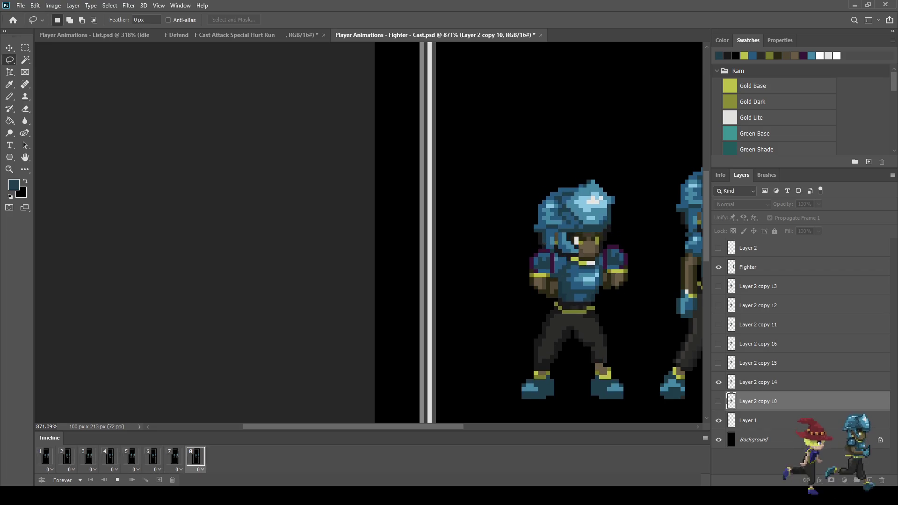
pyautogui.scroll(-5, 580, 234)
pyautogui.scroll(3, 372, 199)
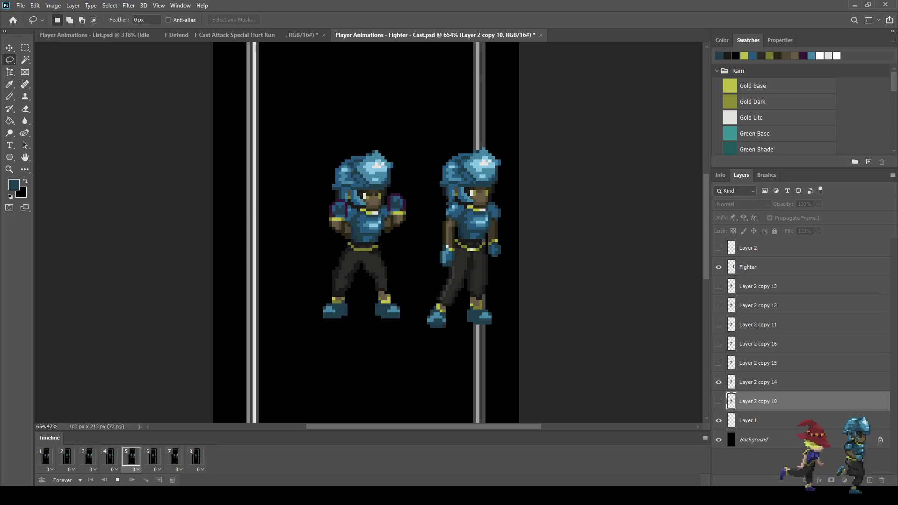
pyautogui.press('space')
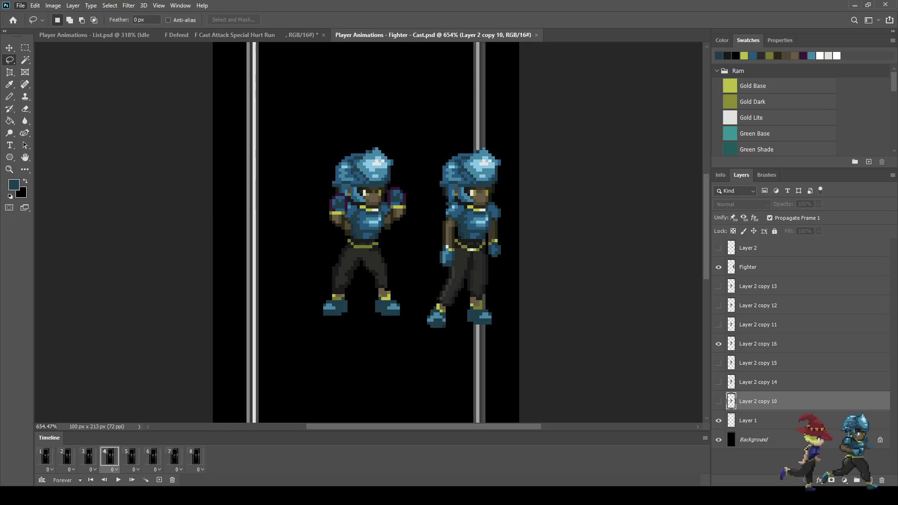
pyautogui.scroll(10, 365, 234)
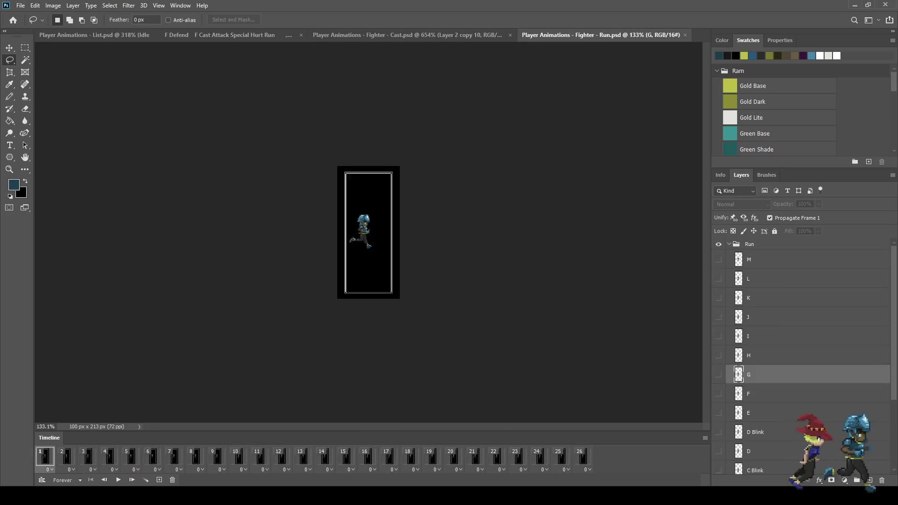
# Step: Play and stop the run cycle, then flip between run frames 1 and 2 to compare them
pyautogui.press('space')
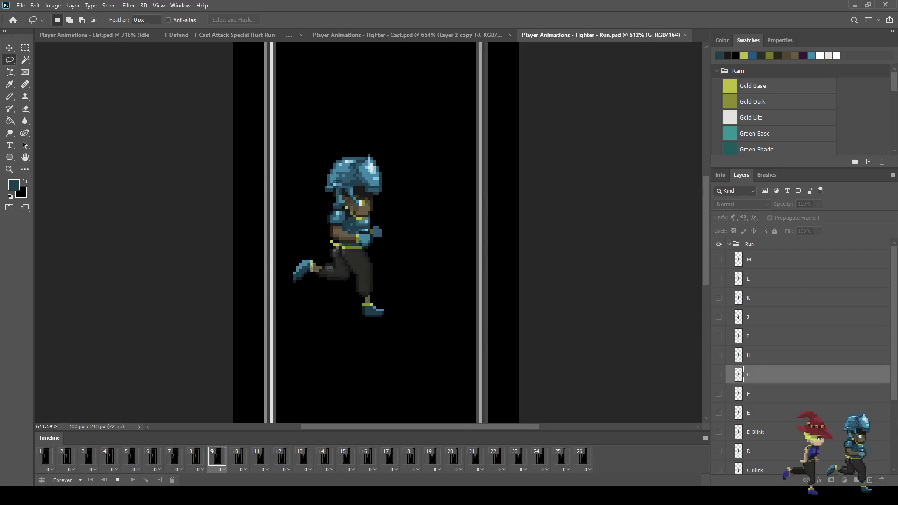
pyautogui.press('space')
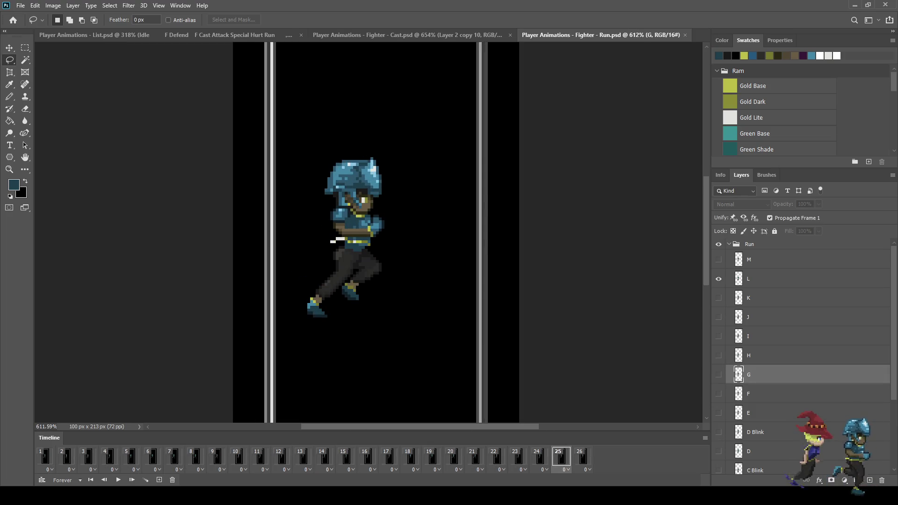
pyautogui.click(45, 456)
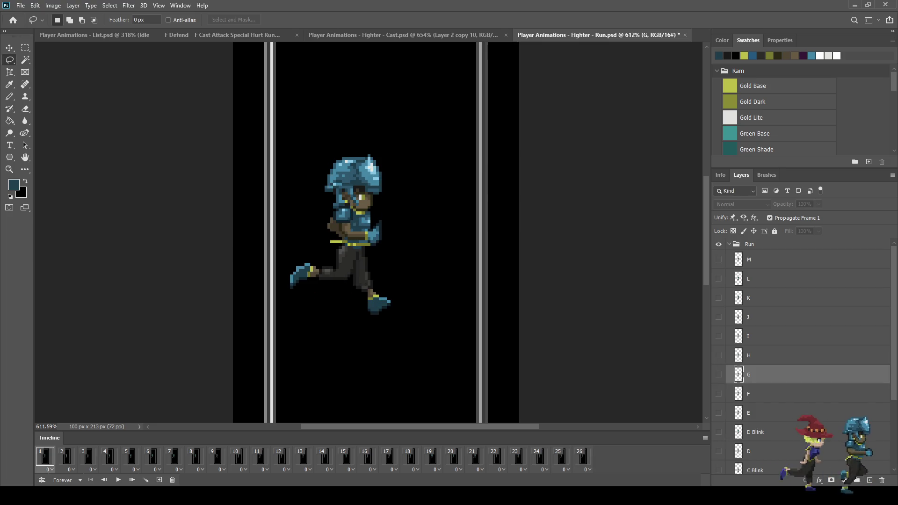
pyautogui.click(66, 456)
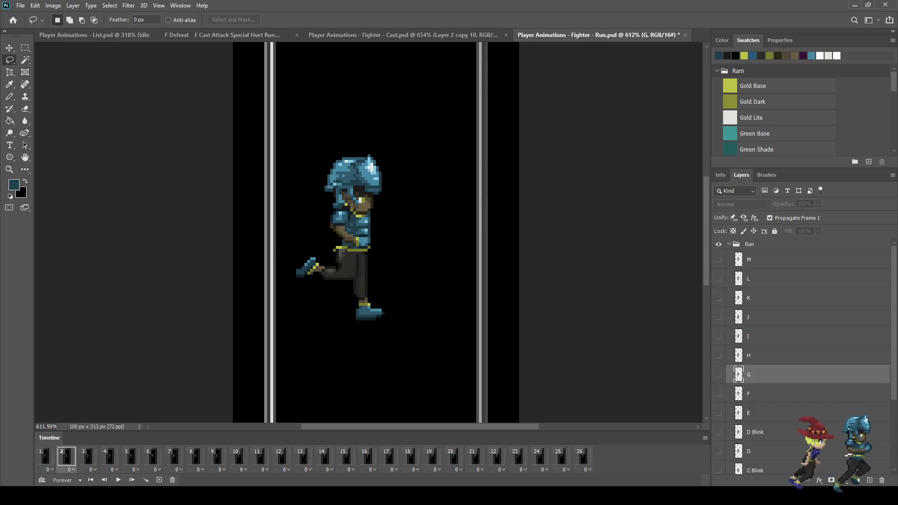
pyautogui.click(45, 456)
pyautogui.scroll(4, 322, 157)
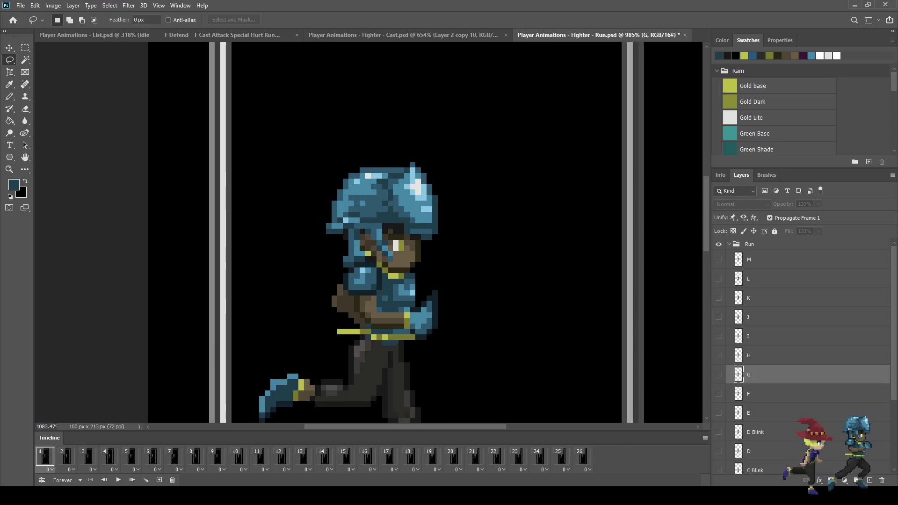
pyautogui.click(66, 456)
pyautogui.click(45, 456)
pyautogui.click(66, 456)
pyautogui.click(45, 456)
pyautogui.click(66, 456)
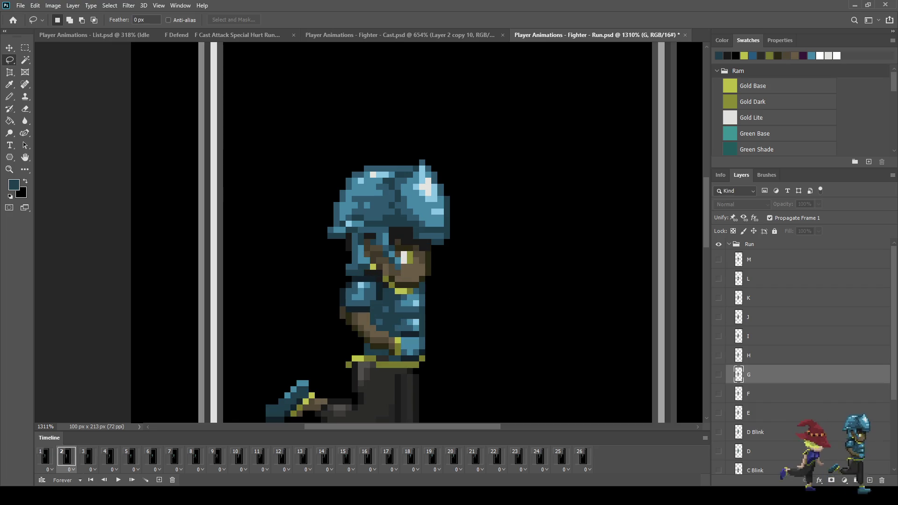
# Step: Step through the run poses from frame 3 to frame 23, rocking around frames 7–9
pyautogui.click(88, 456)
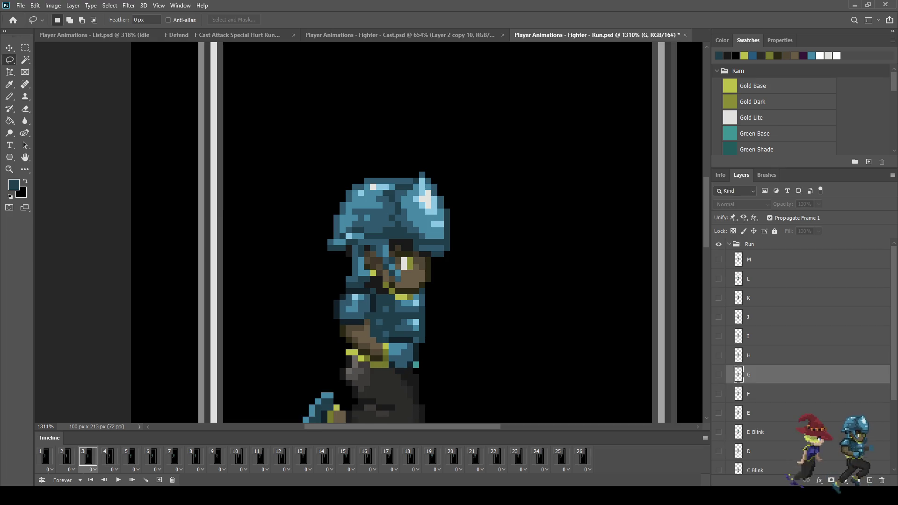
pyautogui.press('Right')
pyautogui.press('Right')
pyautogui.press('Right')
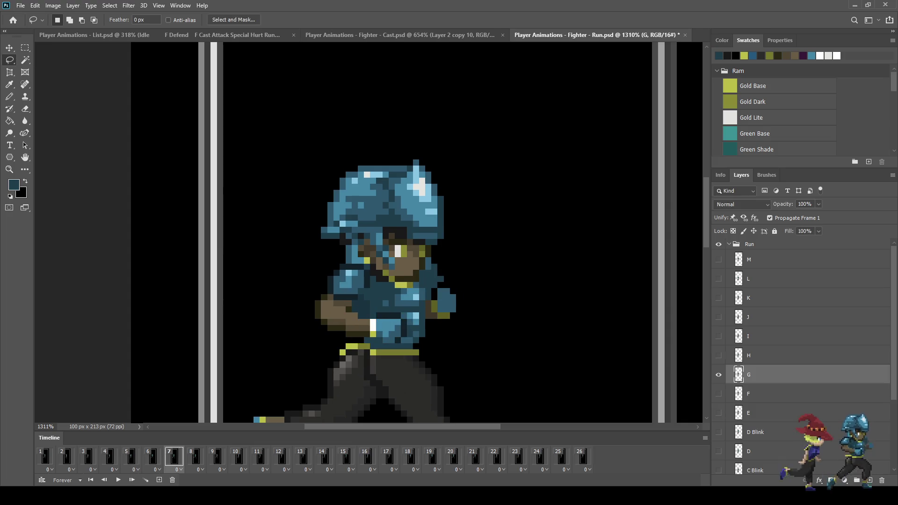
pyautogui.press('Right')
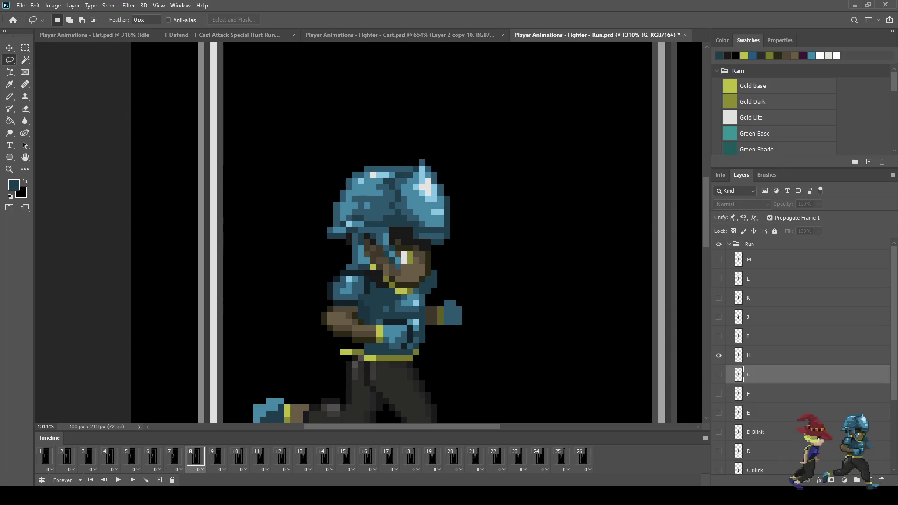
pyautogui.press('Left')
pyautogui.press('Right')
pyautogui.press('Left')
pyautogui.press('Right')
pyautogui.press('Right')
pyautogui.press('Left')
pyautogui.press('Left')
pyautogui.press('Right')
pyautogui.press('Right')
pyautogui.press('Right')
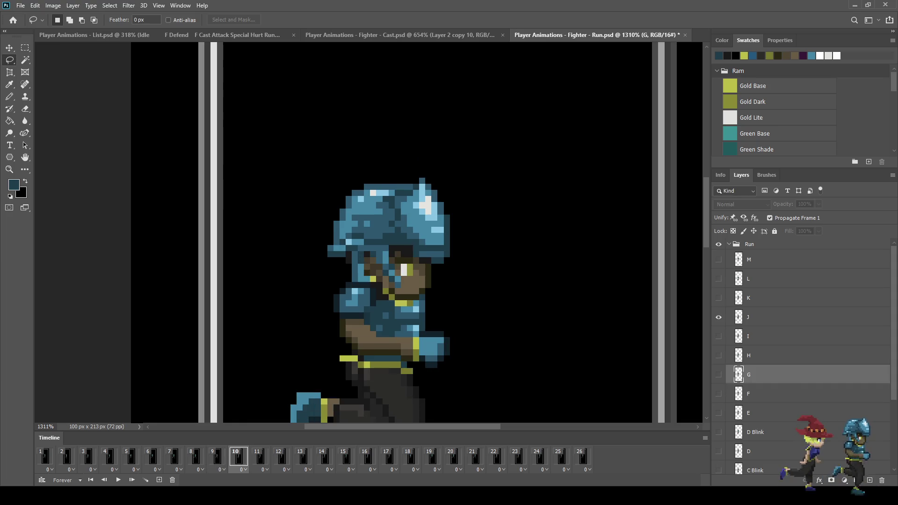
pyautogui.press('Right')
pyautogui.press('Right')
pyautogui.press('Right')
pyautogui.press('Right')
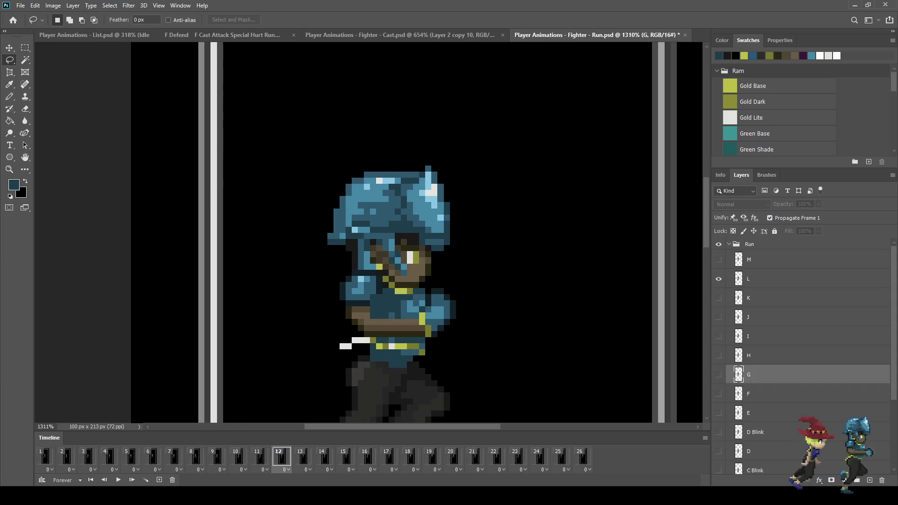
pyautogui.press('Right')
pyautogui.press('Right')
pyautogui.press('Right')
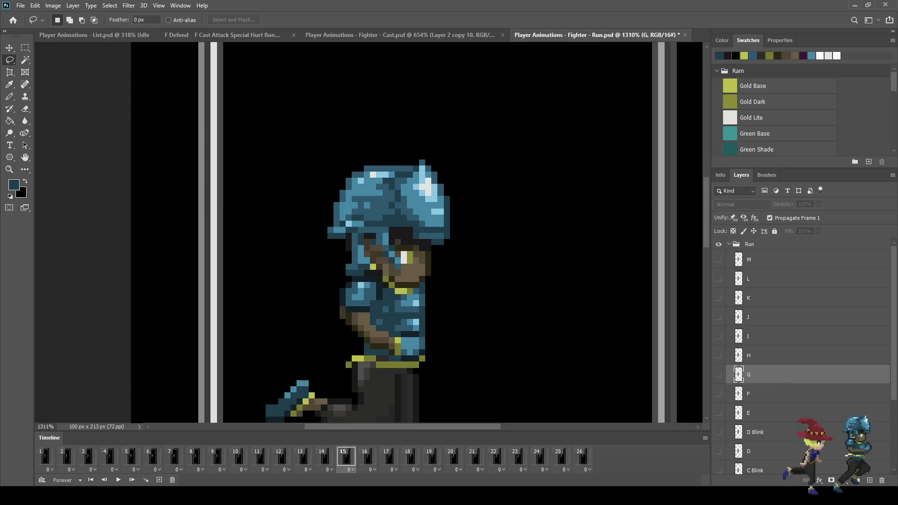
pyautogui.press('Right')
pyautogui.press('Right')
pyautogui.press('Right')
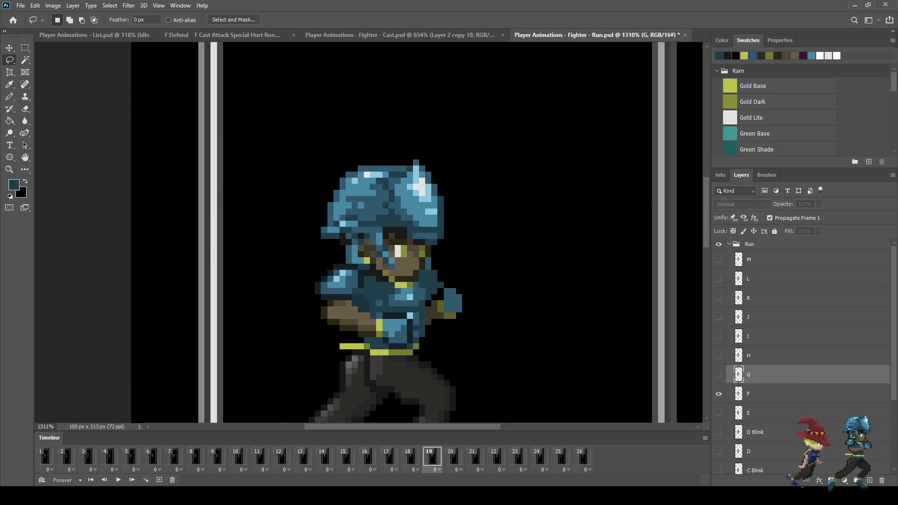
pyautogui.press('Right')
pyautogui.press('Right')
pyautogui.press('Right')
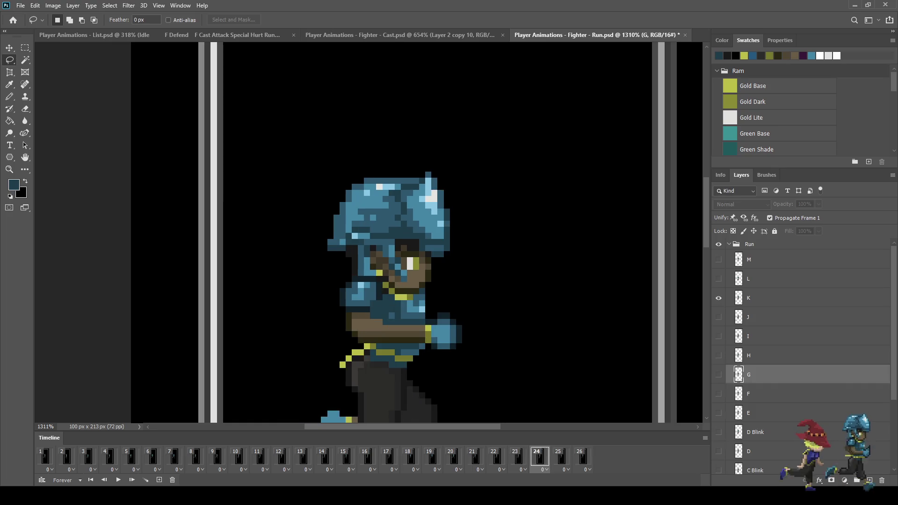
# Step: Replay the run cycle at actual size, stop it, and return to Fighter - Cast.psd
pyautogui.press('space')
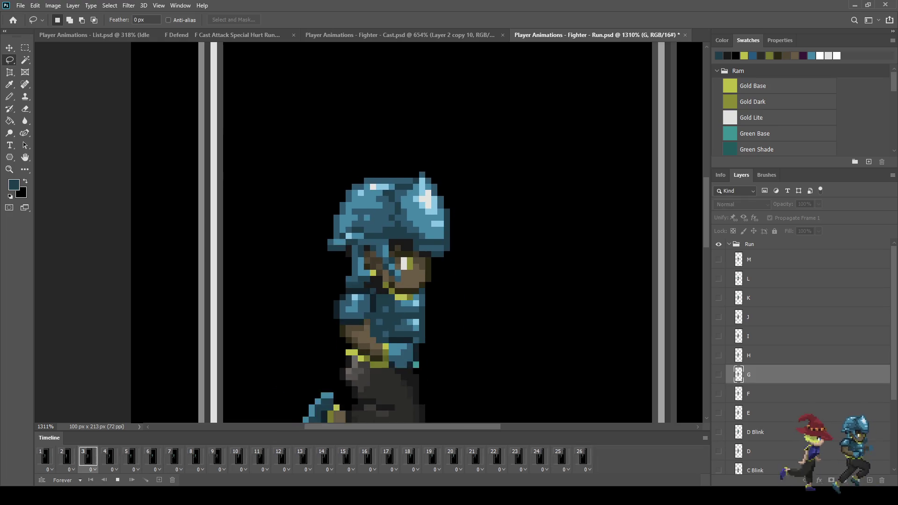
pyautogui.hotkey('ctrl', '1')
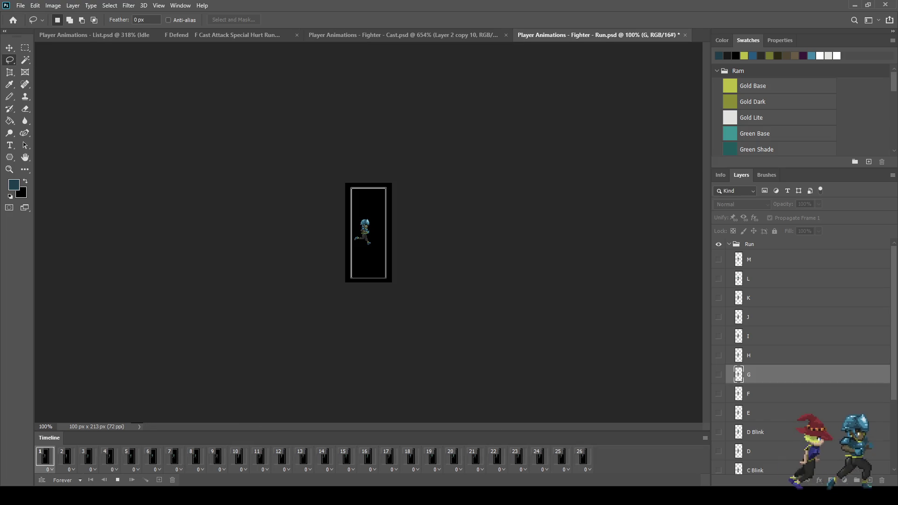
pyautogui.hotkey('ctrl', '+')
pyautogui.hotkey('ctrl', '+')
pyautogui.hotkey('ctrl', '+')
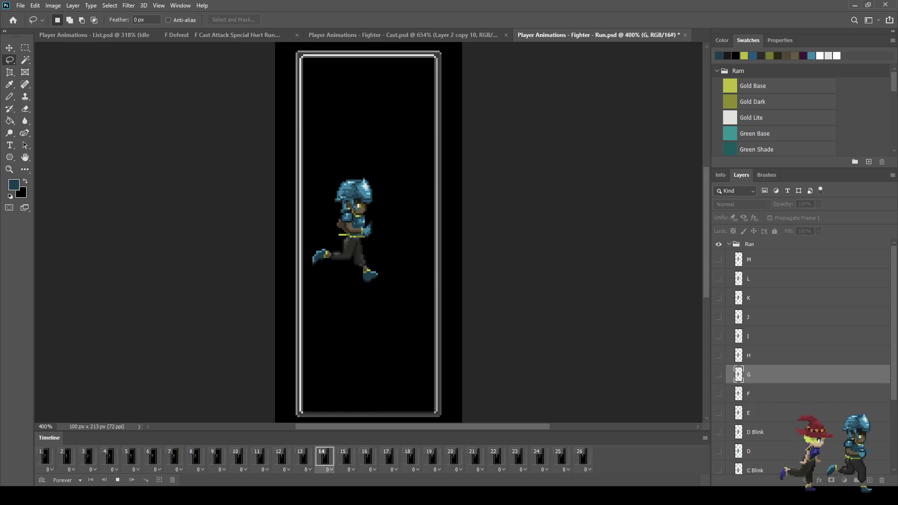
pyautogui.press('space')
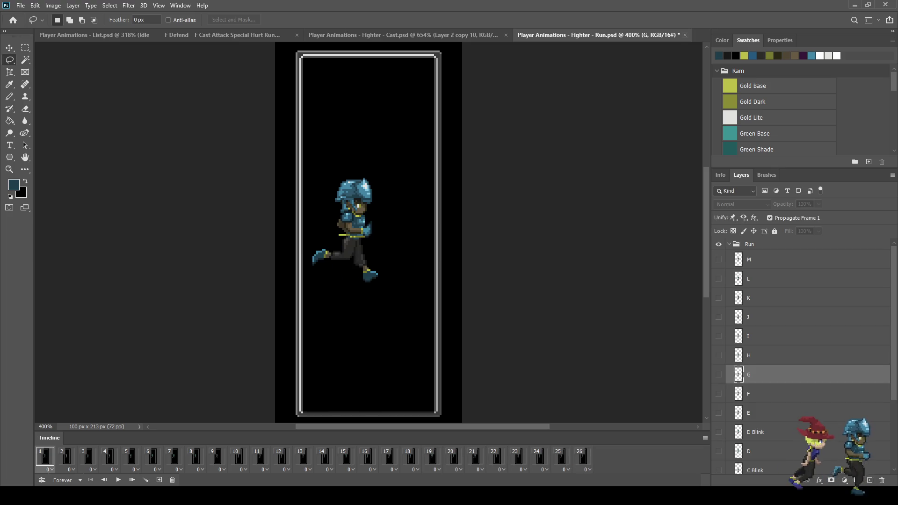
pyautogui.hotkey('ctrl', 'Tab')
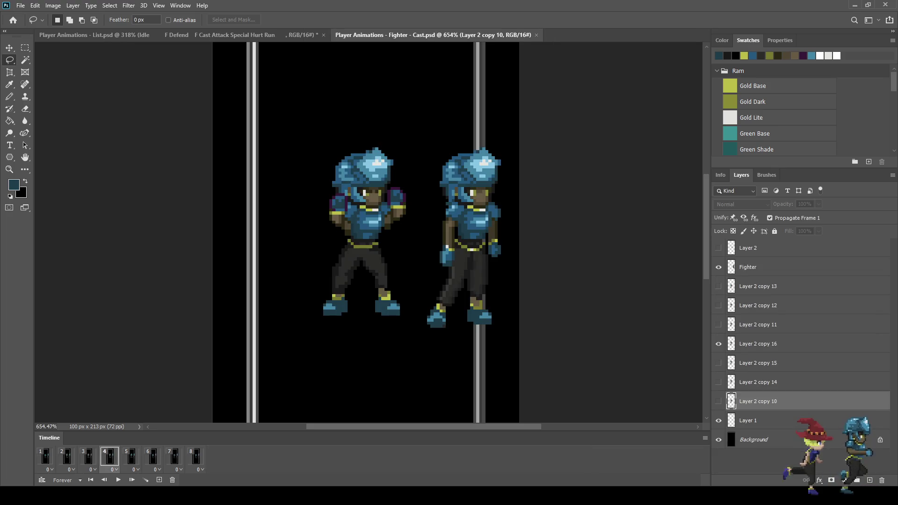
# Step: Lasso frame 2's helmet on Layer 2 copy 14, nudge it down 1 px, deselect, and replay
pyautogui.press('space')
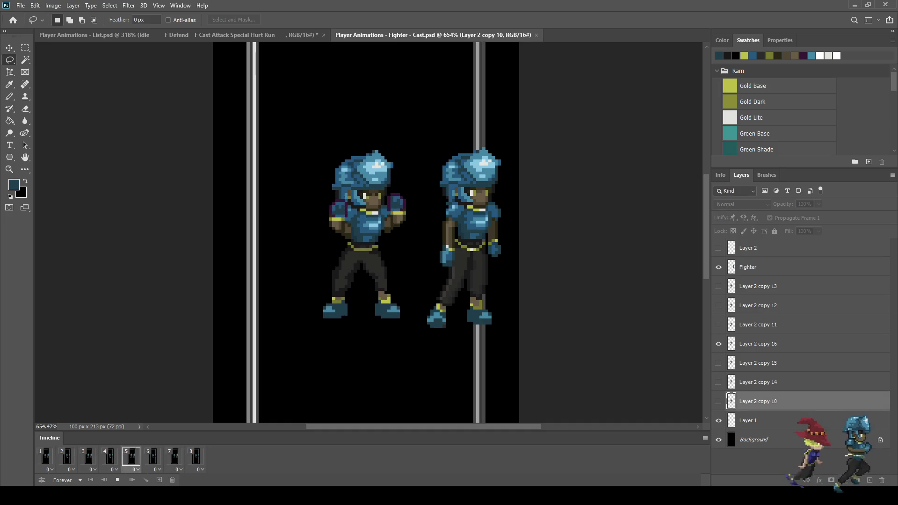
pyautogui.press('space')
pyautogui.scroll(5, 342, 179)
pyautogui.moveTo(358, 223); pyautogui.dragTo(267, 113)
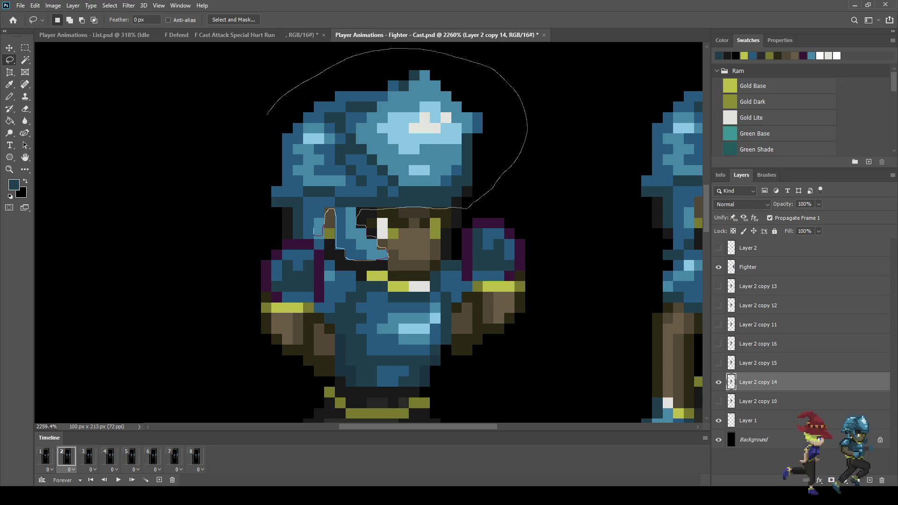
pyautogui.moveTo(388, 256); pyautogui.dragTo(388, 256)
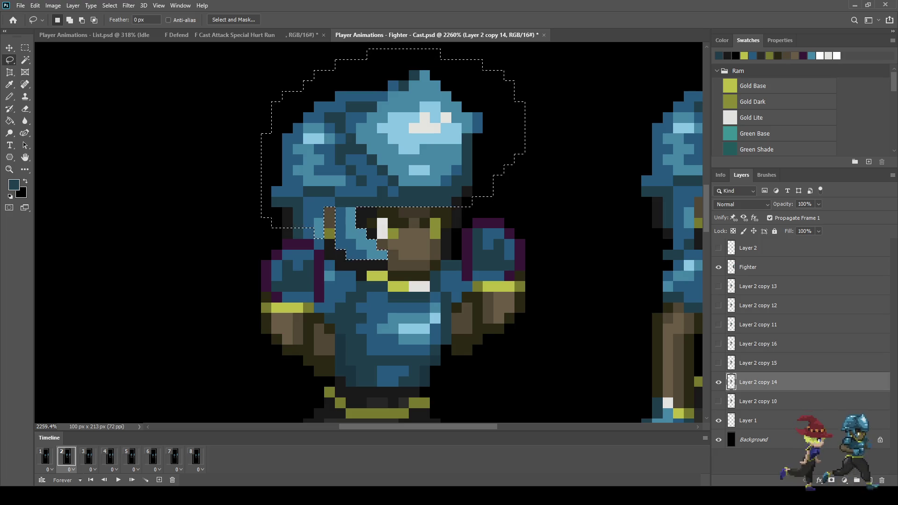
pyautogui.hotkey('ctrl', 't')
pyautogui.press('Down')
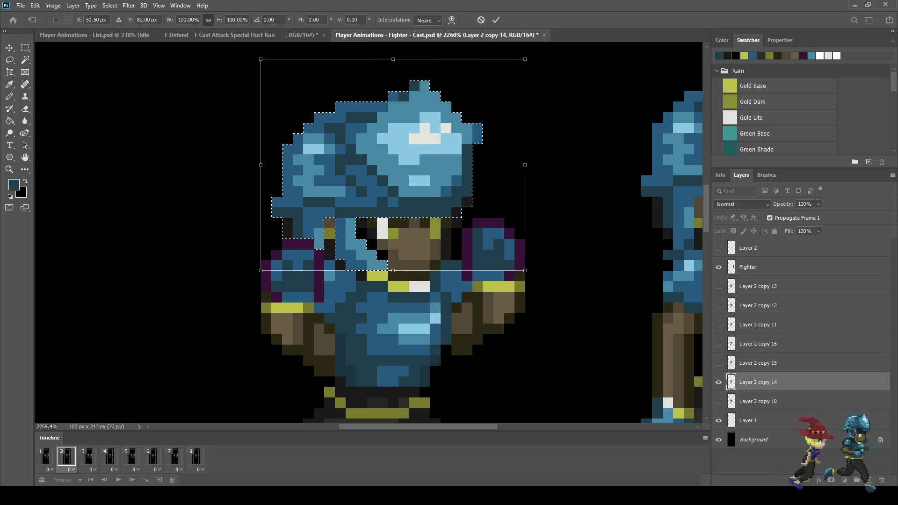
pyautogui.press('Return')
pyautogui.hotkey('ctrl', 'd')
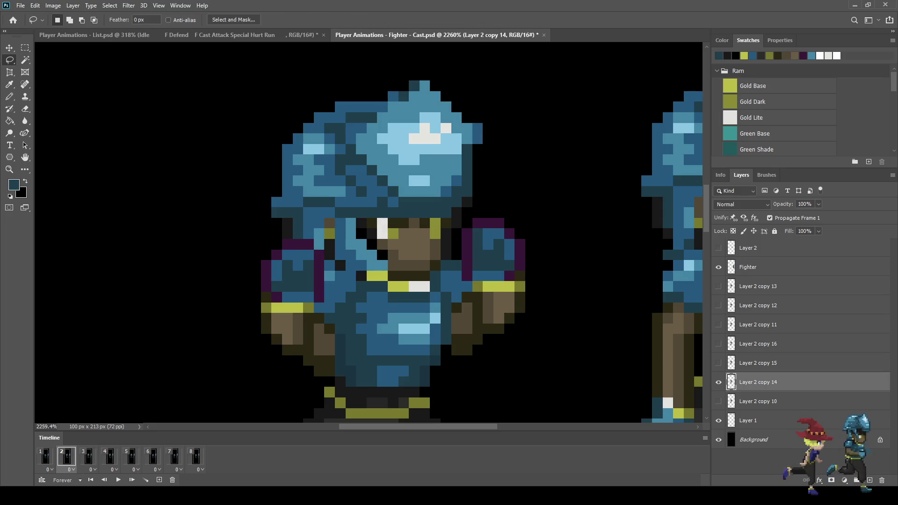
pyautogui.press('space')
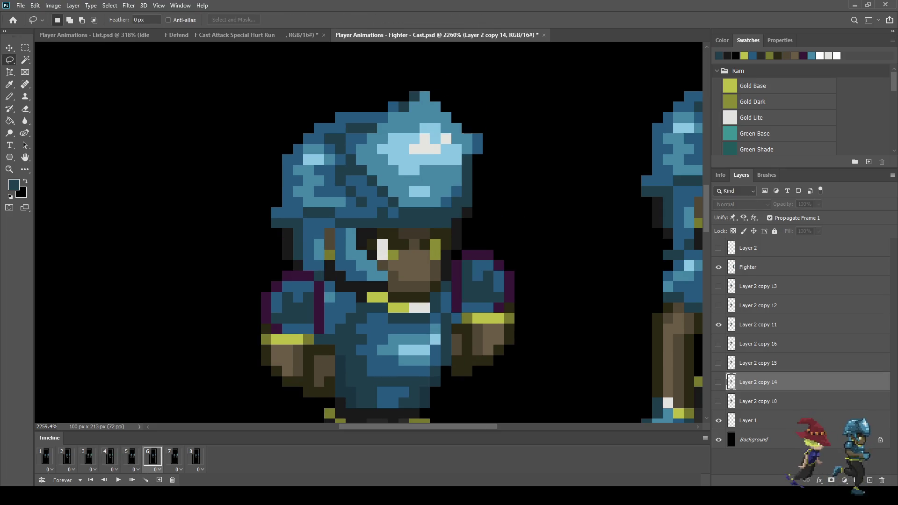
# Step: Zoom out and stop playback to hold the frame 4 pose
pyautogui.scroll(-5, 370, 234)
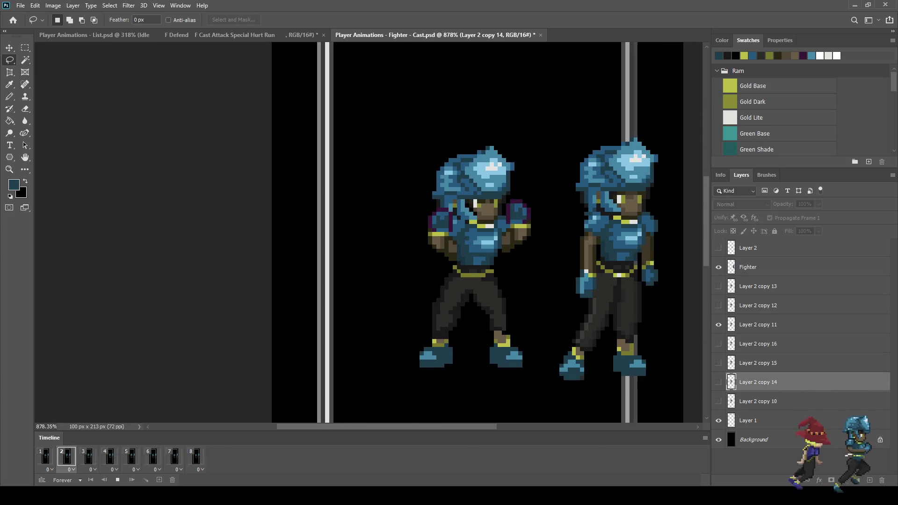
pyautogui.scroll(-3, 532, 218)
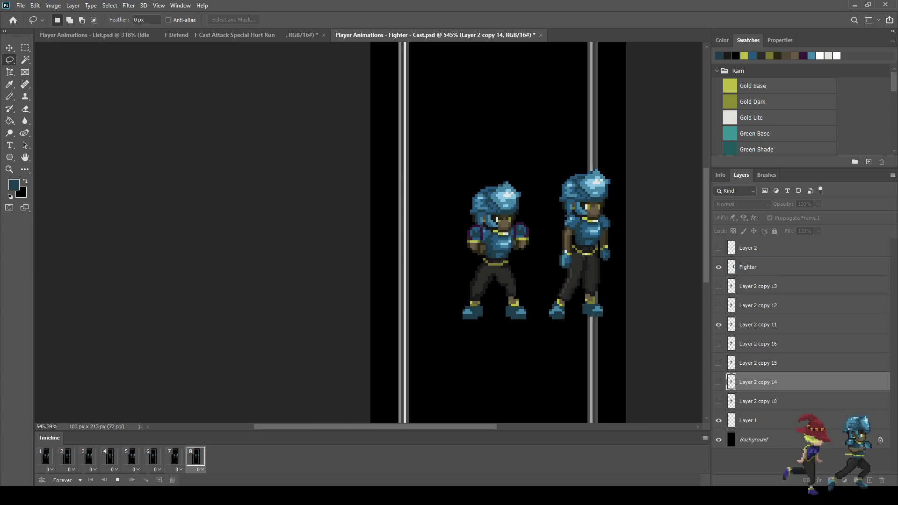
pyautogui.scroll(2, 498, 233)
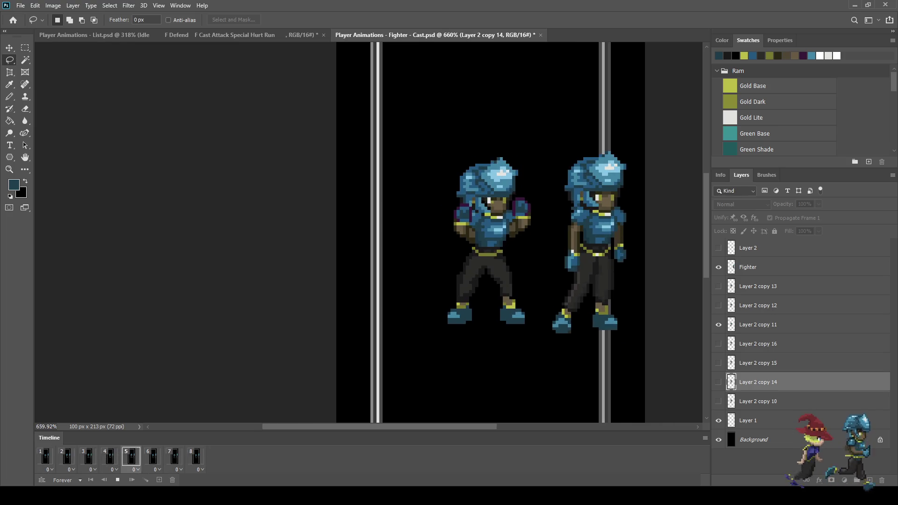
pyautogui.press('space')
pyautogui.press('space')
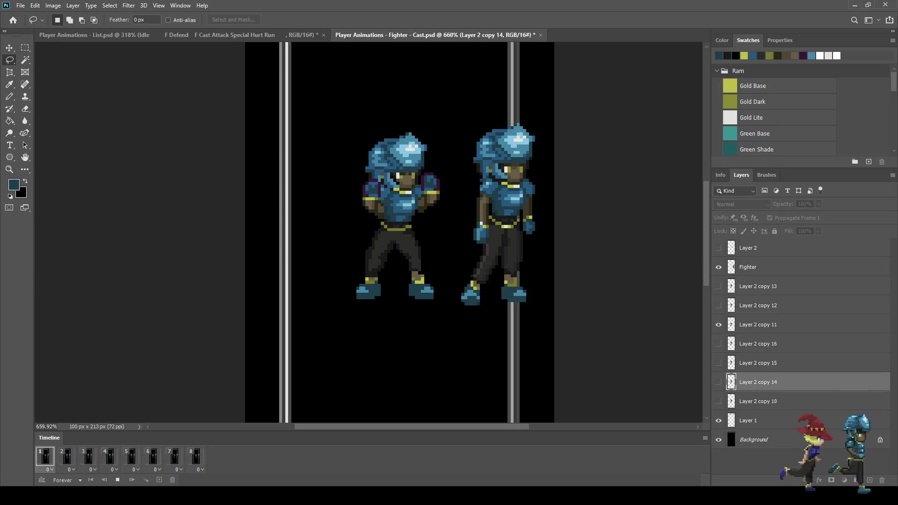
pyautogui.press('space')
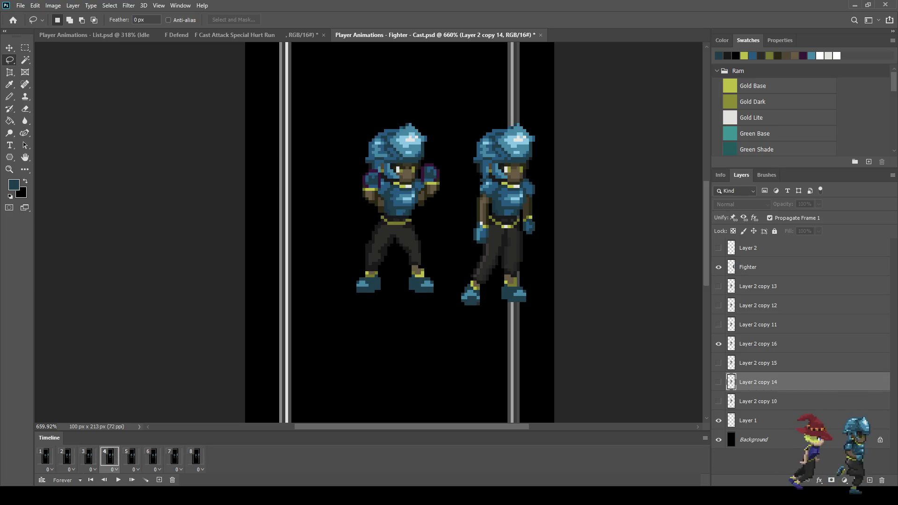
# Step: Flip between frames 6, 7 and 8 to compare the head, then select Layer 2 copy 13
pyautogui.press('Right')
pyautogui.press('Right')
pyautogui.press('Right')
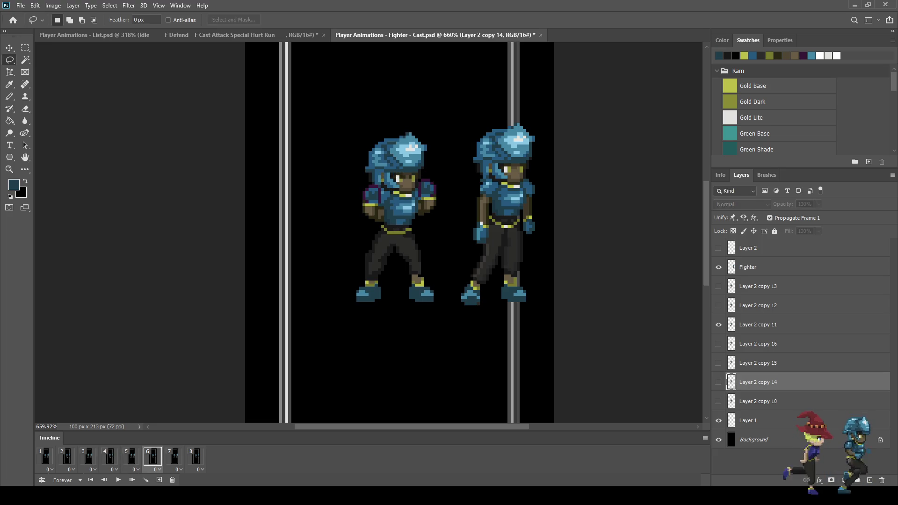
pyautogui.press('Right')
pyautogui.press('Right')
pyautogui.press('Left')
pyautogui.press('Left')
pyautogui.press('Right')
pyautogui.press('Left')
pyautogui.press('Left')
pyautogui.press('Right')
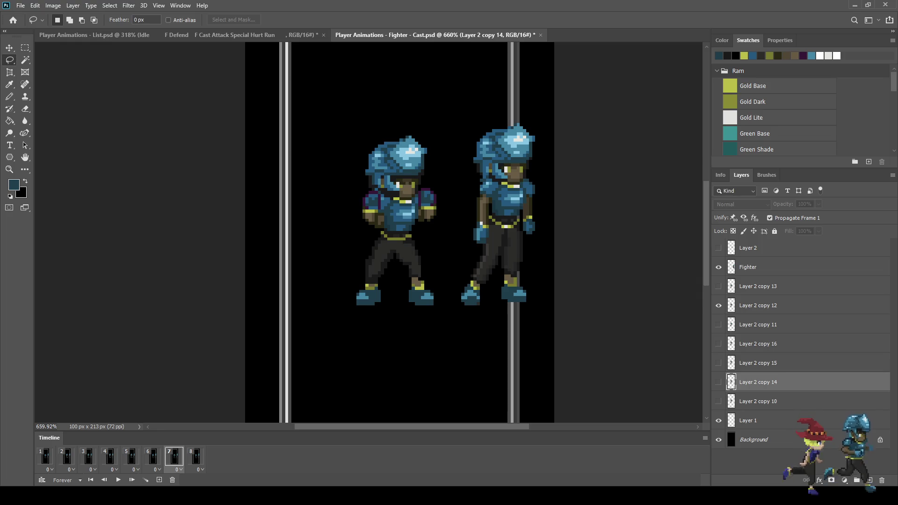
pyautogui.press('Right')
pyautogui.press('Left')
pyautogui.press('Left')
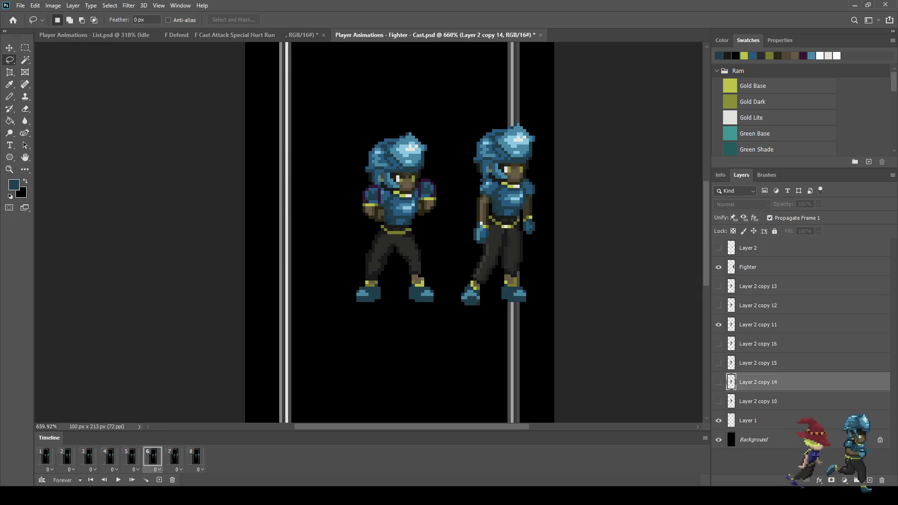
pyautogui.press('Right')
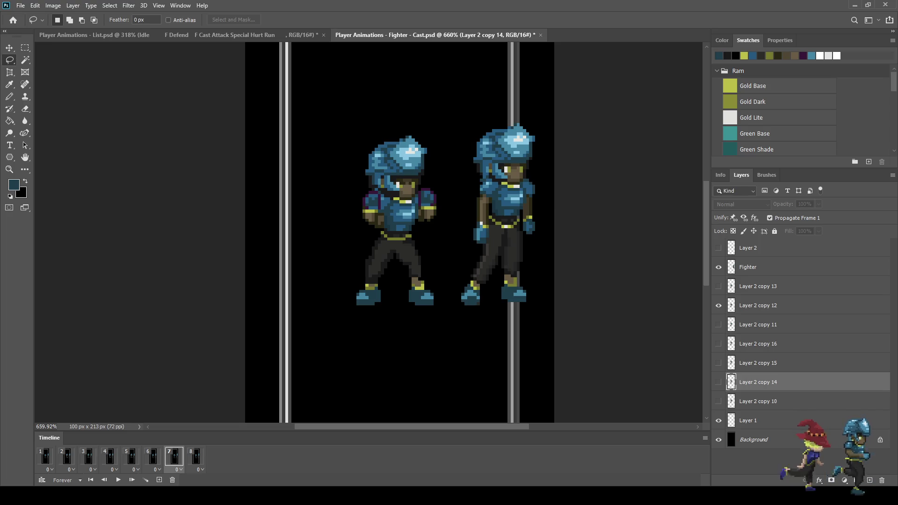
pyautogui.press('Right')
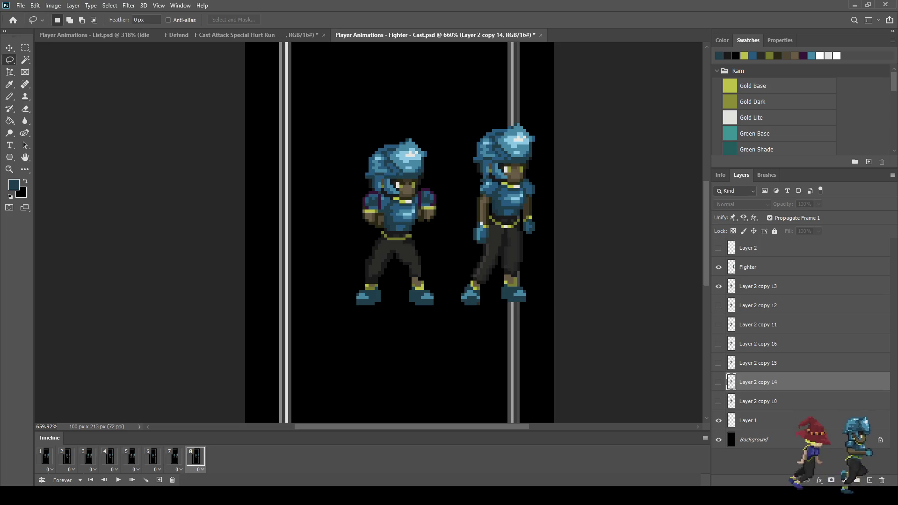
pyautogui.click(758, 286)
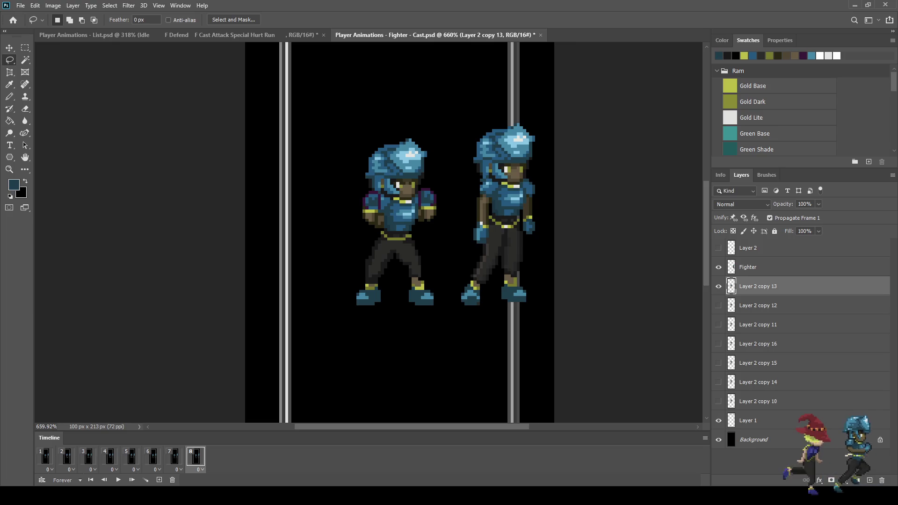
# Step: Lasso frame 8's head and torso on Layer 2 copy 13, commit a transform, and replay the loop
pyautogui.scroll(3, 449, 240)
pyautogui.scroll(2, 410, 267)
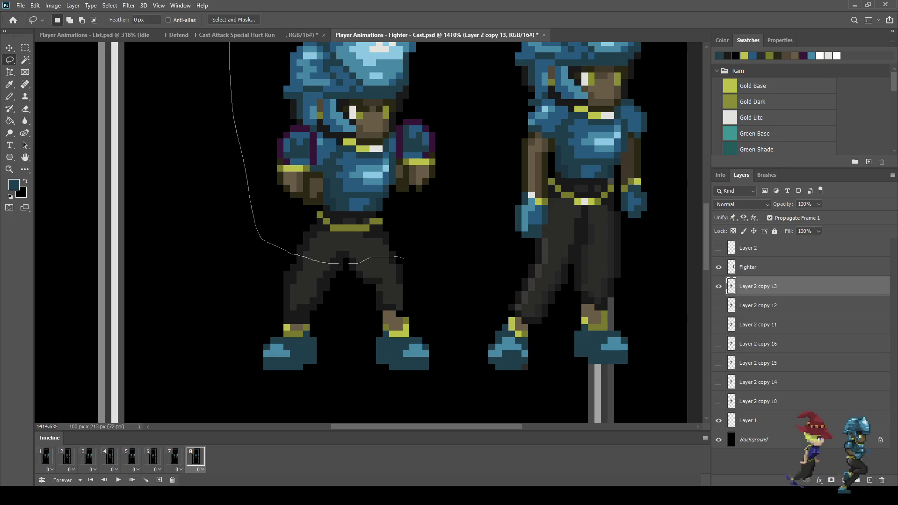
pyautogui.moveTo(414, 253); pyautogui.dragTo(409, 258)
pyautogui.scroll(-2, 409, 252)
pyautogui.hotkey('ctrl', 't')
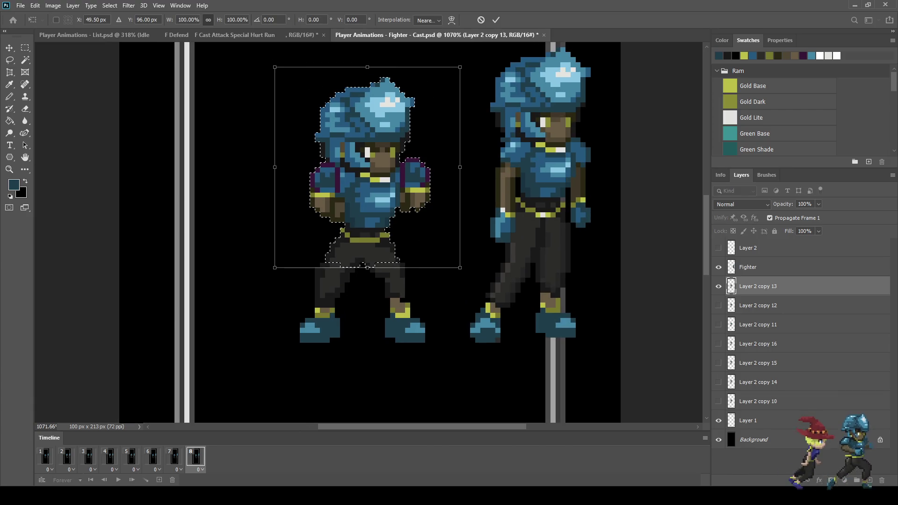
pyautogui.press('Return')
pyautogui.press('space')
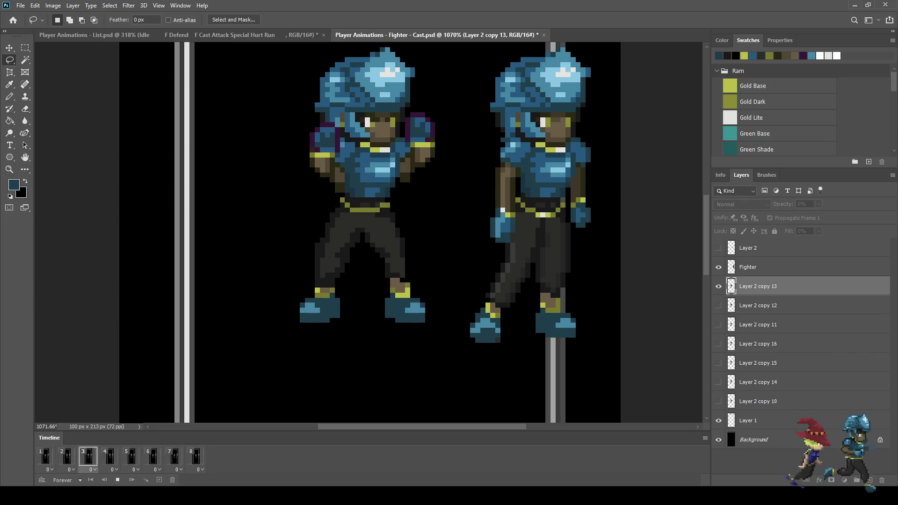
pyautogui.scroll(-5, 448, 168)
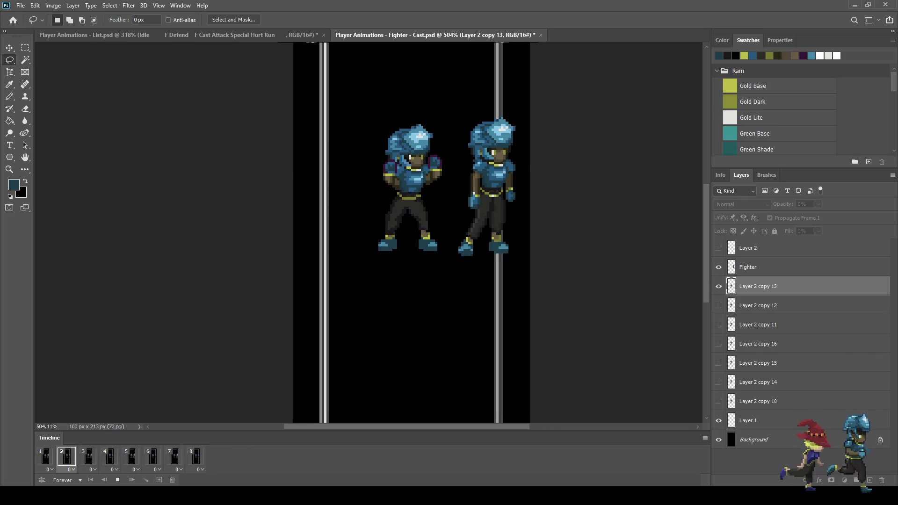
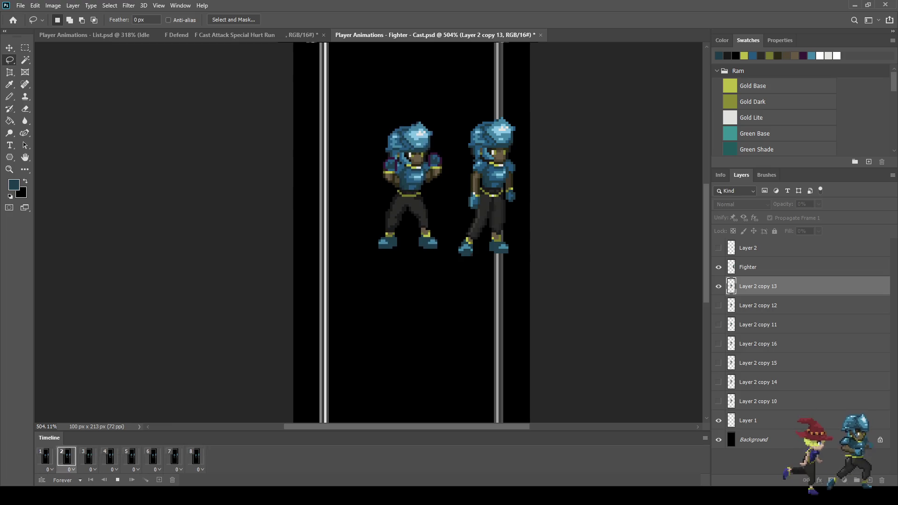
# Step: Stop the cast animation playback and zoom in on the Fighter - Run sprite
pyautogui.press('space')
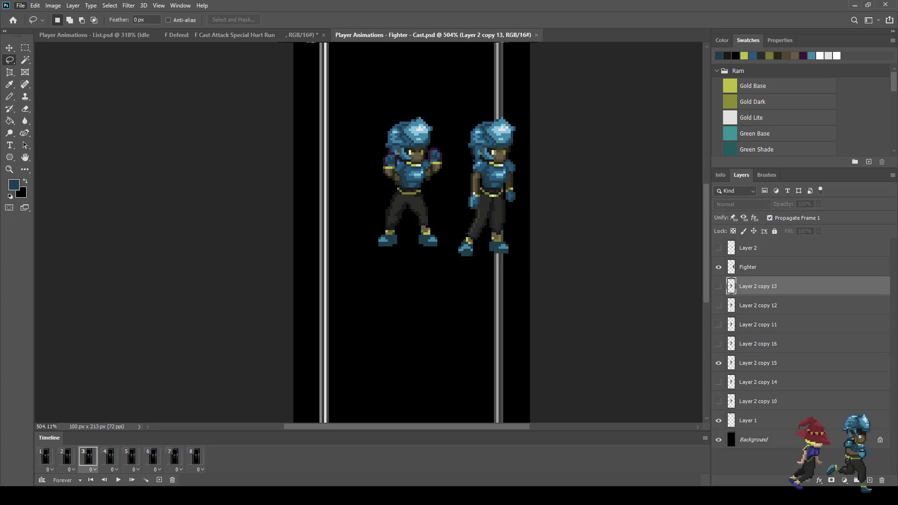
pyautogui.scroll(5, 407, 225)
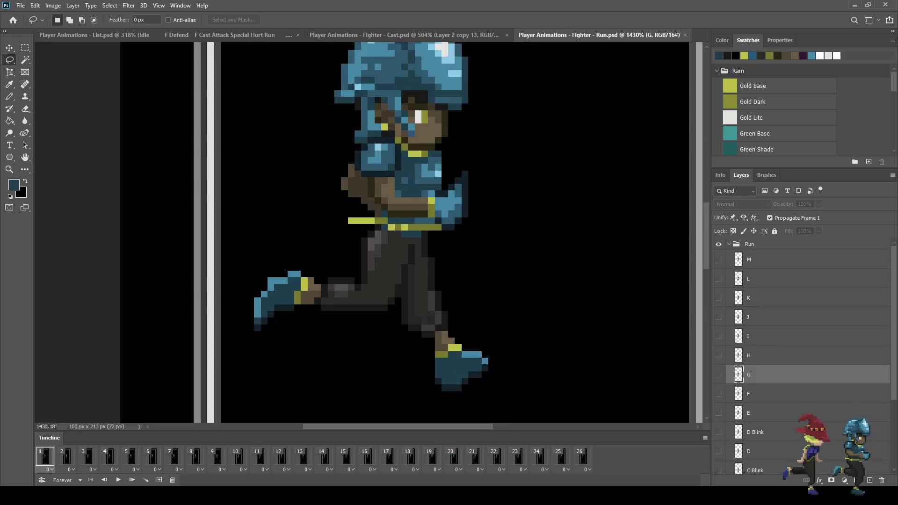
# Step: Step through all 26 run-cycle frames one by one, wrapping back to frame 1
pyautogui.scroll(3, 356, 225)
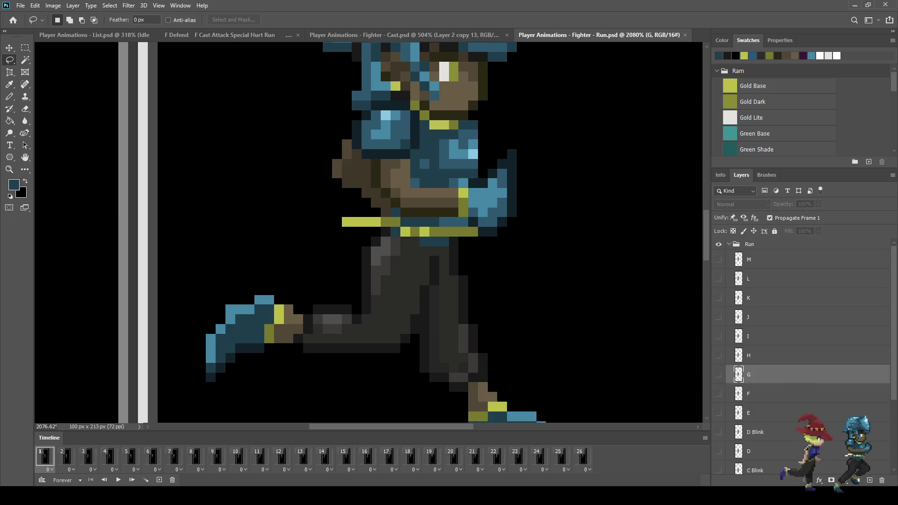
pyautogui.click(66, 457)
pyautogui.click(87, 457)
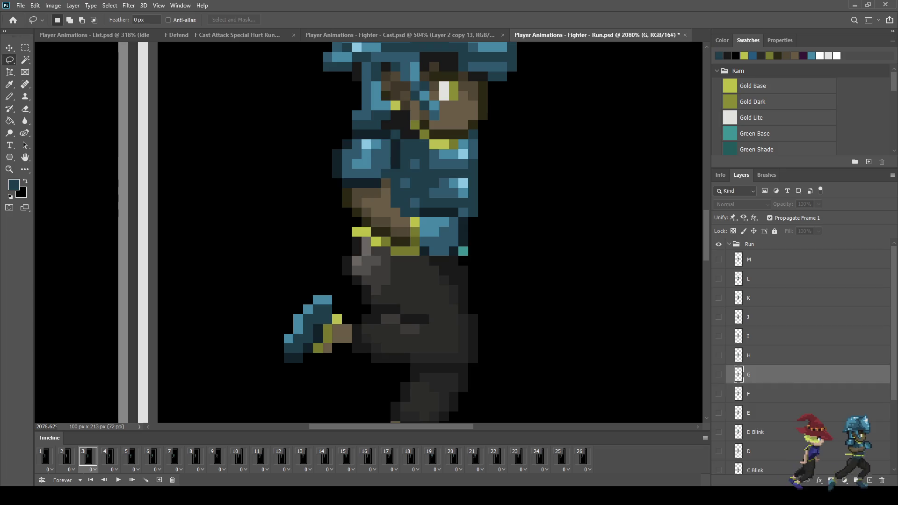
pyautogui.click(109, 457)
pyautogui.click(131, 457)
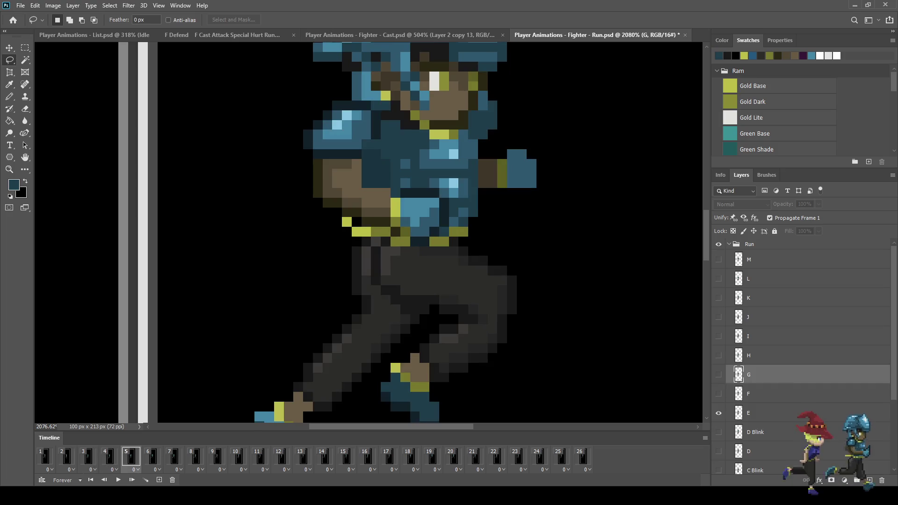
pyautogui.click(152, 457)
pyautogui.click(174, 457)
pyautogui.click(195, 457)
pyautogui.click(217, 457)
pyautogui.click(238, 457)
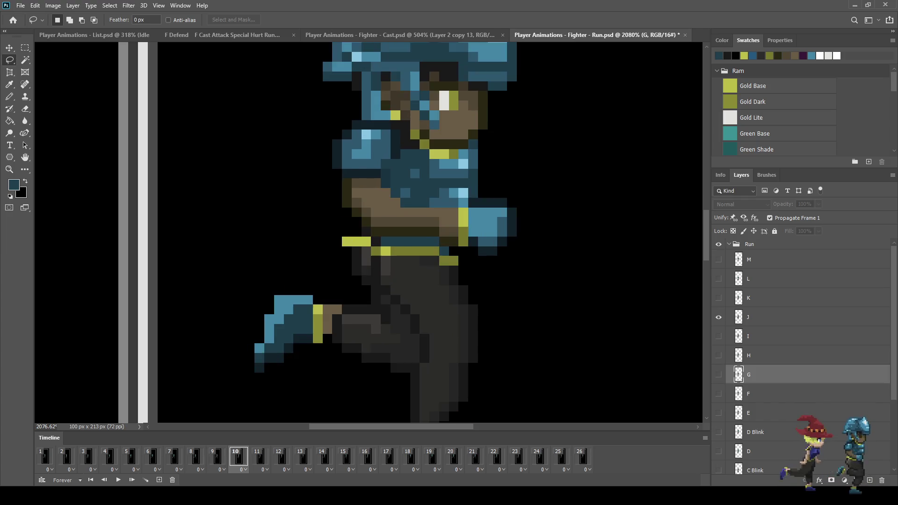
pyautogui.click(259, 457)
pyautogui.click(281, 457)
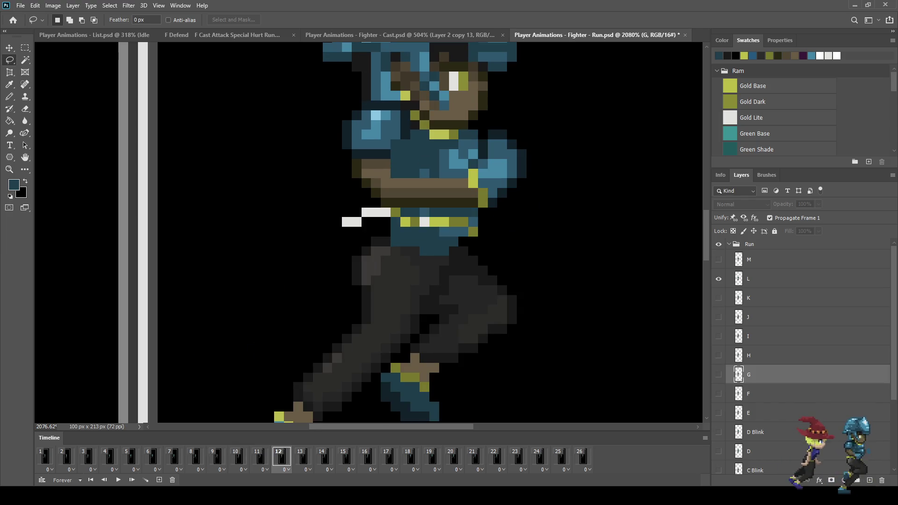
pyautogui.click(302, 457)
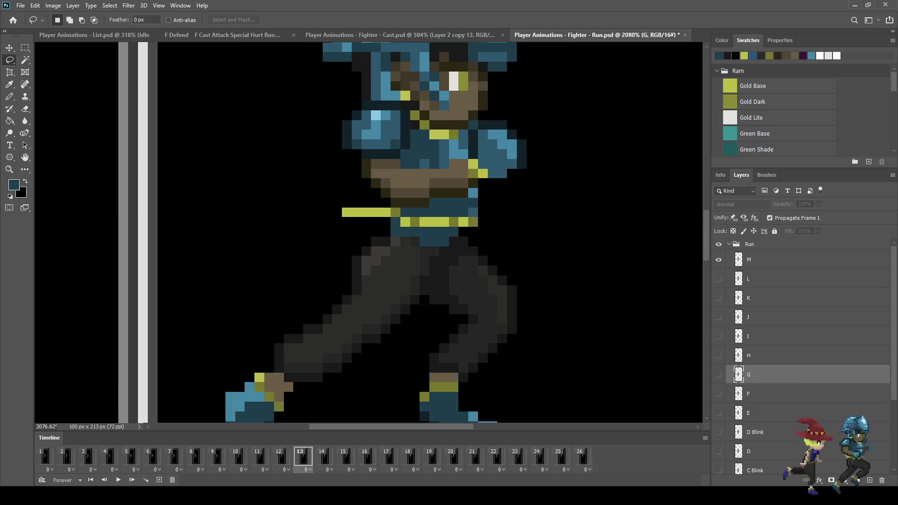
pyautogui.click(324, 457)
pyautogui.click(346, 457)
pyautogui.click(367, 457)
pyautogui.click(388, 457)
pyautogui.click(410, 457)
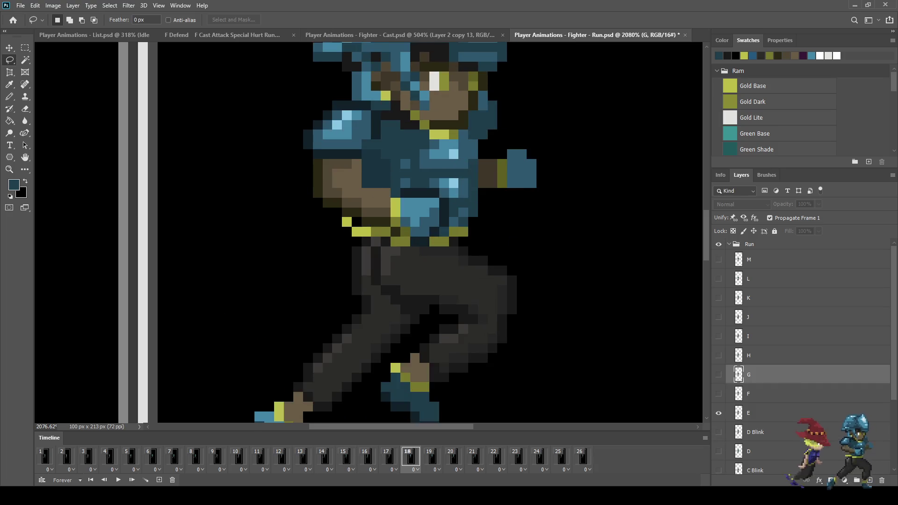
pyautogui.click(432, 457)
pyautogui.click(453, 456)
pyautogui.click(474, 457)
pyautogui.click(496, 456)
pyautogui.click(517, 457)
pyautogui.click(539, 457)
pyautogui.click(561, 457)
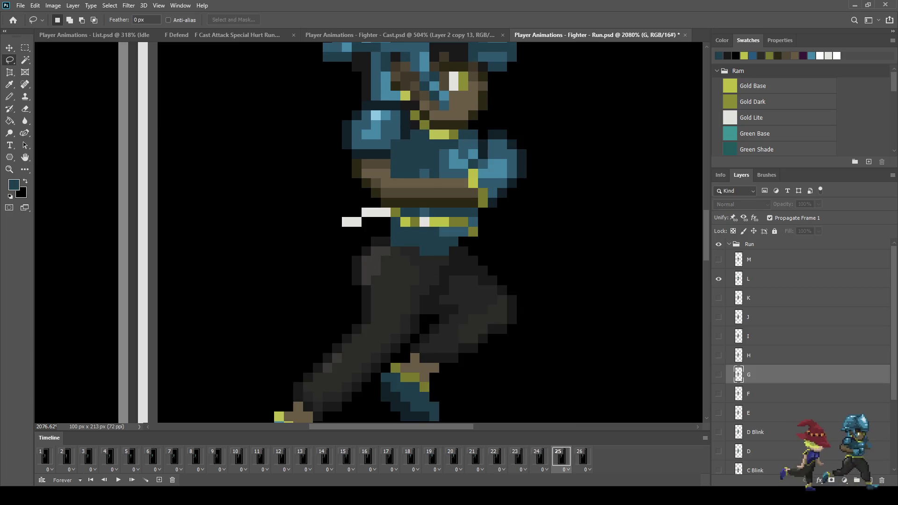
pyautogui.click(582, 457)
pyautogui.click(44, 457)
# Step: Play and stop the run animation, then switch back to the cast document
pyautogui.press('space')
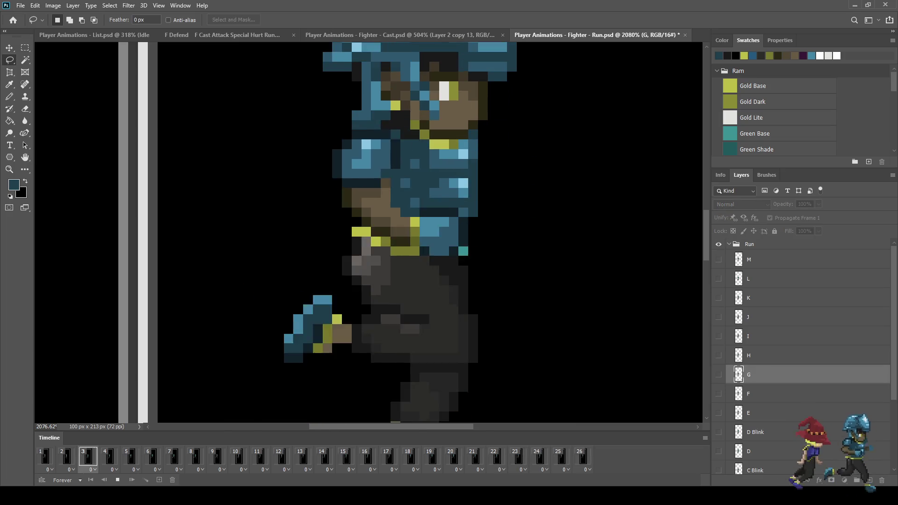
pyautogui.scroll(-2, 509, 266)
pyautogui.scroll(-3, 509, 266)
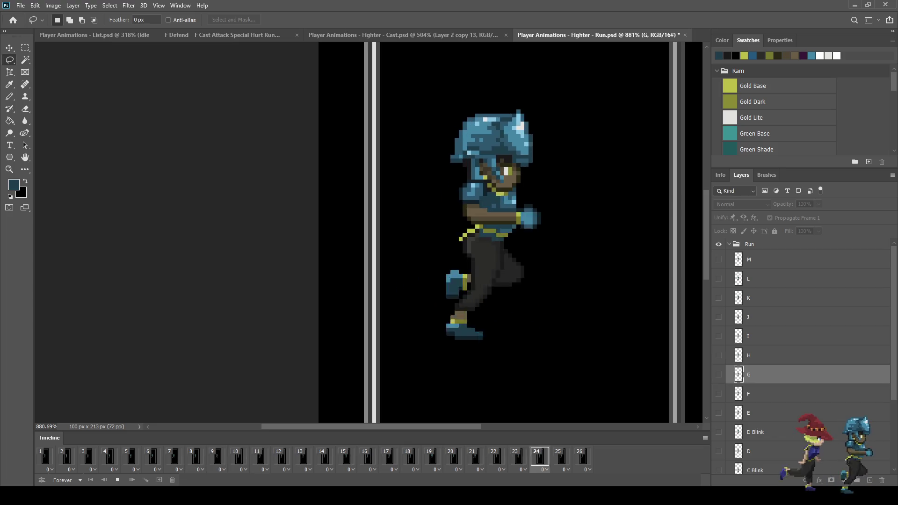
pyautogui.scroll(-2, 615, 194)
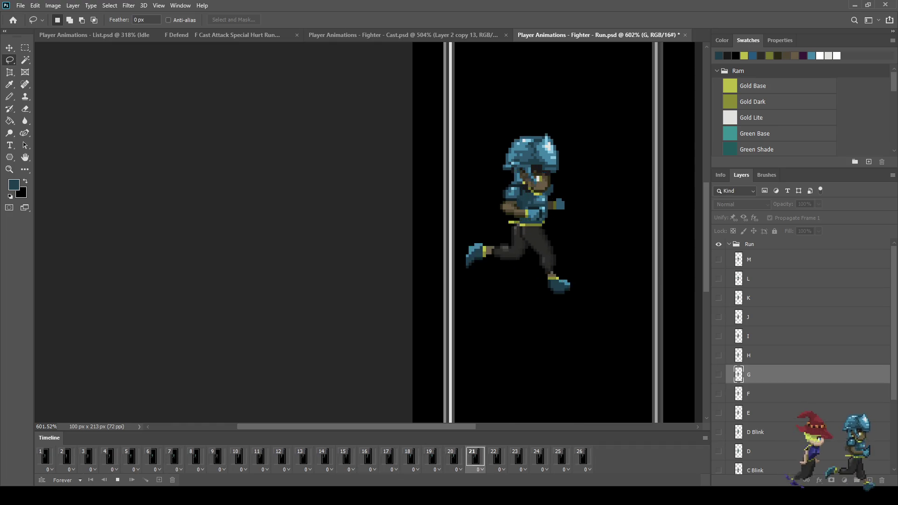
pyautogui.press('space')
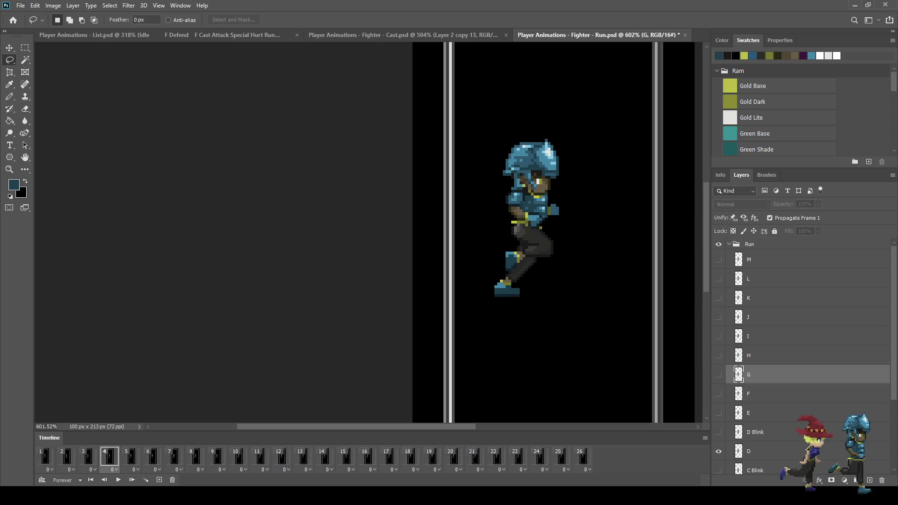
pyautogui.hotkey('ctrl', 'shift', 'Tab')
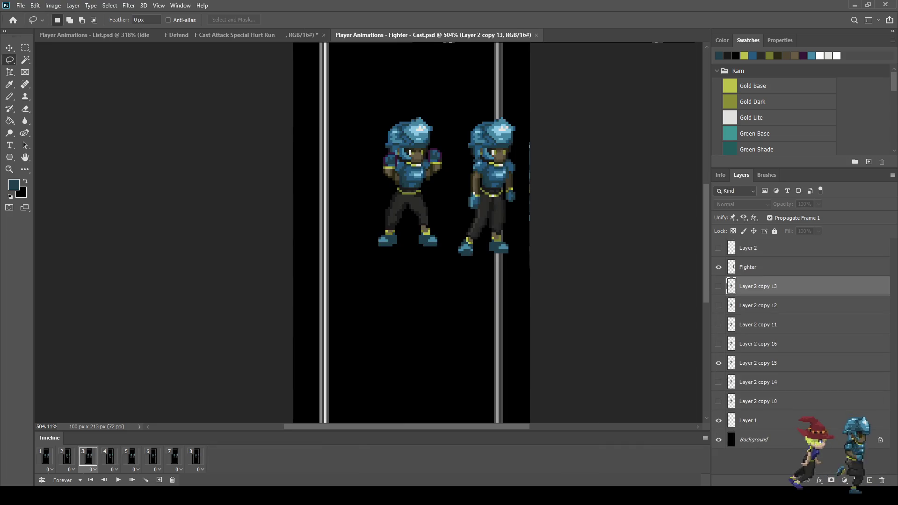
# Step: Play the cast animation with pauses on frames 3 and 5, then zoom into frame 1's waist
pyautogui.scroll(-2, 370, 234)
pyautogui.scroll(3, 369, 234)
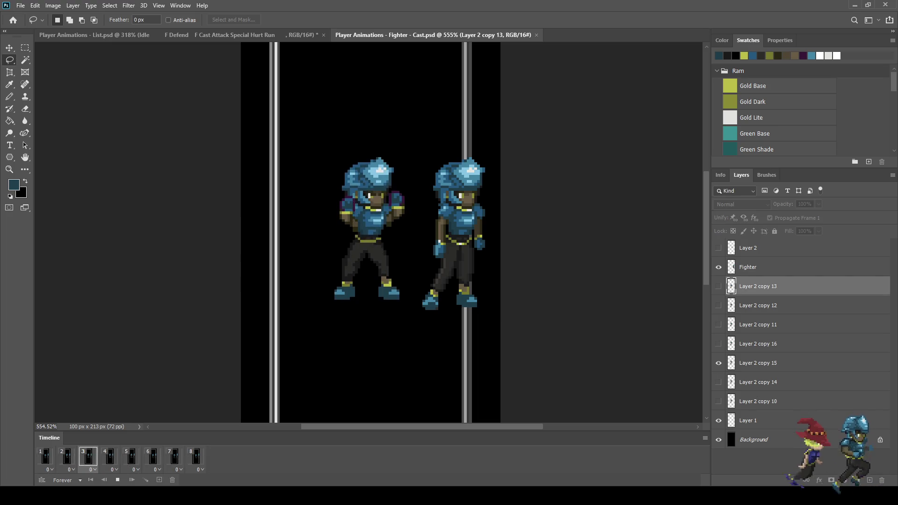
pyautogui.press('space')
pyautogui.press('space')
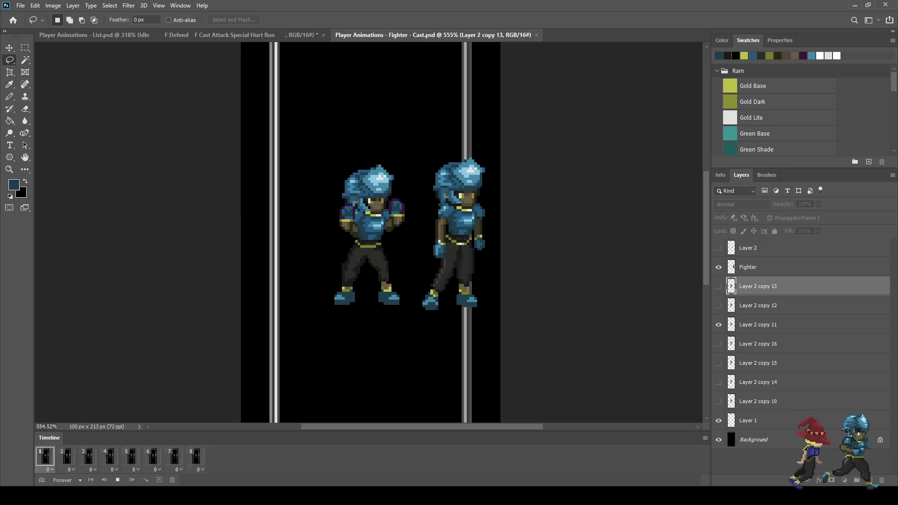
pyautogui.press('space')
pyautogui.press('space')
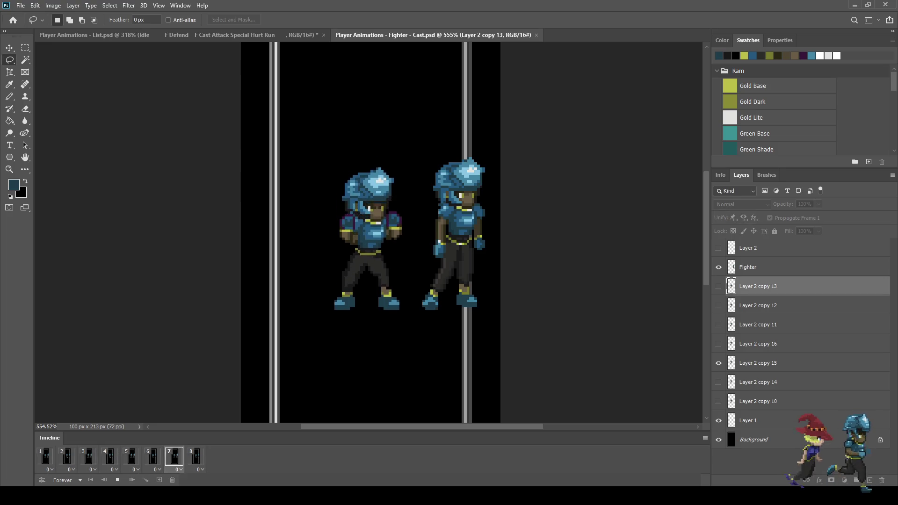
pyautogui.scroll(3, 351, 271)
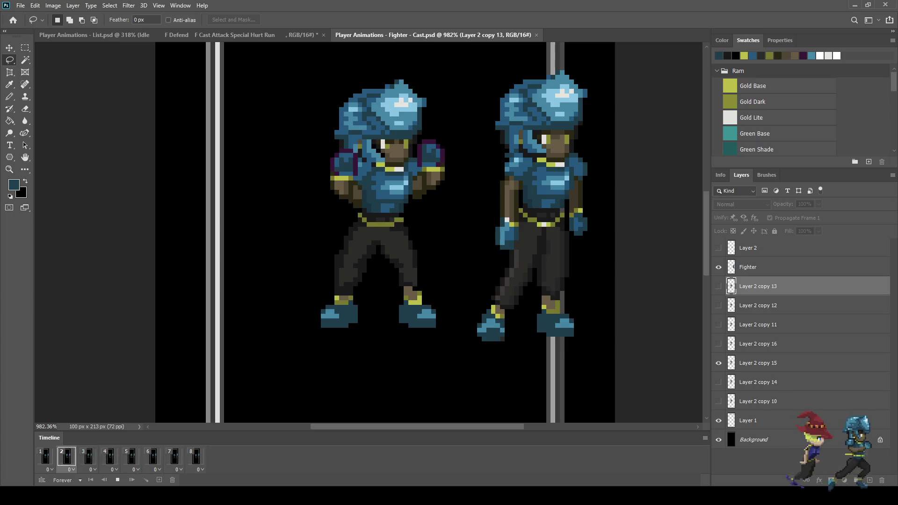
pyautogui.press('space')
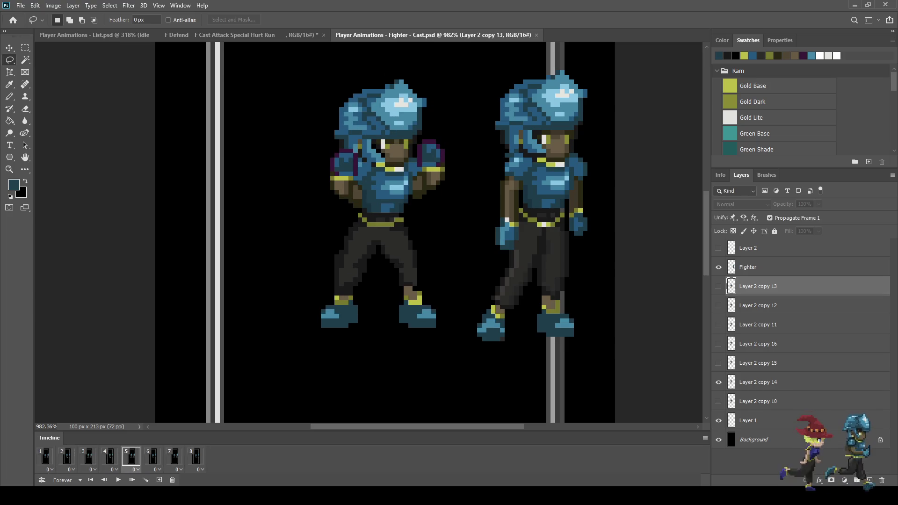
pyautogui.click(45, 456)
pyautogui.scroll(5, 390, 219)
pyautogui.scroll(3, 417, 230)
# Step: Switch to the Pencil with black and target the layers for frames 1 and 2
pyautogui.press('b')
pyautogui.keyDown('alt'); pyautogui.click(491, 210); pyautogui.keyUp('alt')
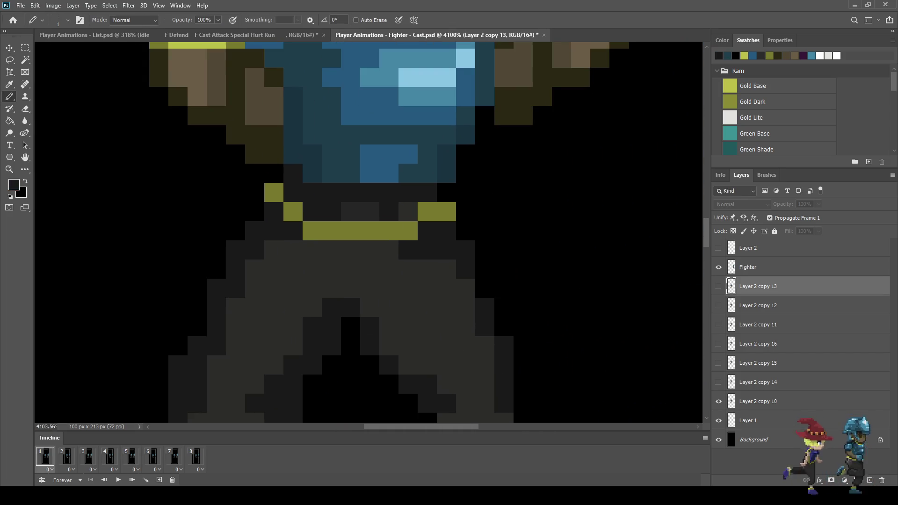
pyautogui.click(758, 401)
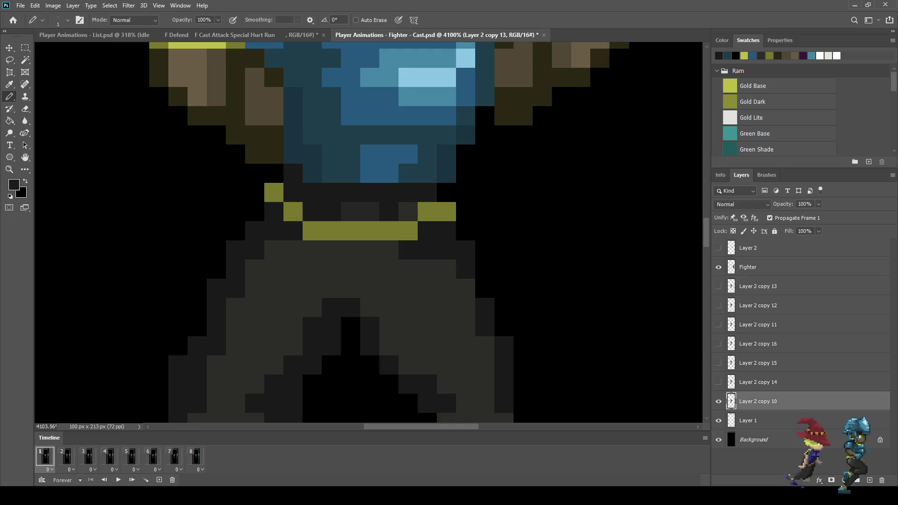
pyautogui.click(409, 212)
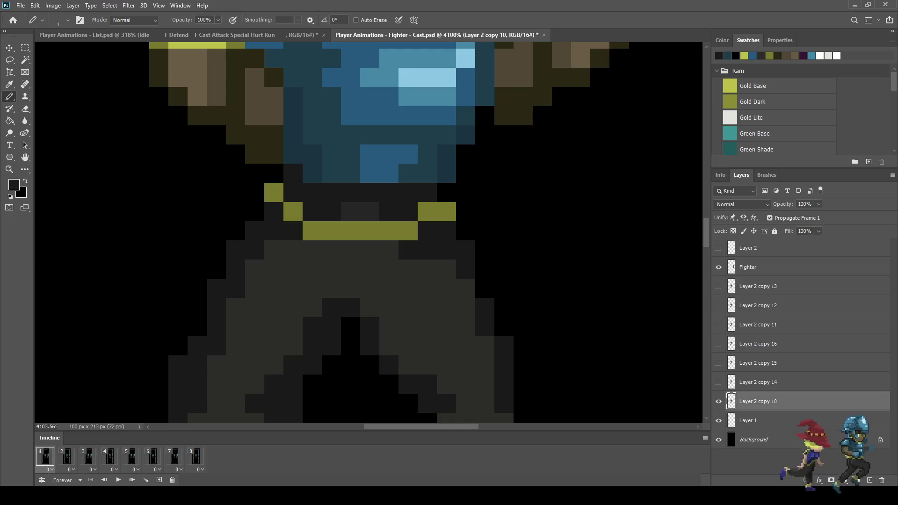
pyautogui.click(67, 456)
pyautogui.hotkey('alt', ']')
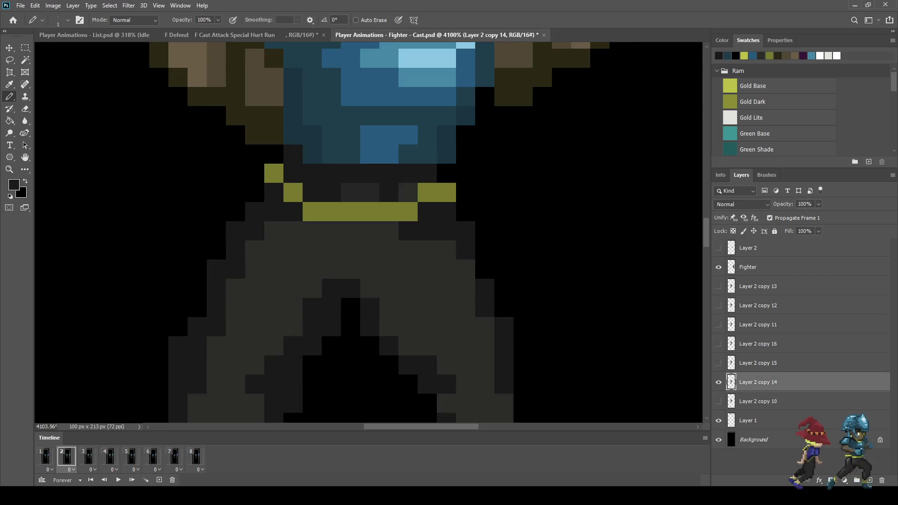
# Step: Darken the stray grey trouser pixel on the next cast frames, each on its own layer
pyautogui.click(408, 192)
pyautogui.press('.')
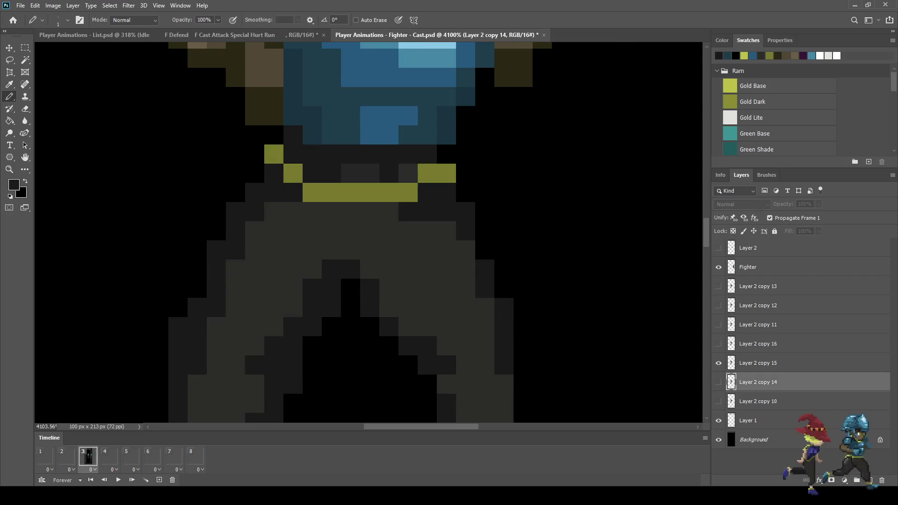
pyautogui.hotkey('alt', ']')
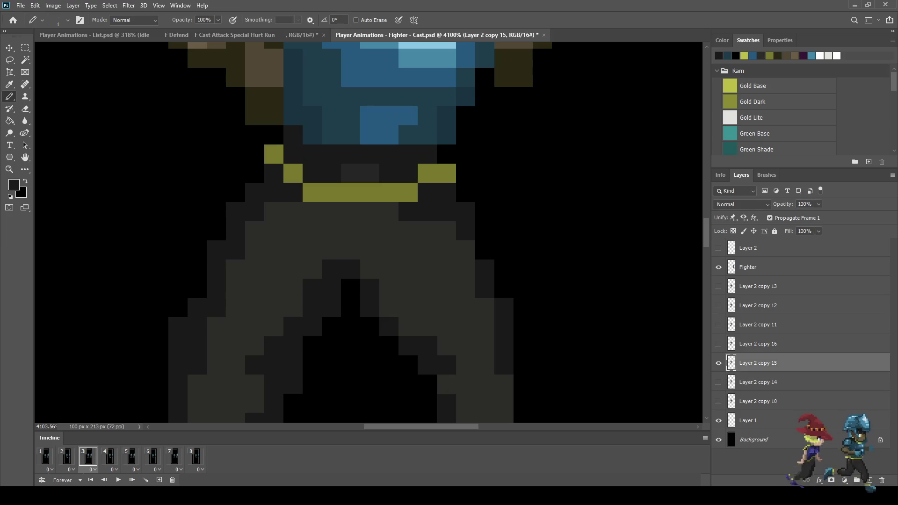
pyautogui.press('.')
pyautogui.hotkey('alt', ']')
pyautogui.click(409, 173)
pyautogui.press('.')
pyautogui.press('.')
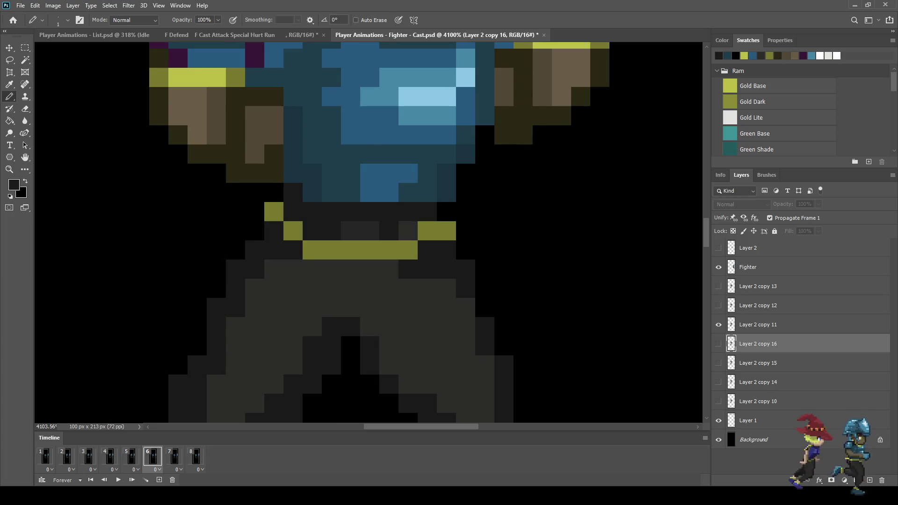
pyautogui.hotkey('alt', ']')
pyautogui.click(409, 231)
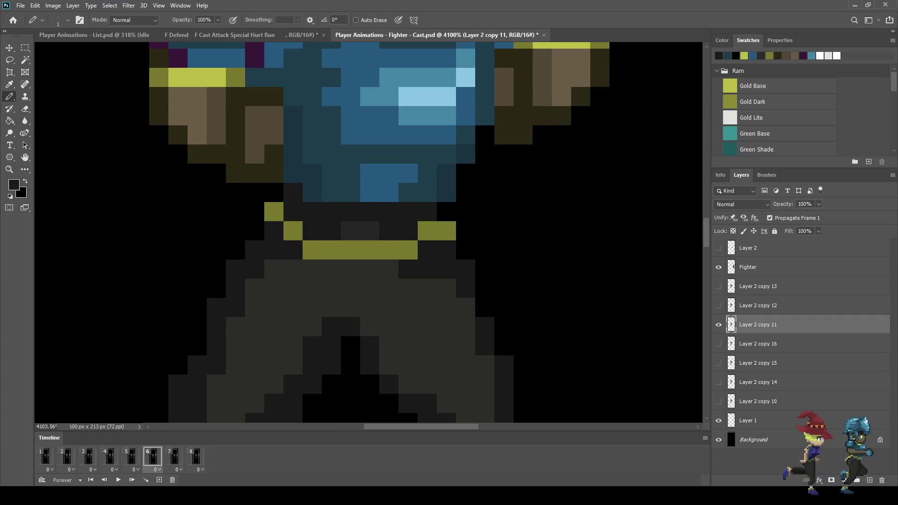
# Step: Darken the grey trouser pixel on the remaining frames through the last, then return to frame 1
pyautogui.press('.')
pyautogui.hotkey('alt', ']')
pyautogui.click(408, 270)
pyautogui.press('.')
pyautogui.hotkey('alt', ']')
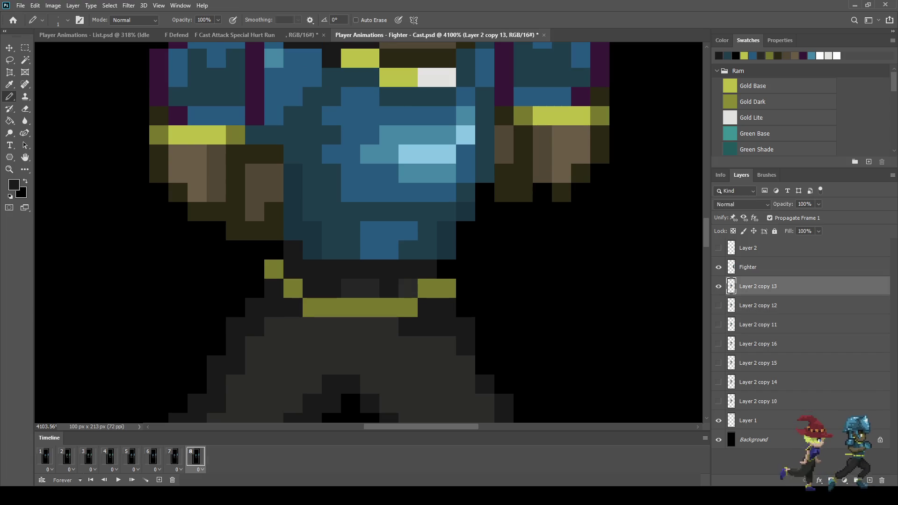
pyautogui.click(409, 288)
pyautogui.press('.')
# Step: Target Layer 2 copy 10 and sample the brown skin colour from the sprite
pyautogui.scroll(-2, 421, 234)
pyautogui.scroll(-3, 420, 234)
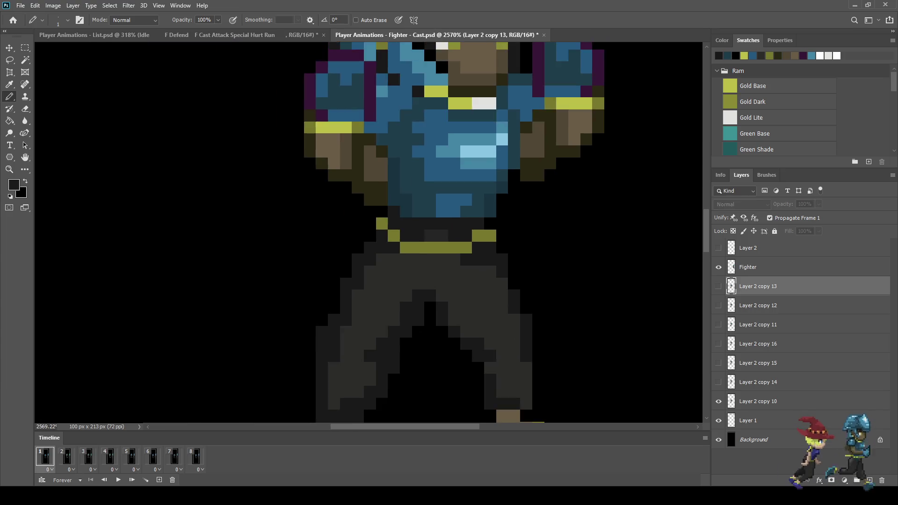
pyautogui.scroll(-3, 563, 235)
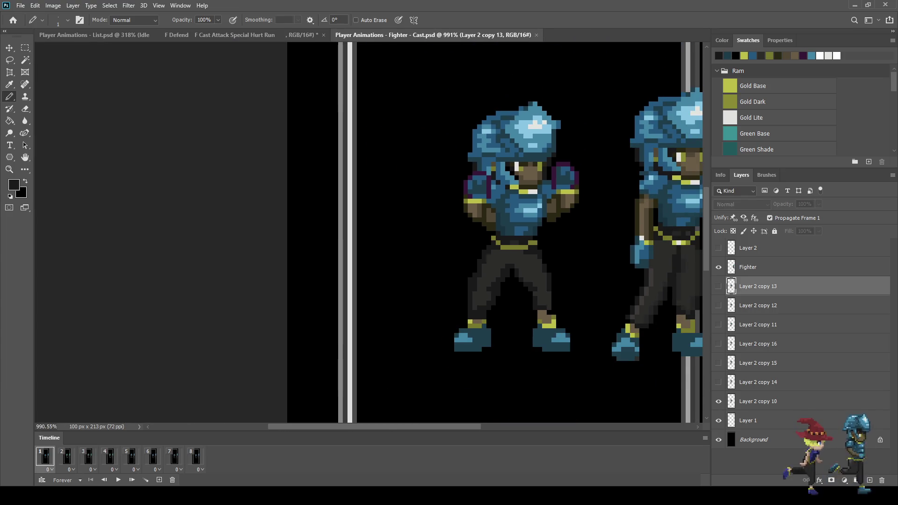
pyautogui.scroll(-3, 562, 201)
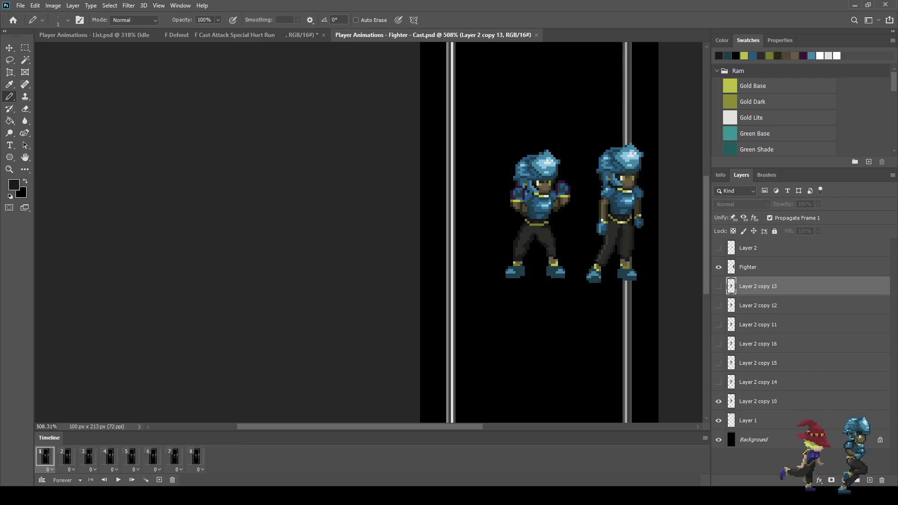
pyautogui.scroll(6, 561, 192)
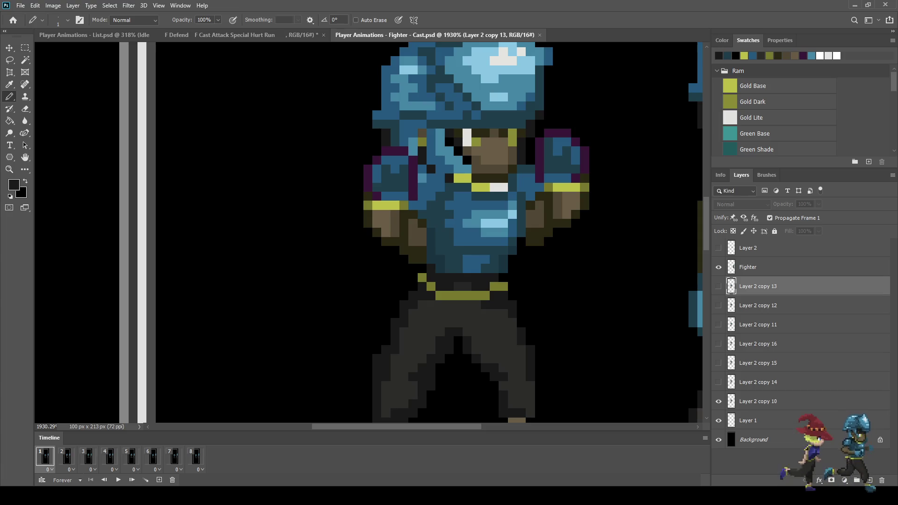
pyautogui.scroll(5, 602, 203)
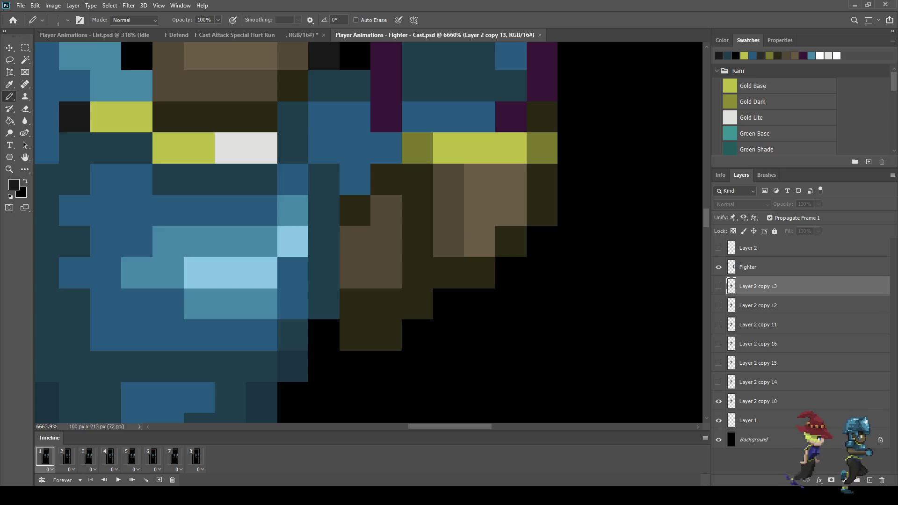
pyautogui.scroll(-5, 602, 204)
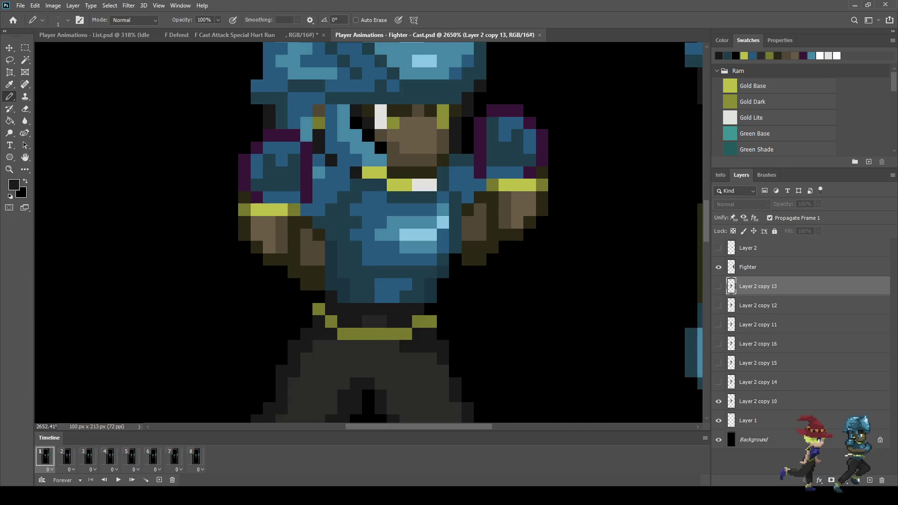
pyautogui.scroll(4, 484, 268)
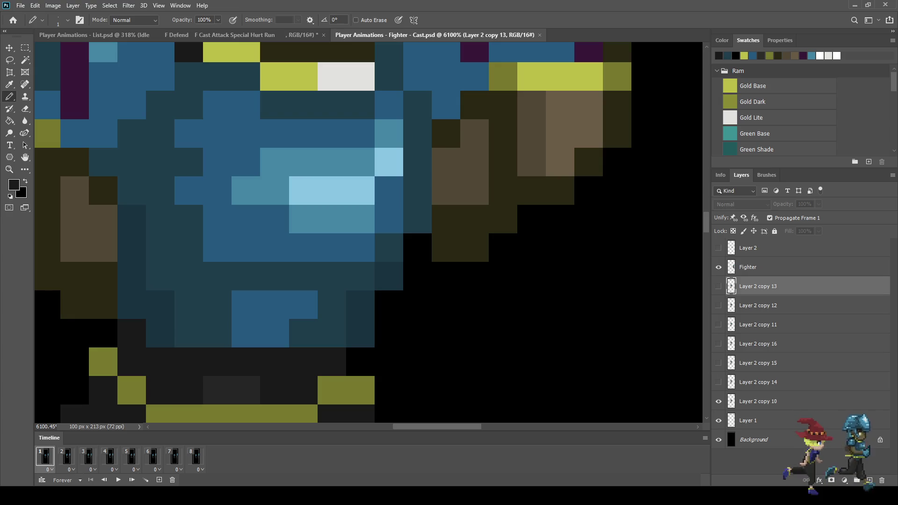
pyautogui.scroll(-4, 231, 195)
pyautogui.scroll(3, 231, 195)
pyautogui.scroll(-6, 467, 210)
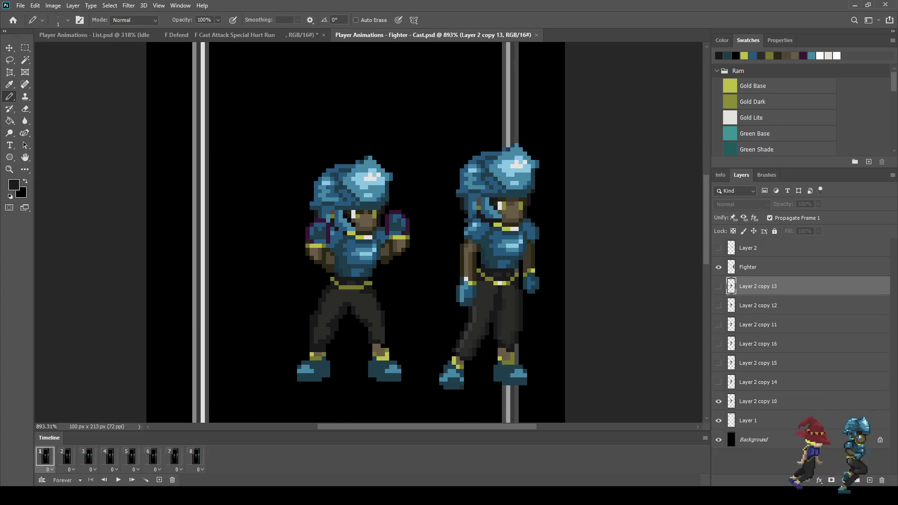
pyautogui.click(757, 401)
pyautogui.scroll(5, 372, 257)
pyautogui.keyDown('alt'); pyautogui.click(336, 126); pyautogui.keyUp('alt')
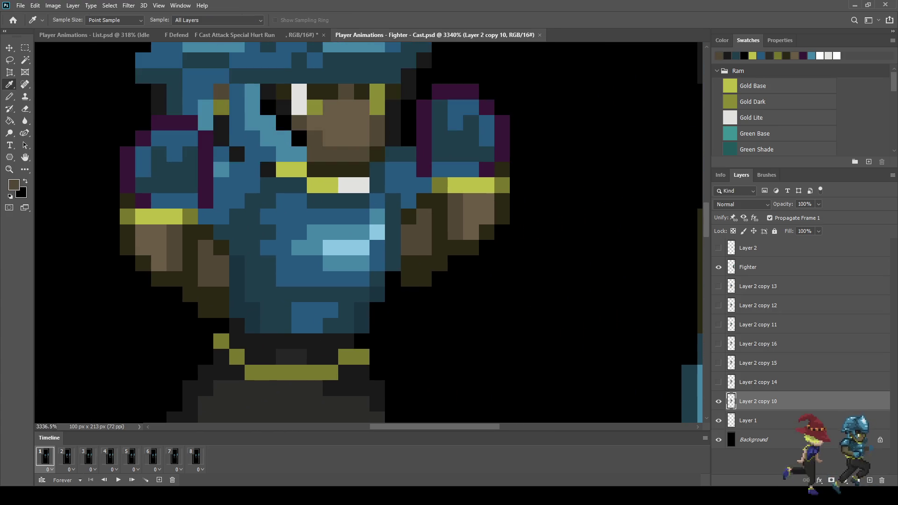
pyautogui.scroll(-1, 421, 266)
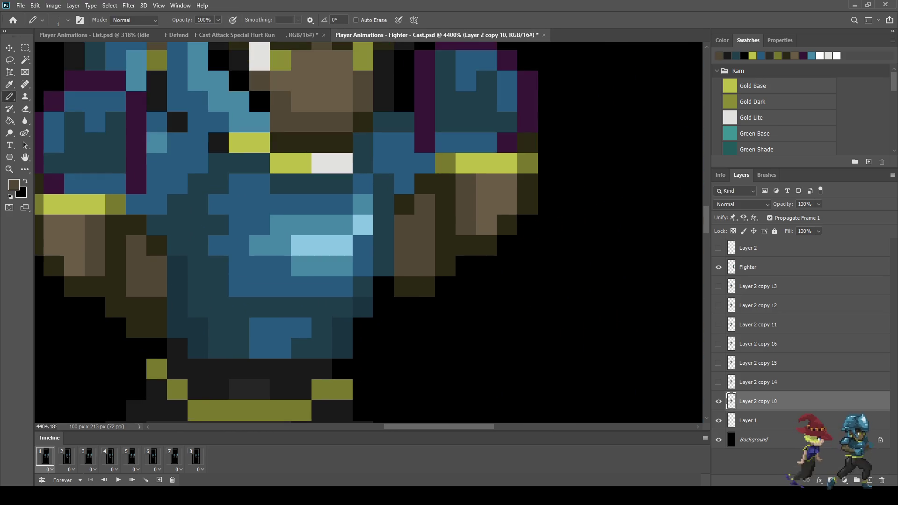
pyautogui.scroll(-2, 421, 266)
pyautogui.scroll(-4, 468, 234)
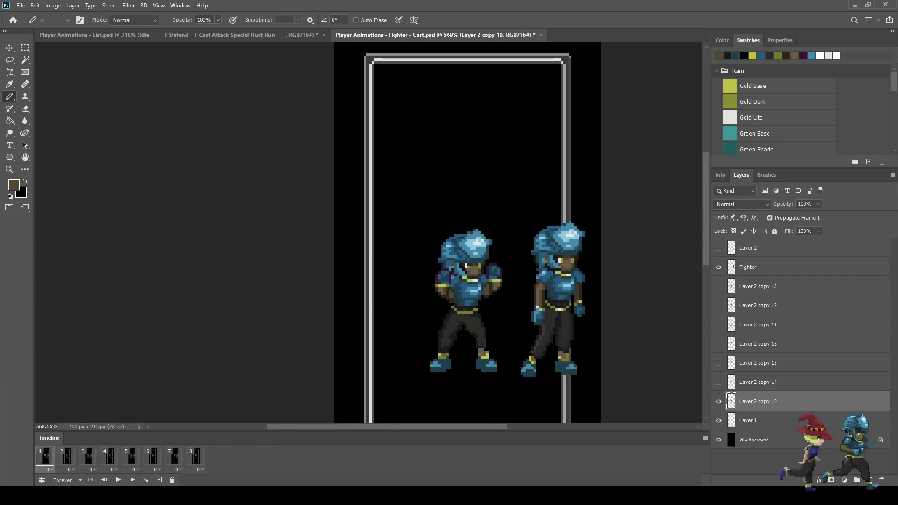
# Step: Save Fighter - Cast.psd
pyautogui.hotkey('ctrl', 's')
pyautogui.scroll(4, 488, 292)
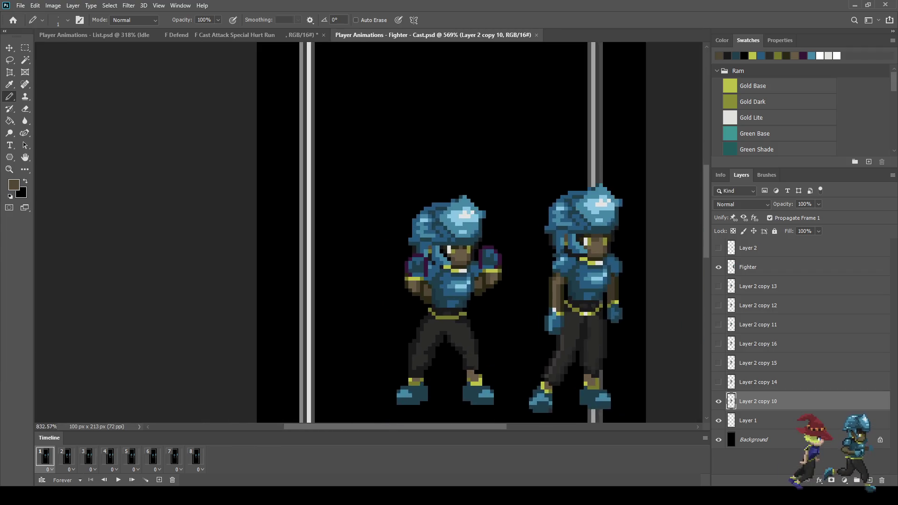
pyautogui.scroll(-3, 444, 280)
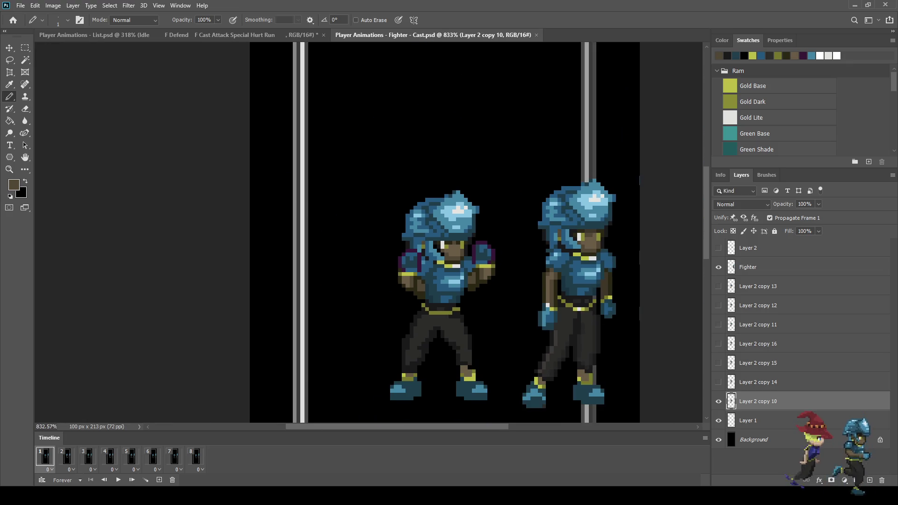
pyautogui.scroll(-4, 445, 234)
pyautogui.scroll(4, 398, 234)
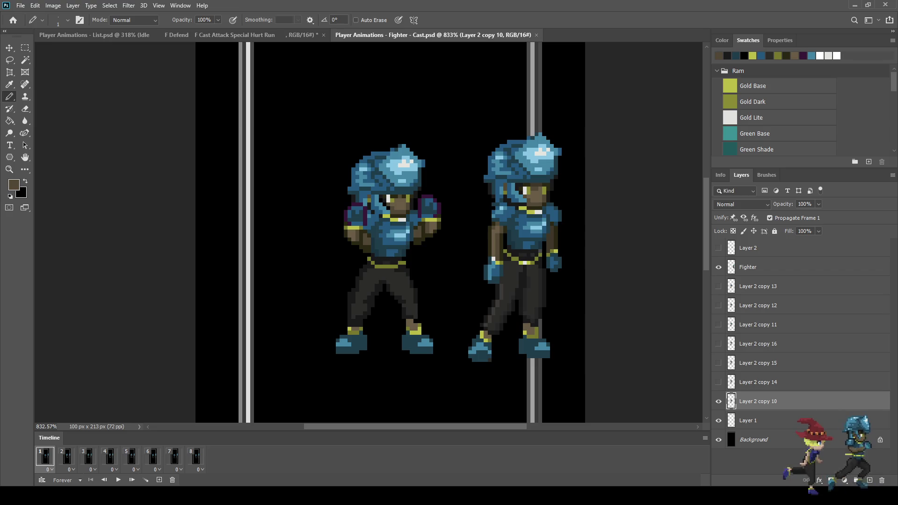
# Step: Play the cast animation through and stop it on frame 2
pyautogui.press('space')
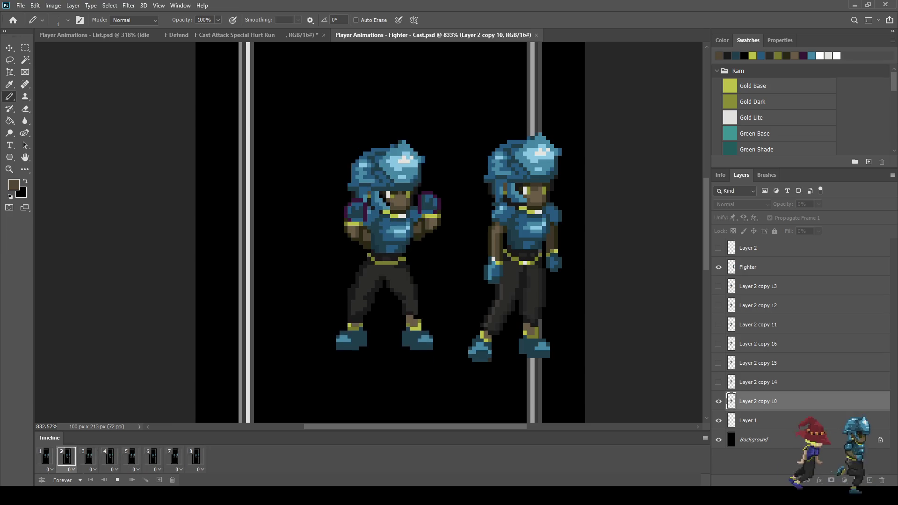
pyautogui.press('space')
pyautogui.scroll(5, 375, 204)
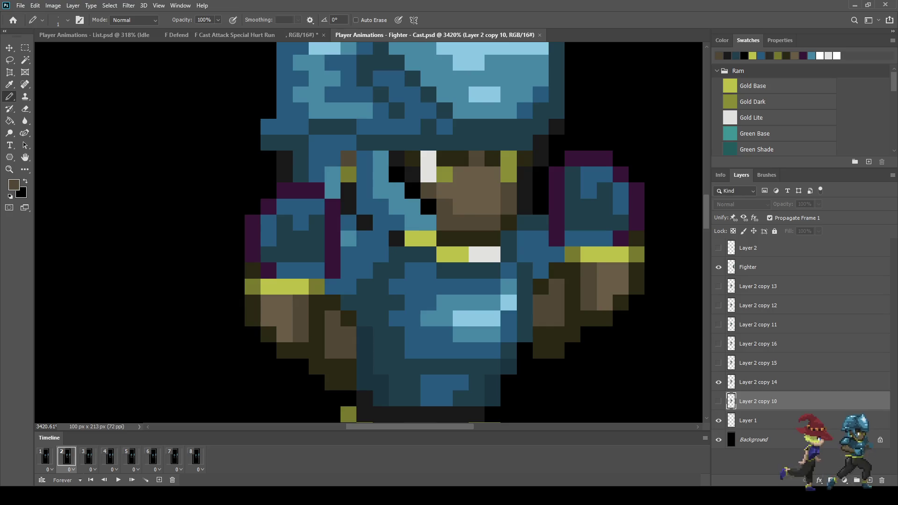
# Step: On frame 1, sample the dark outline colour and repaint three black pixels with it
pyautogui.click(46, 456)
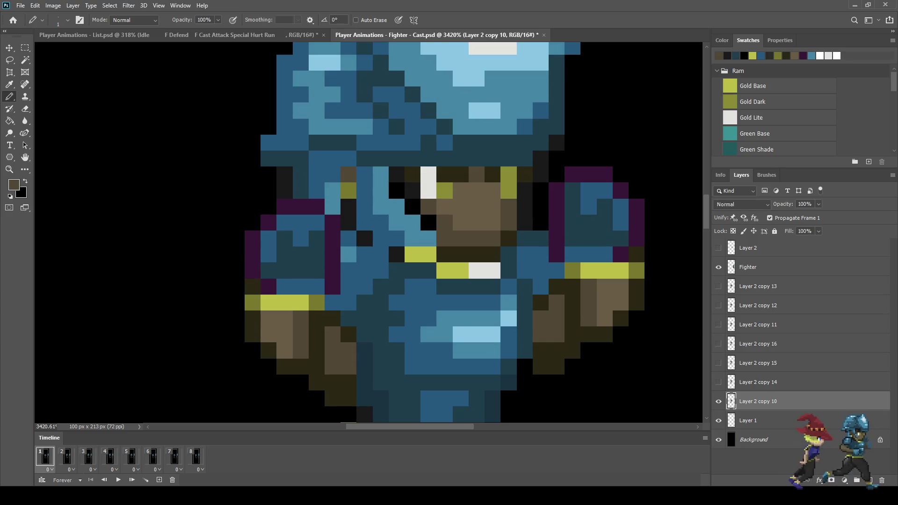
pyautogui.press('i')
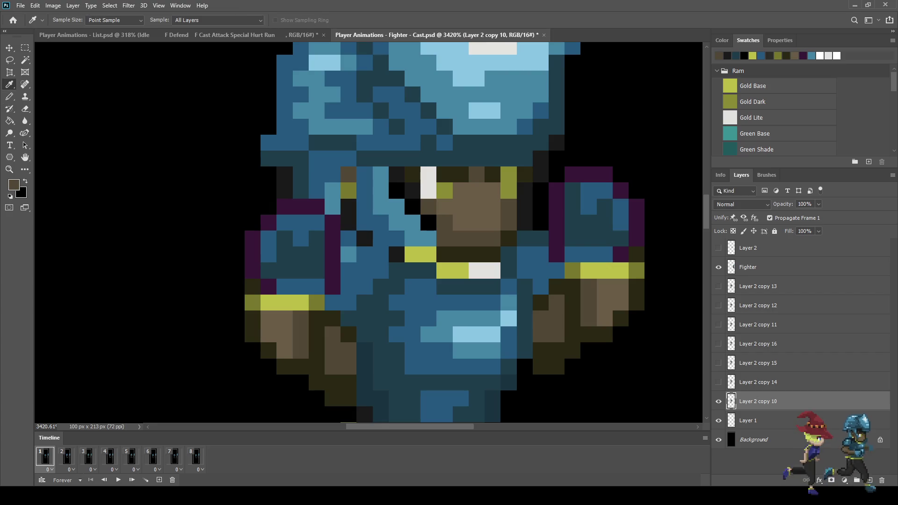
pyautogui.click(413, 191)
pyautogui.press('b')
pyautogui.click(397, 191)
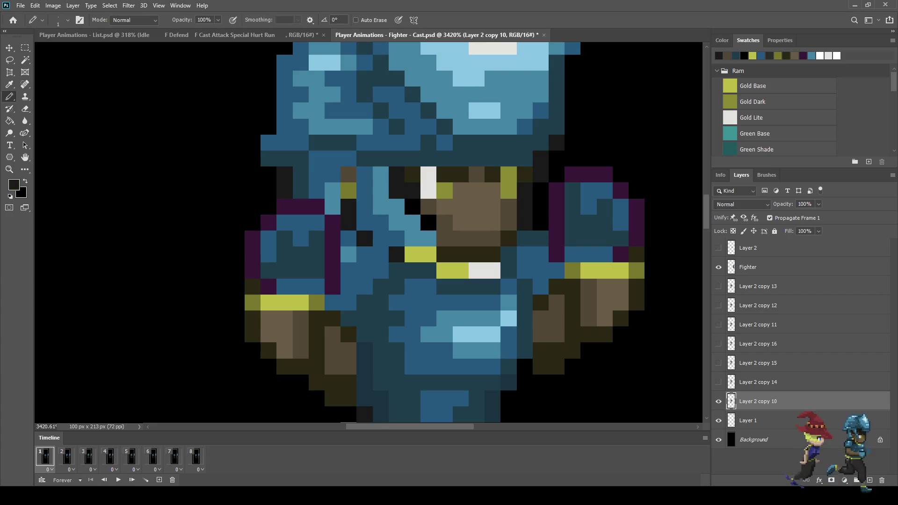
pyautogui.click(413, 207)
pyautogui.click(428, 222)
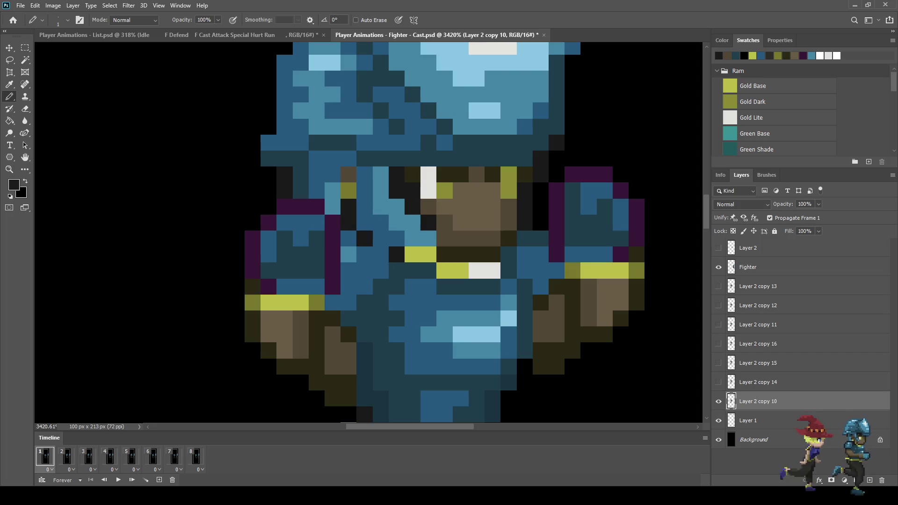
# Step: On frame 2, target Layer 2 copy 14 and lighten three dark diagonal pixels
pyautogui.click(66, 457)
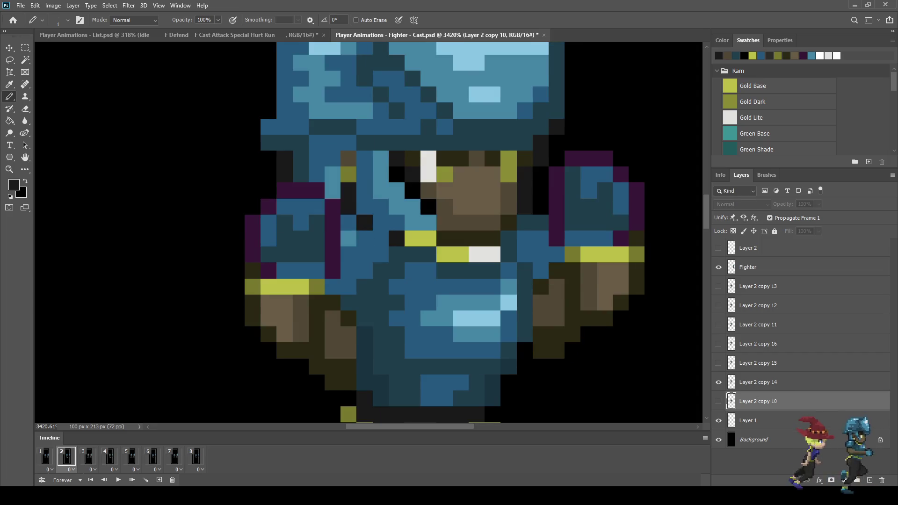
pyautogui.click(767, 382)
pyautogui.click(427, 207)
pyautogui.click(413, 191)
pyautogui.click(397, 175)
# Step: Step through cast frames 3 to 8, then again from frame 1 to 5
pyautogui.click(88, 457)
pyautogui.click(109, 457)
pyautogui.click(131, 457)
pyautogui.click(152, 457)
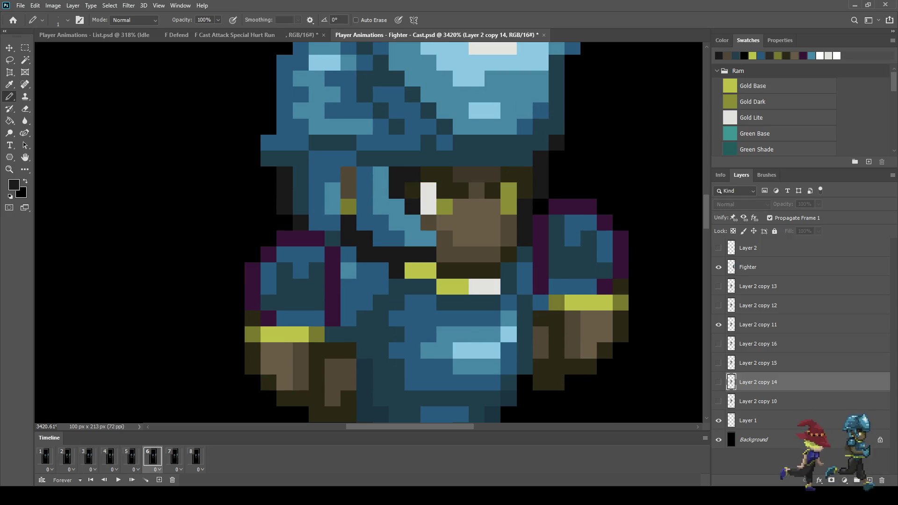
pyautogui.click(174, 457)
pyautogui.click(196, 457)
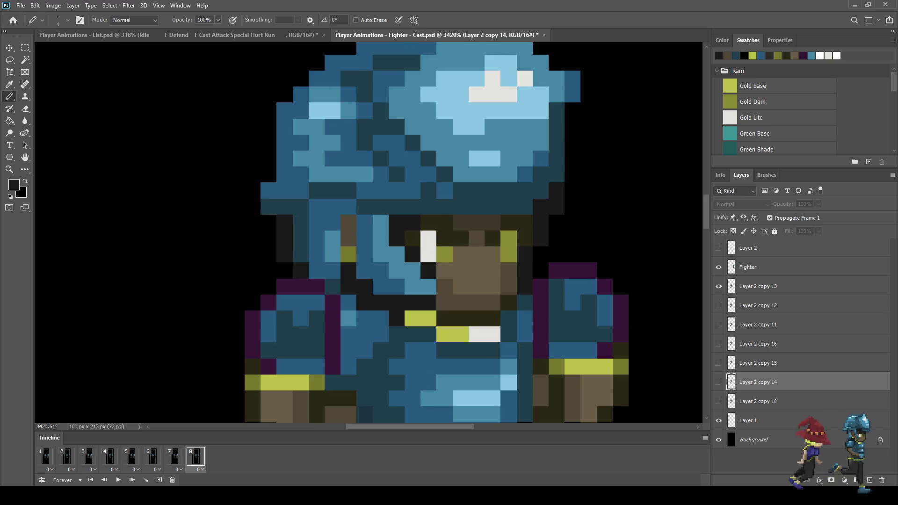
pyautogui.click(46, 457)
pyautogui.click(67, 456)
pyautogui.click(88, 457)
pyautogui.click(109, 457)
pyautogui.click(131, 457)
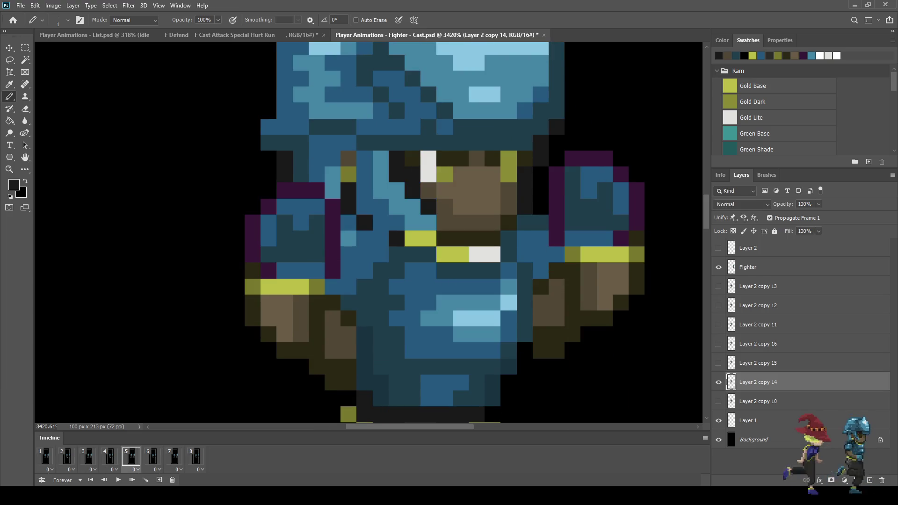
# Step: Play the cast animation twice, stopping it on frame 8
pyautogui.scroll(-5, 572, 308)
pyautogui.press('space')
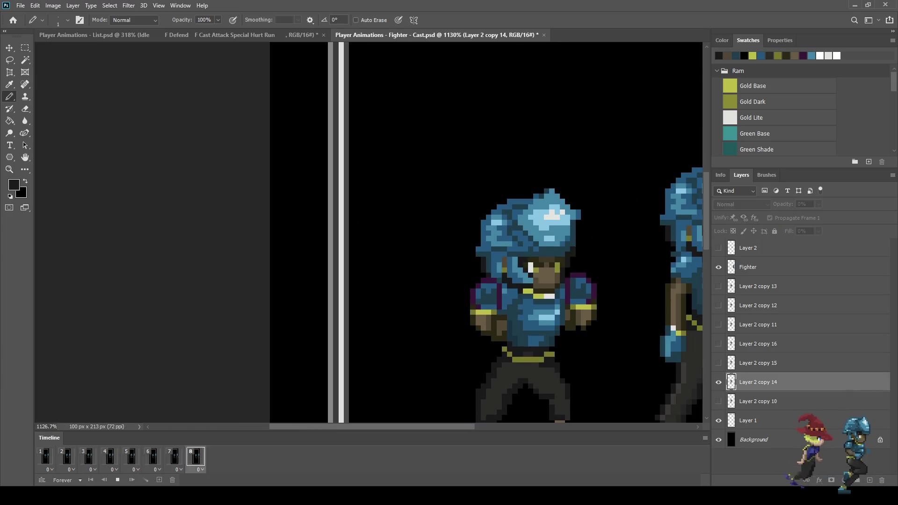
pyautogui.scroll(-4, 542, 280)
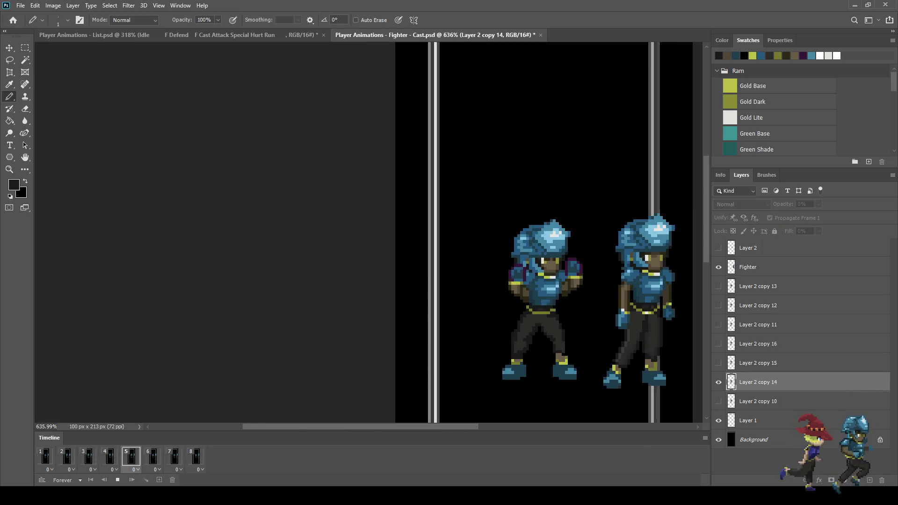
pyautogui.scroll(1, 589, 306)
pyautogui.press('space')
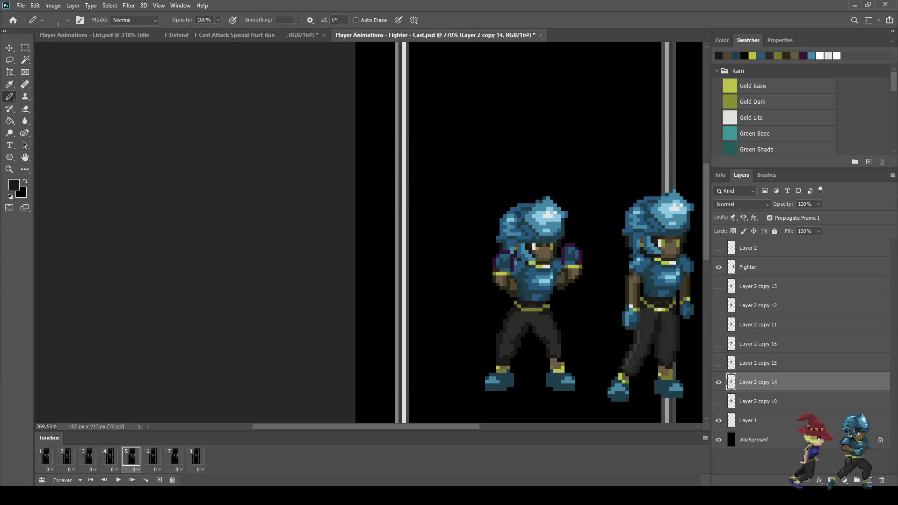
pyautogui.press('space')
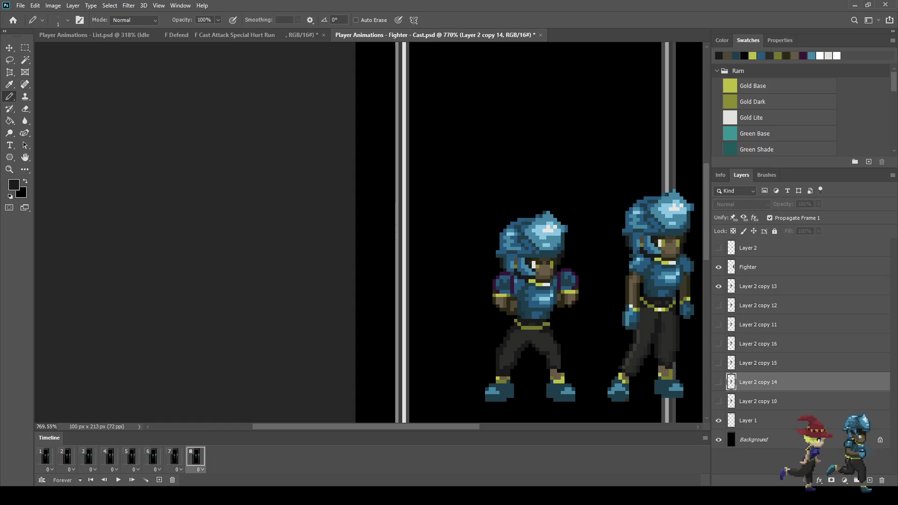
pyautogui.press('space')
pyautogui.scroll(5, 536, 261)
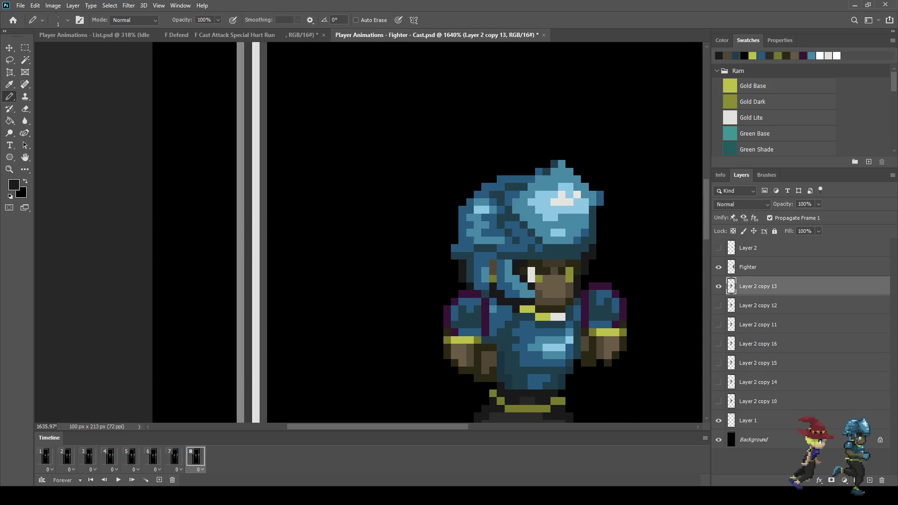
# Step: Darken the fighter's white and gold eye pixels on frame 8 with the Pencil
pyautogui.scroll(2, 523, 271)
pyautogui.press('i')
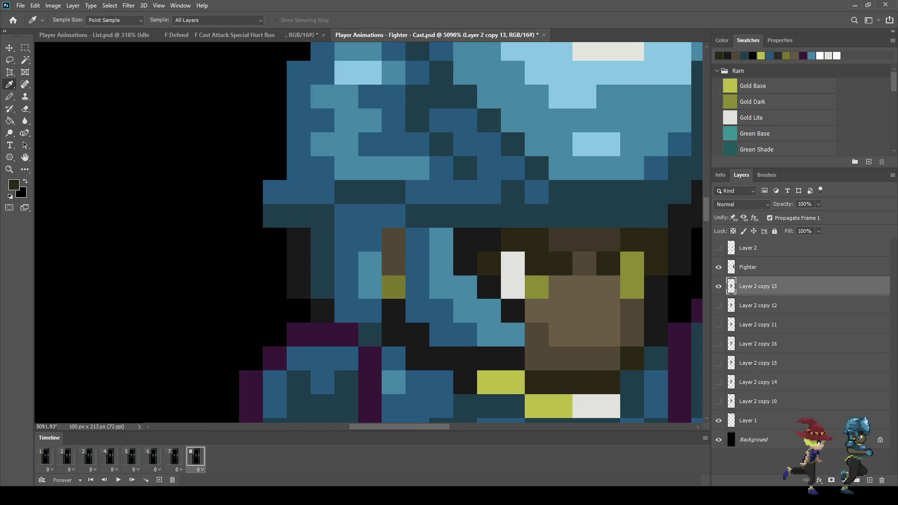
pyautogui.press('b')
pyautogui.click(537, 286)
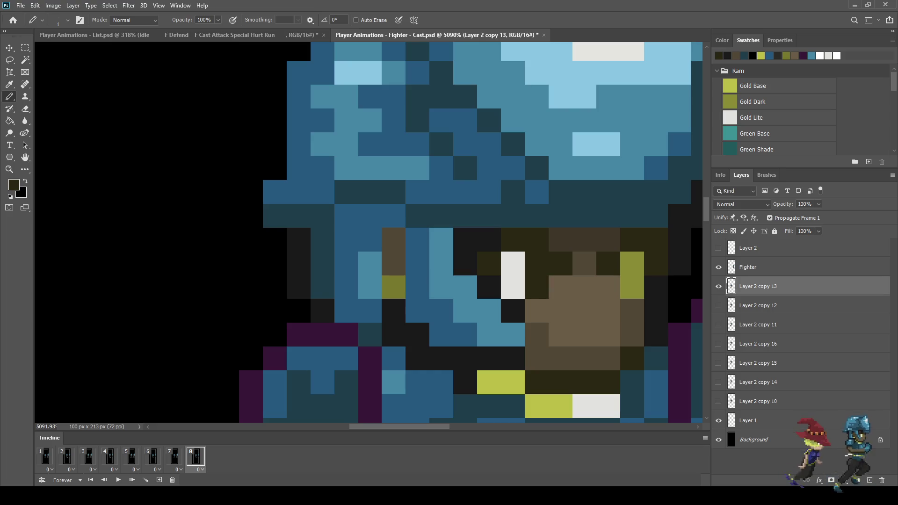
pyautogui.click(513, 287)
pyautogui.click(513, 264)
pyautogui.click(632, 287)
pyautogui.click(632, 263)
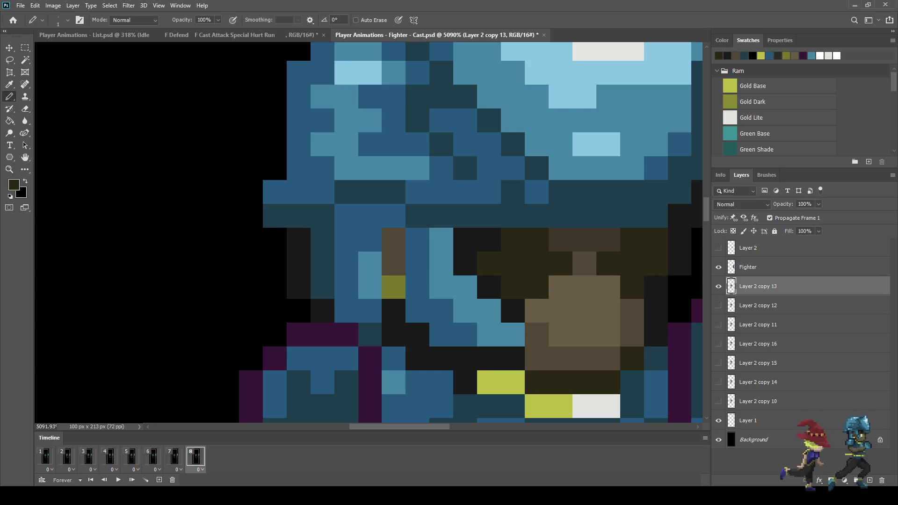
# Step: Play the cast animation from the start and undo the last eye edit
pyautogui.scroll(-2, 608, 275)
pyautogui.scroll(-3, 554, 306)
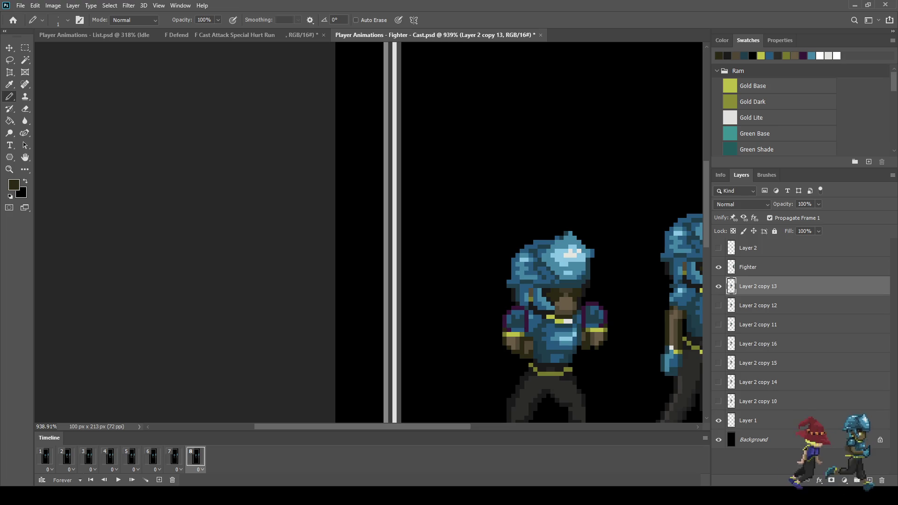
pyautogui.press('space')
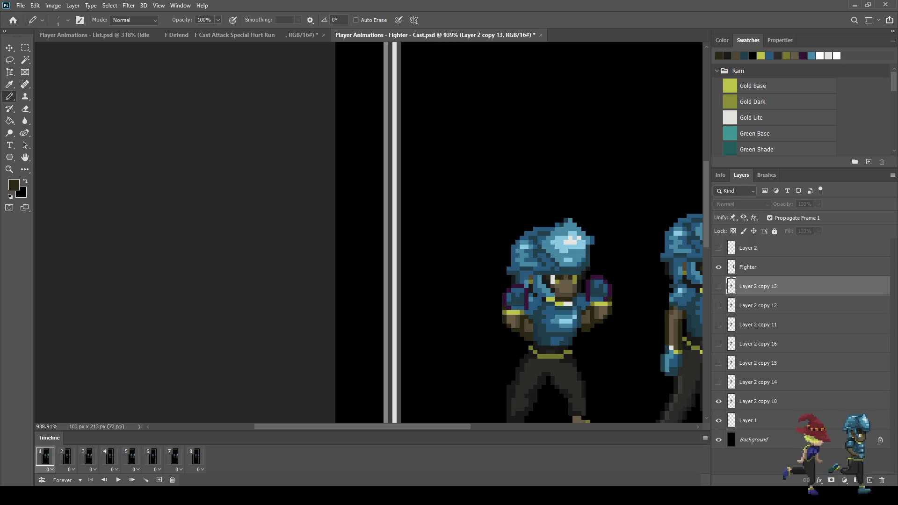
pyautogui.scroll(4, 467, 340)
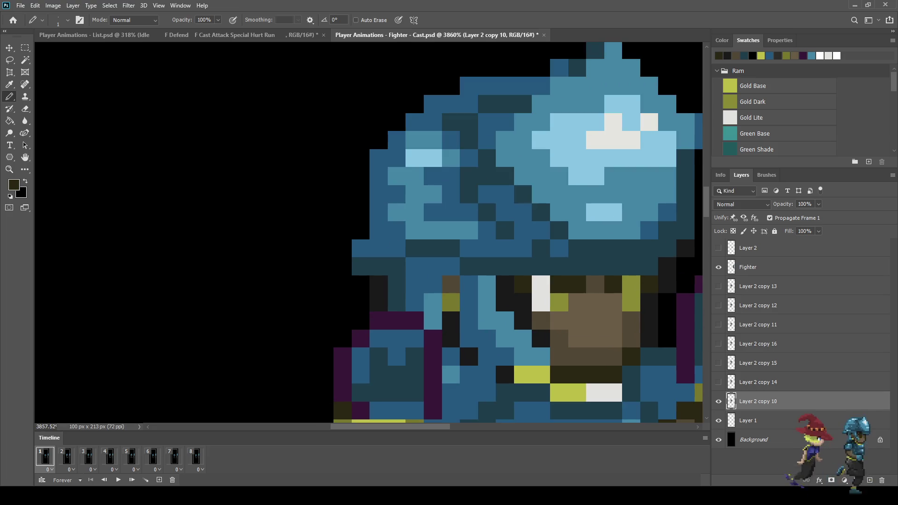
pyautogui.hotkey('ctrl', 'z')
# Step: Replay the animation to check the eye edit, then save Fighter - Cast.psd
pyautogui.scroll(-8, 467, 340)
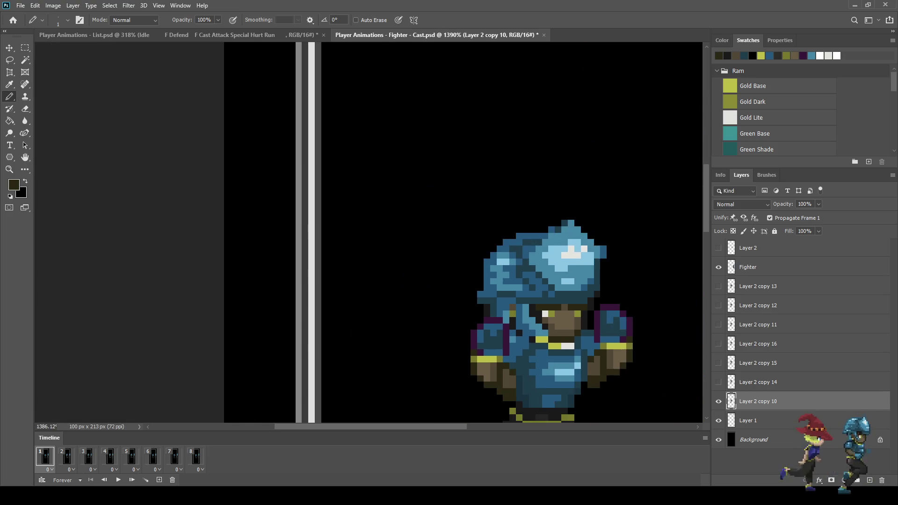
pyautogui.scroll(3, 369, 224)
pyautogui.press('space')
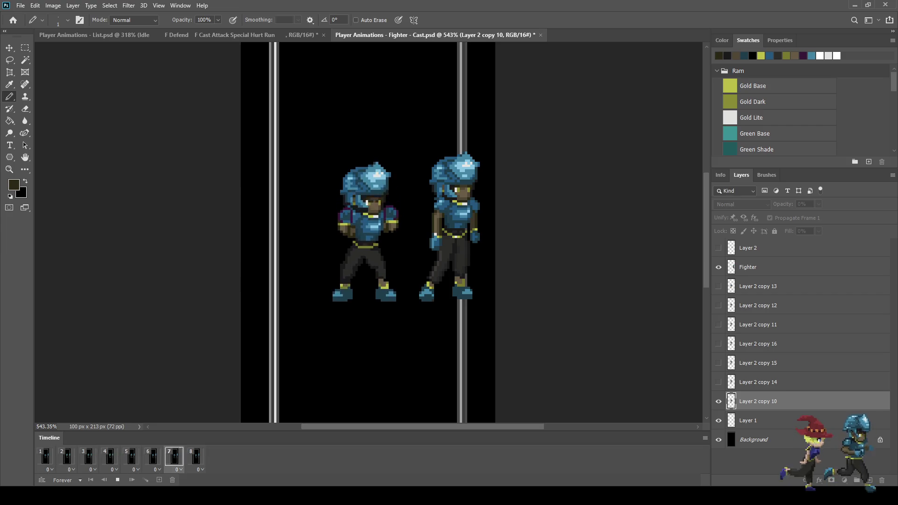
pyautogui.press('space')
pyautogui.hotkey('ctrl', 's')
# Step: Step through frames 7 and 8, then back to frames 1 and 2
pyautogui.press('Left')
pyautogui.press('Left')
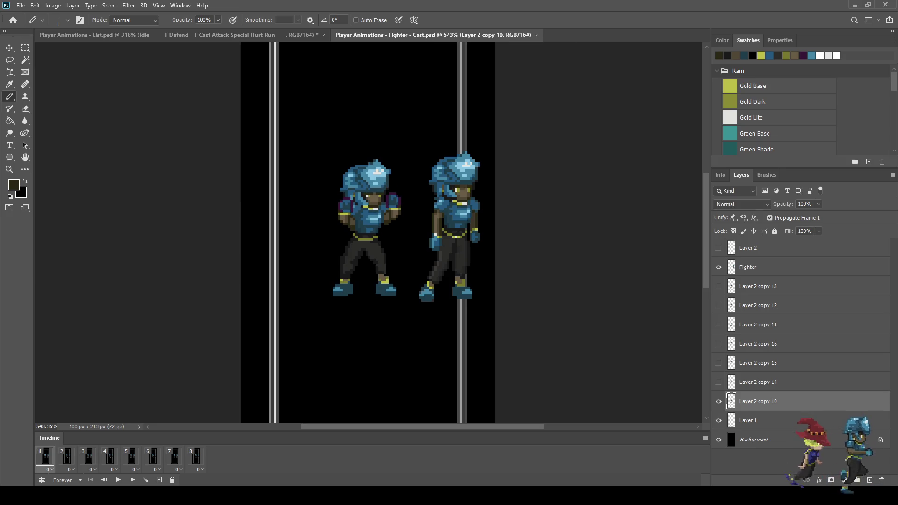
pyautogui.press('Left')
pyautogui.press('Left')
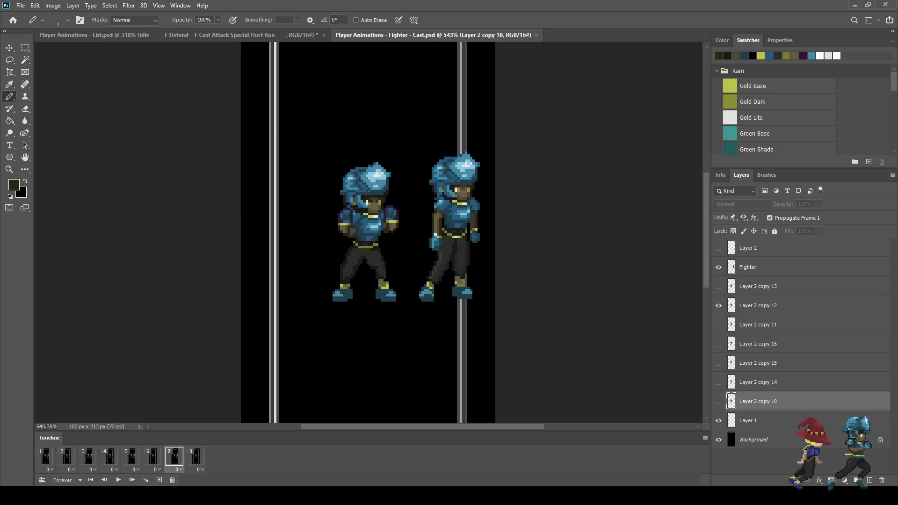
pyautogui.scroll(5, 366, 212)
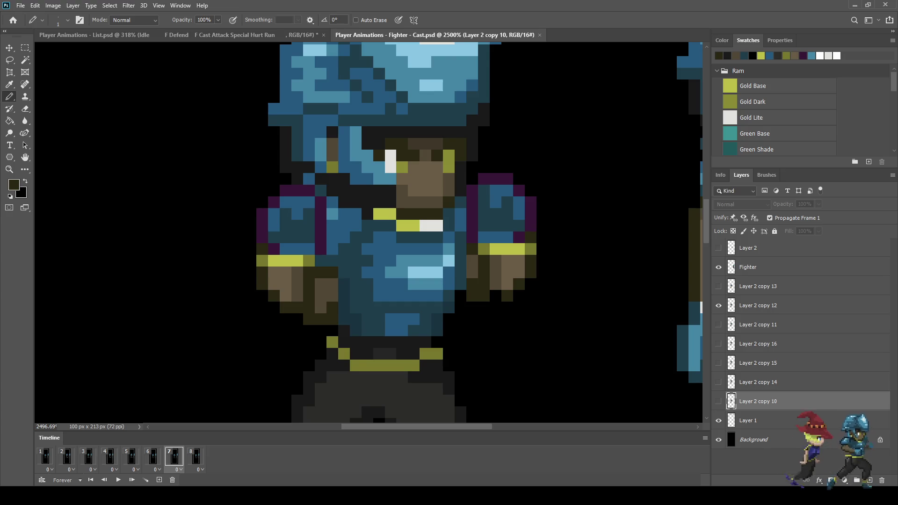
pyautogui.click(195, 456)
pyautogui.click(46, 456)
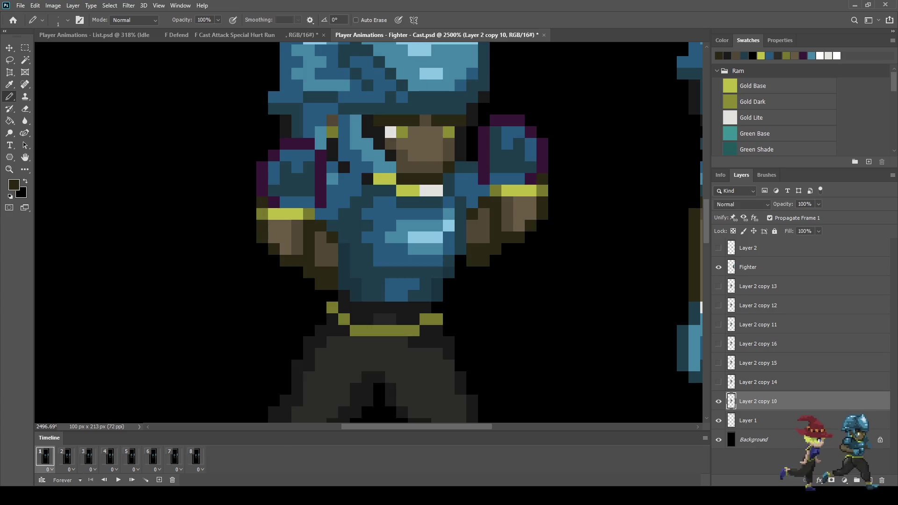
pyautogui.click(67, 456)
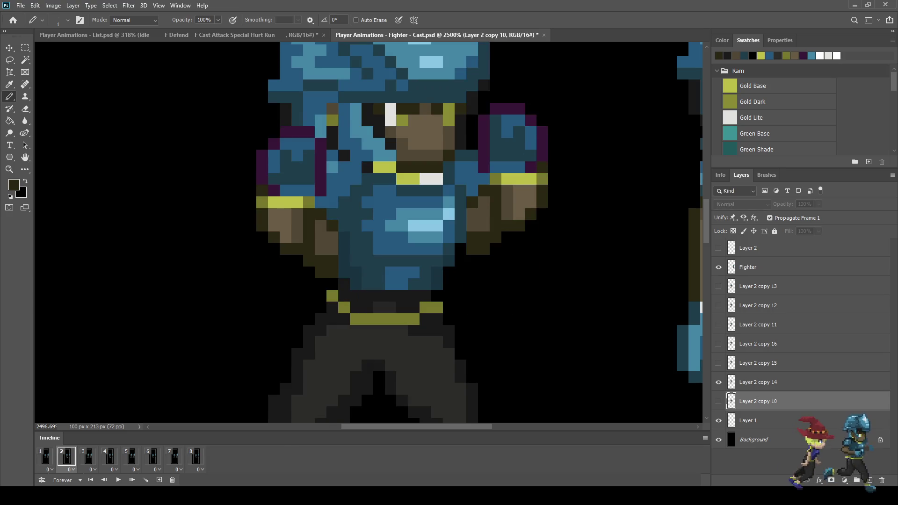
# Step: Play the animation from frame 2 and enlarge the view of the sprites
pyautogui.press('space')
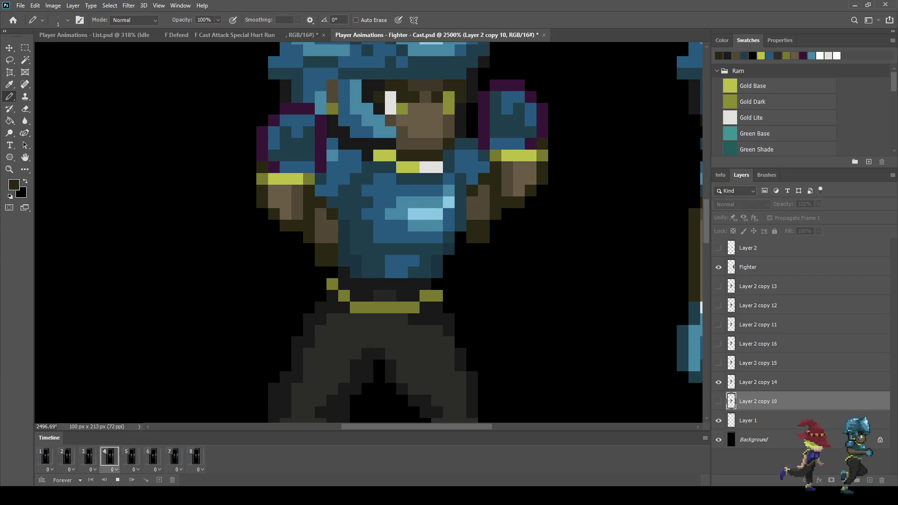
pyautogui.hotkey('ctrl', '1')
pyautogui.hotkey('ctrl', '+')
pyautogui.hotkey('ctrl', '+')
pyautogui.hotkey('ctrl', '+')
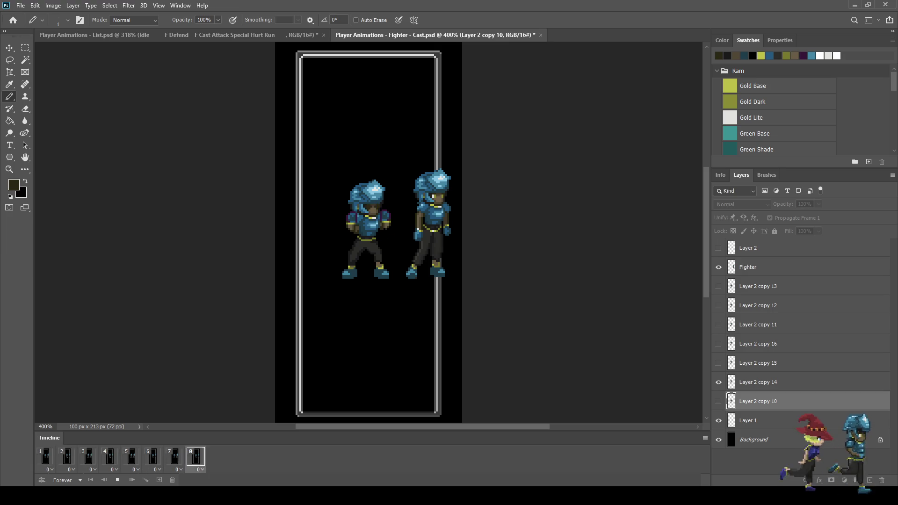
pyautogui.press('space')
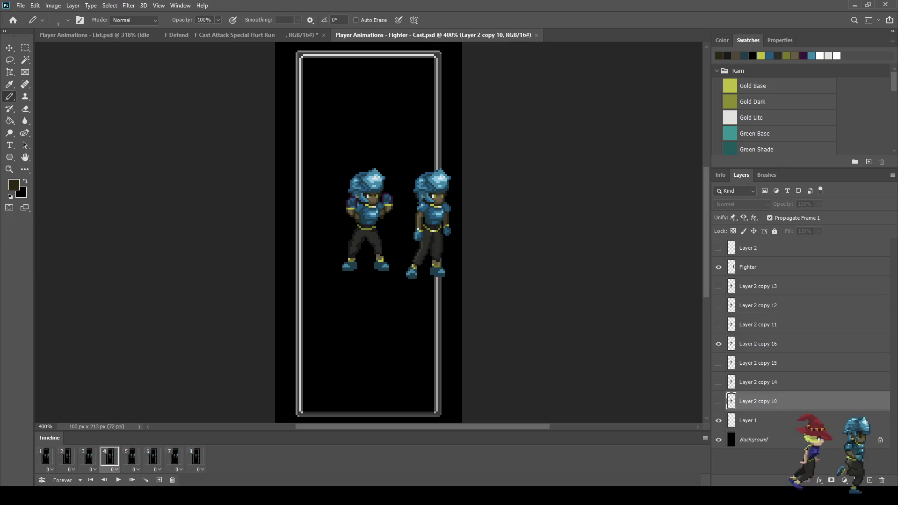
pyautogui.press('space')
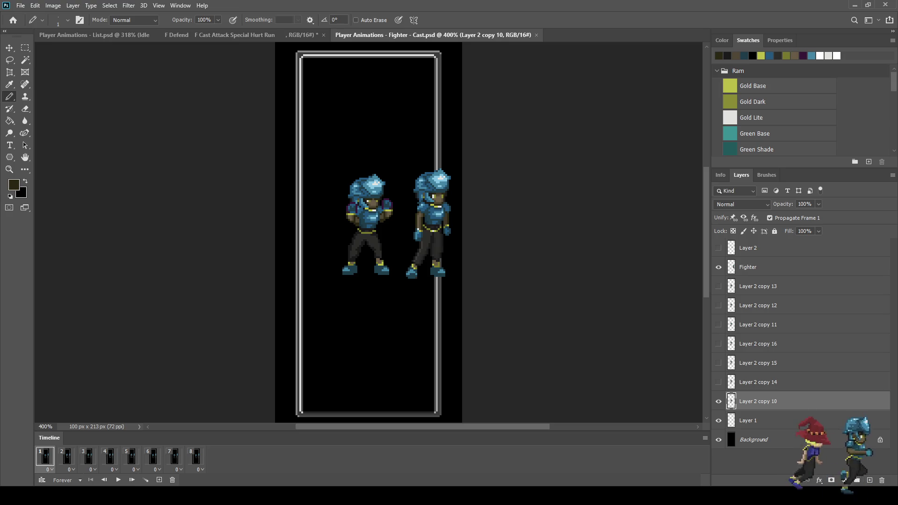
# Step: Step between the last and first frames and play the cast animation repeatedly
pyautogui.scroll(5, 369, 215)
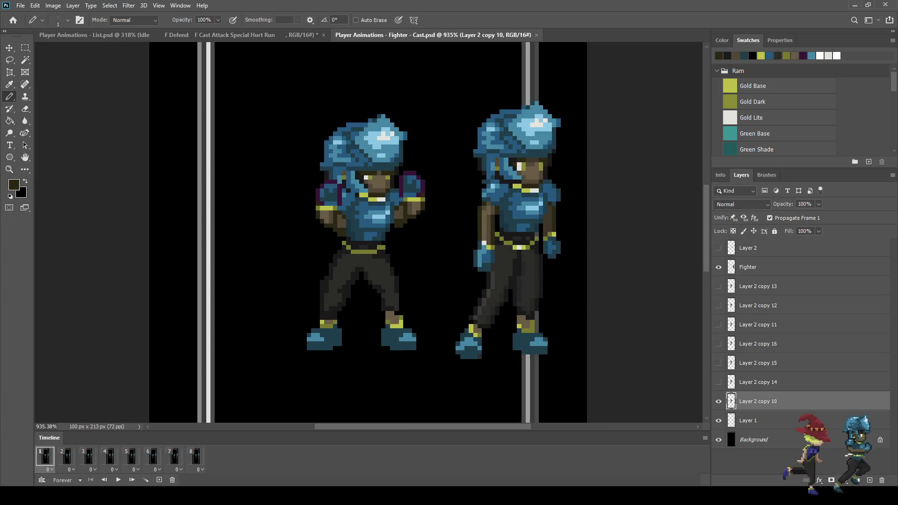
pyautogui.scroll(4, 400, 208)
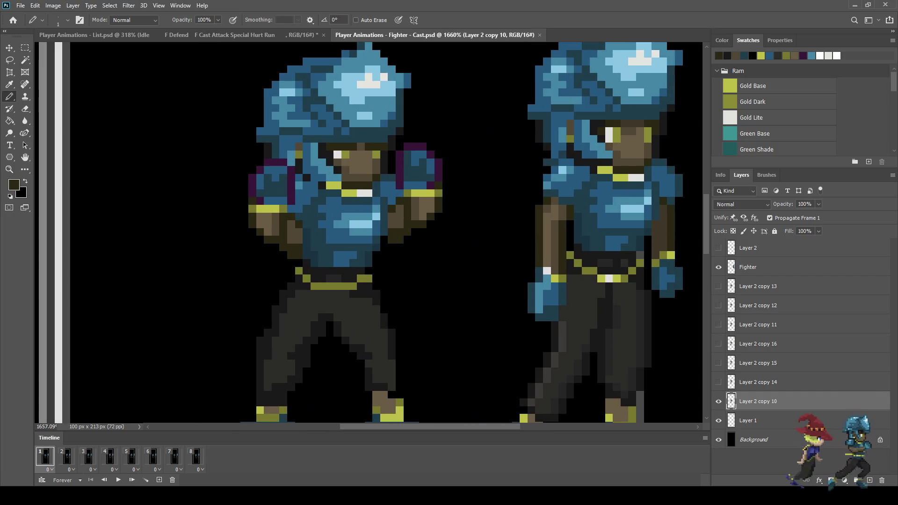
pyautogui.press('Left')
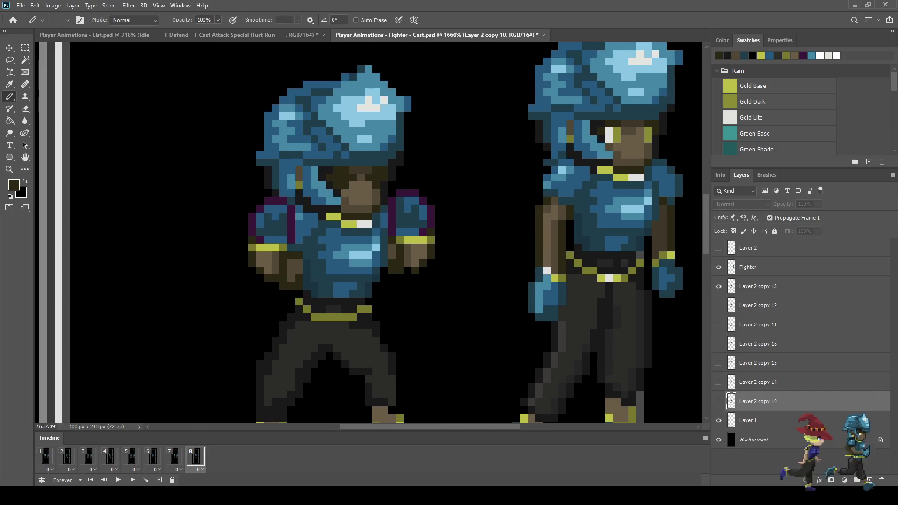
pyautogui.press('Right')
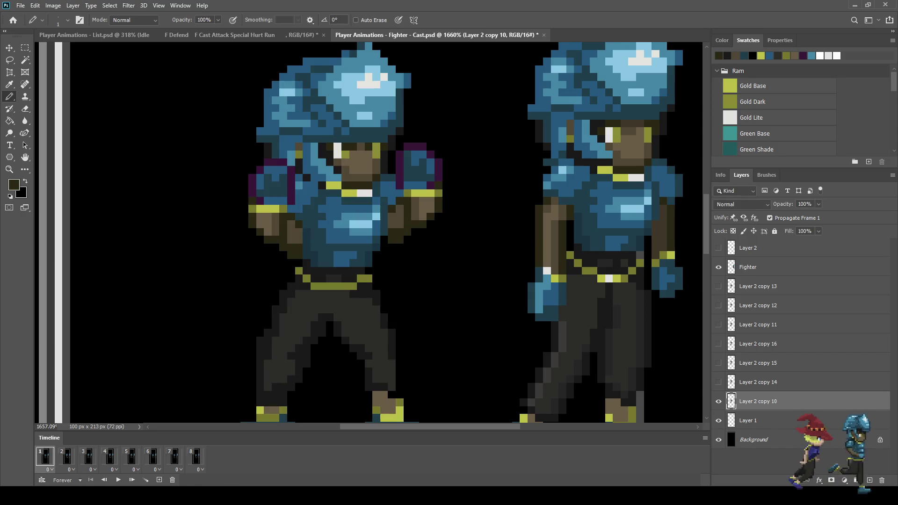
pyautogui.press('space')
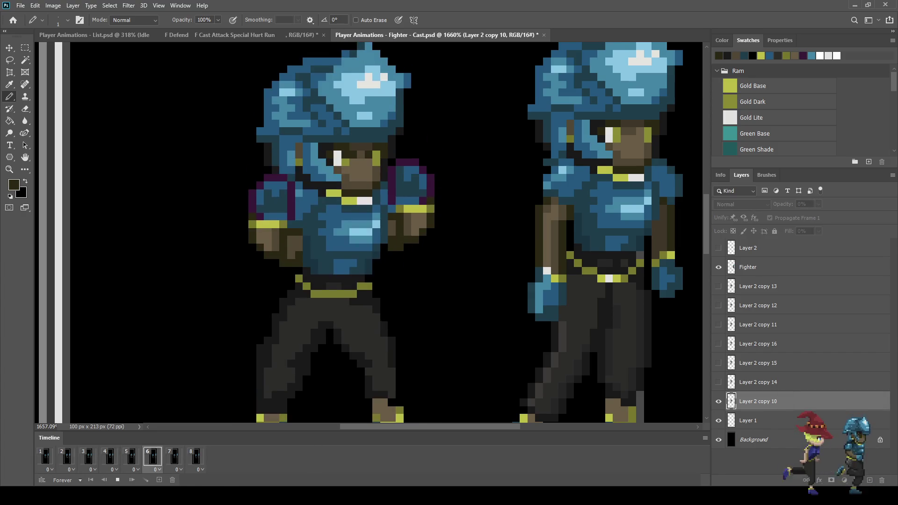
pyautogui.scroll(-2, 370, 234)
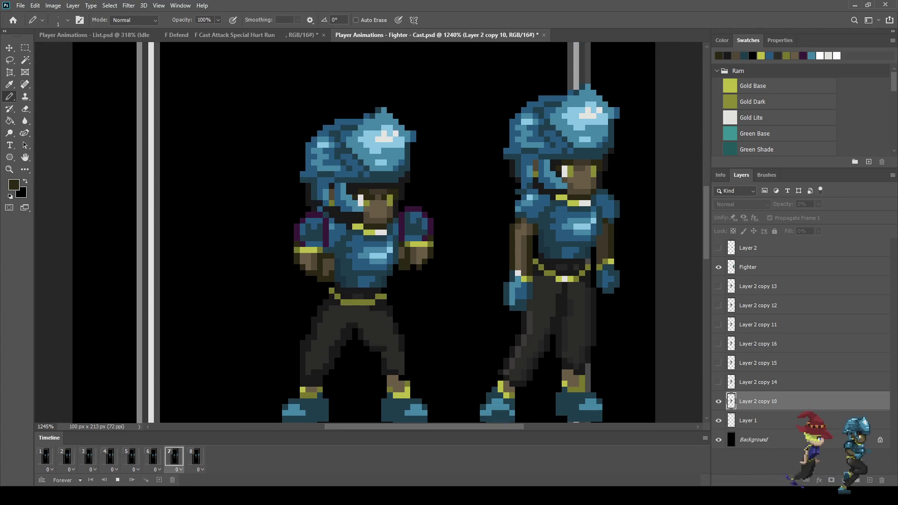
pyautogui.press('space')
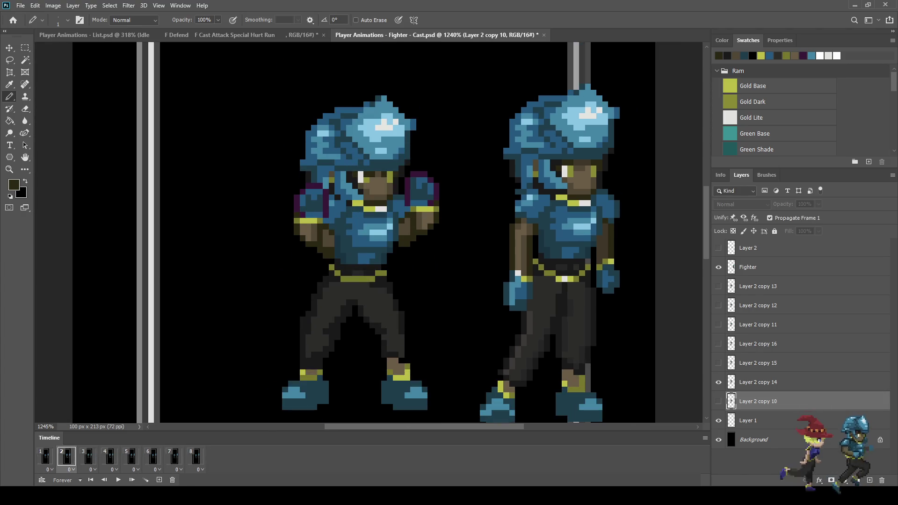
pyautogui.press('space')
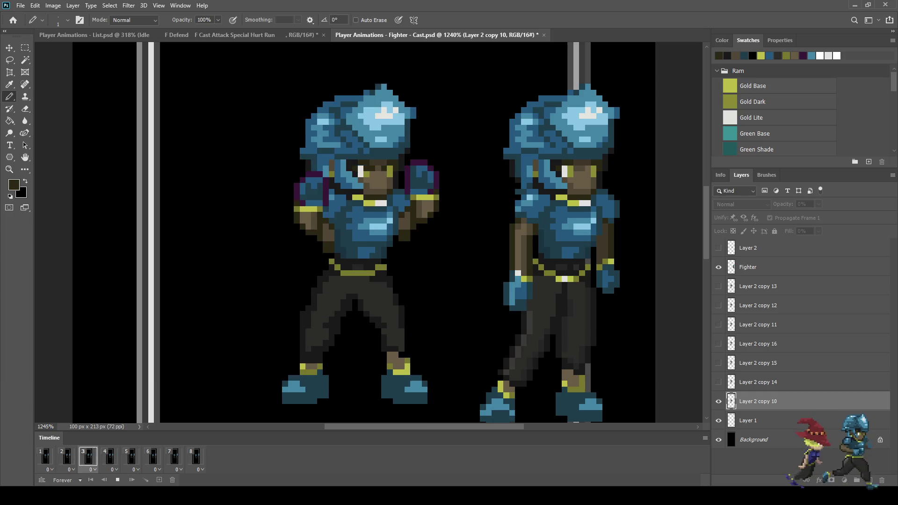
# Step: Play it once more, save the Cast document, and replay it at 100% view
pyautogui.press('space')
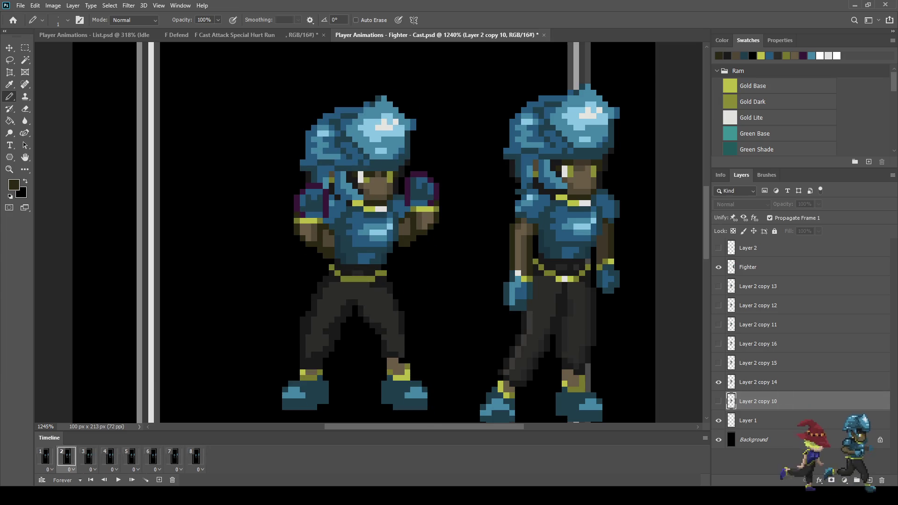
pyautogui.press('space')
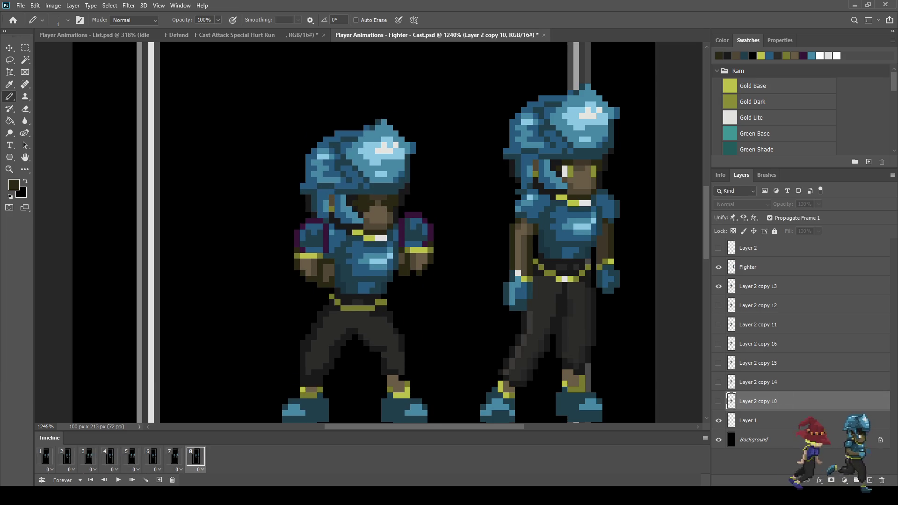
pyautogui.press('space')
pyautogui.hotkey('ctrl', 's')
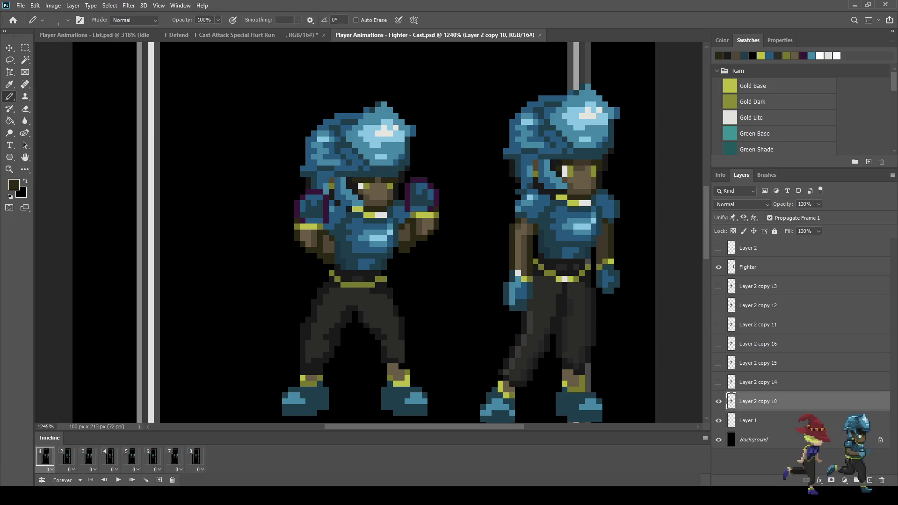
pyautogui.press('space')
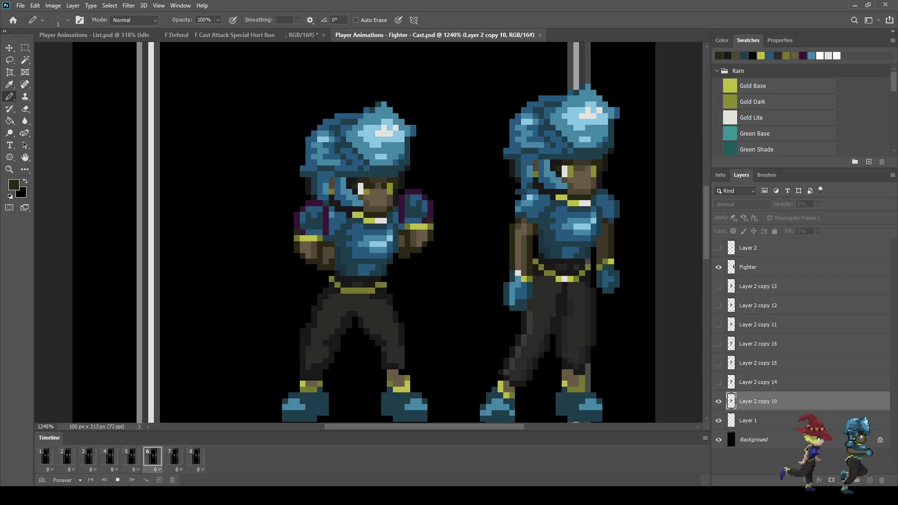
pyautogui.hotkey('ctrl', '1')
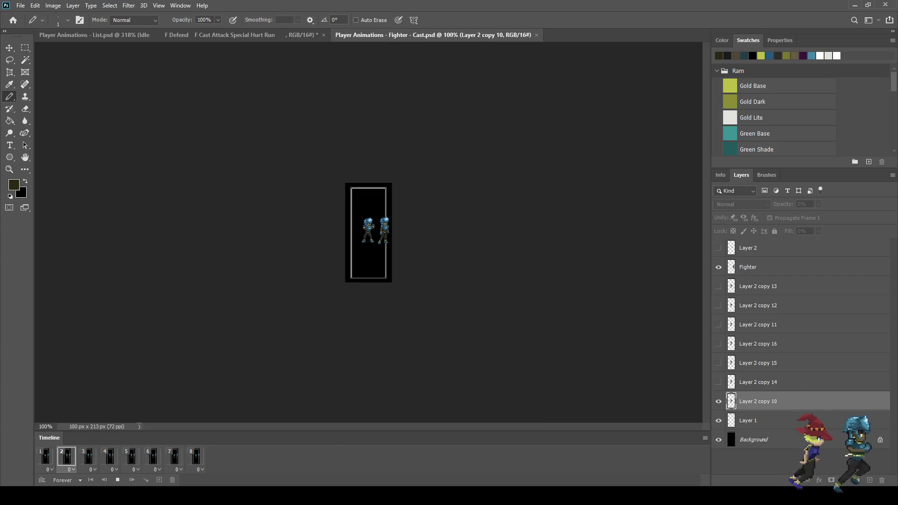
# Step: Zoom to 400%, stop playback on frame 5, and advance to frame 7
pyautogui.hotkey('ctrl', '+')
pyautogui.hotkey('ctrl', '+')
pyautogui.hotkey('ctrl', '+')
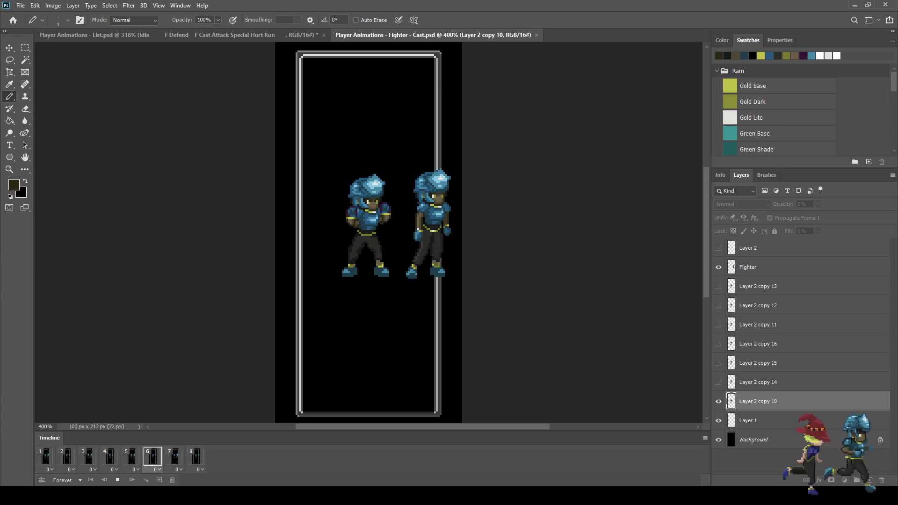
pyautogui.press('space')
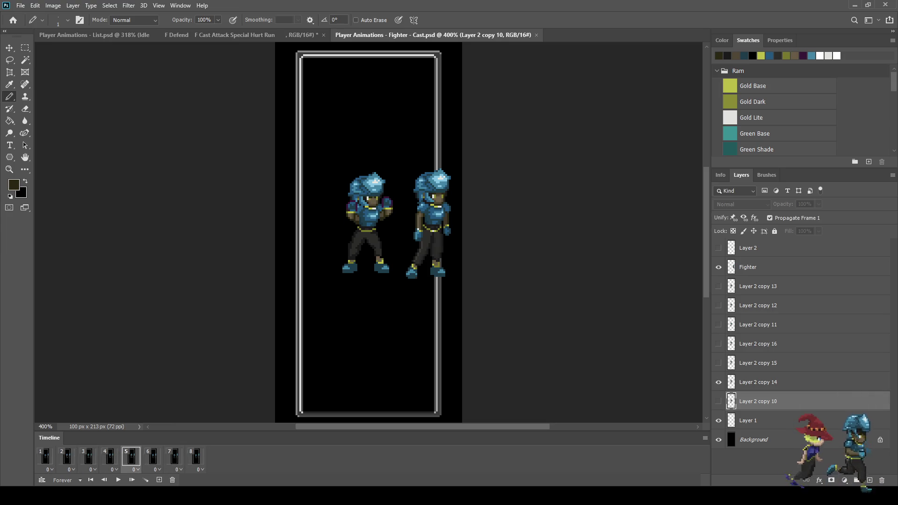
pyautogui.press('Right')
pyautogui.press('Right')
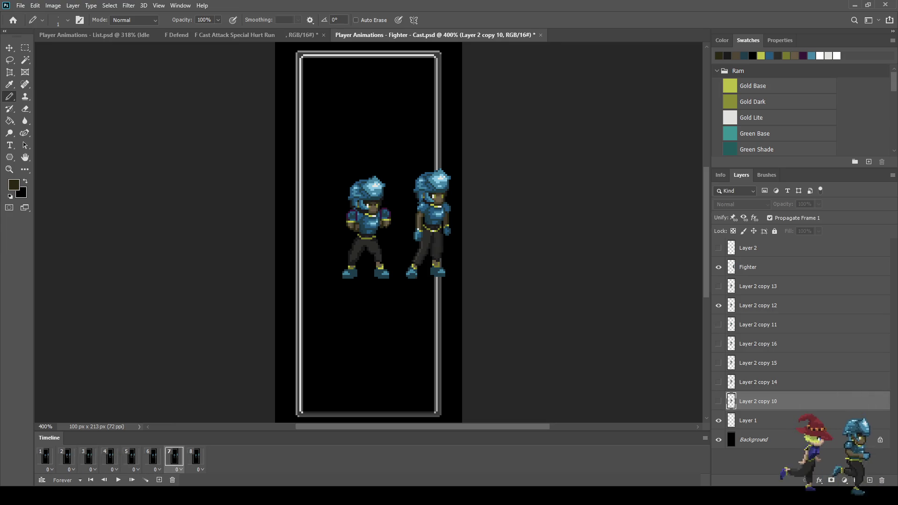
pyautogui.scroll(10, 361, 202)
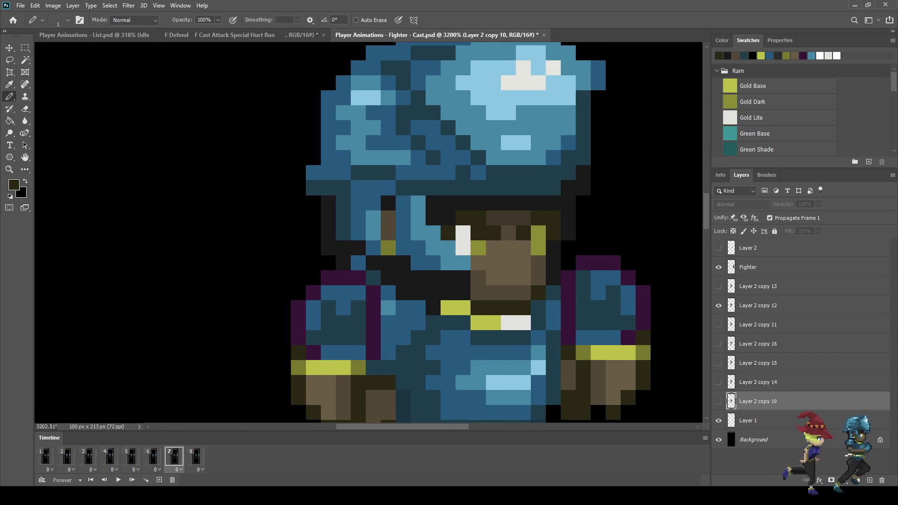
# Step: Sample the skin brown from frame 7's sprite as the pencil colour, then replay at 100%
pyautogui.click(757, 305)
pyautogui.press('i')
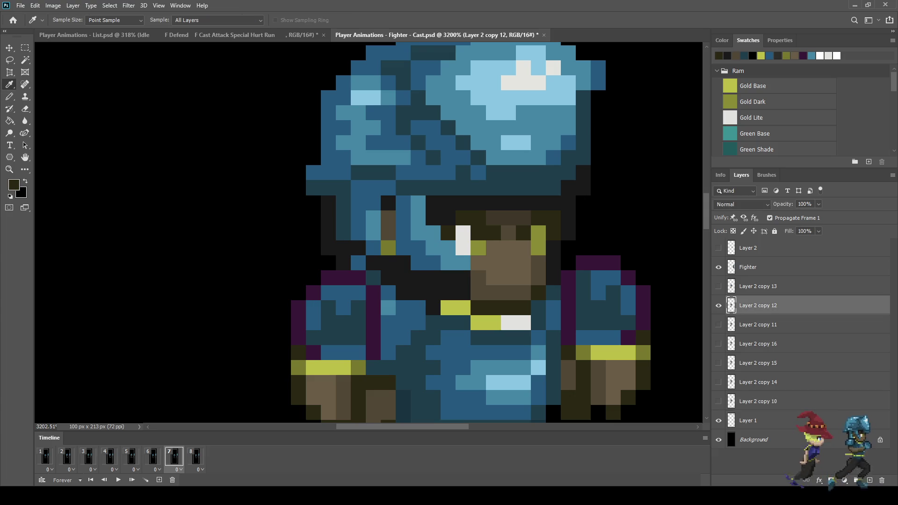
pyautogui.press('b')
pyautogui.scroll(-5, 546, 224)
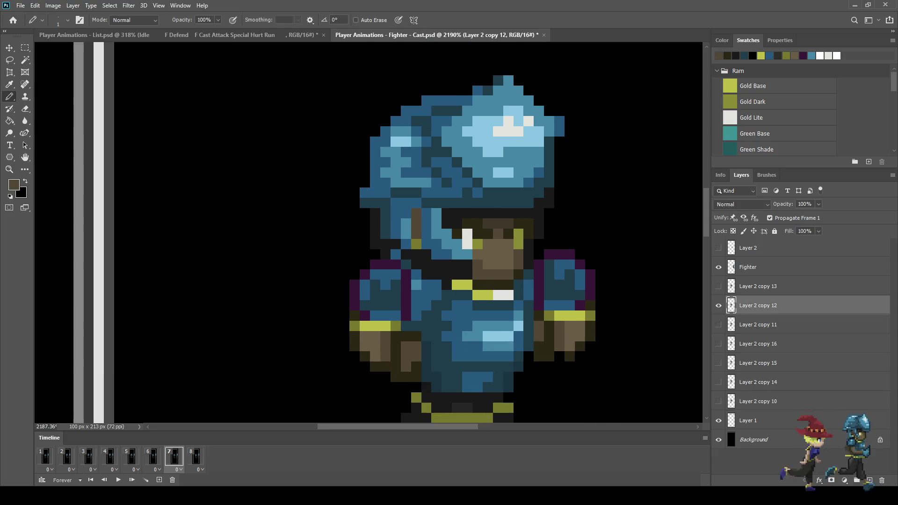
pyautogui.press('space')
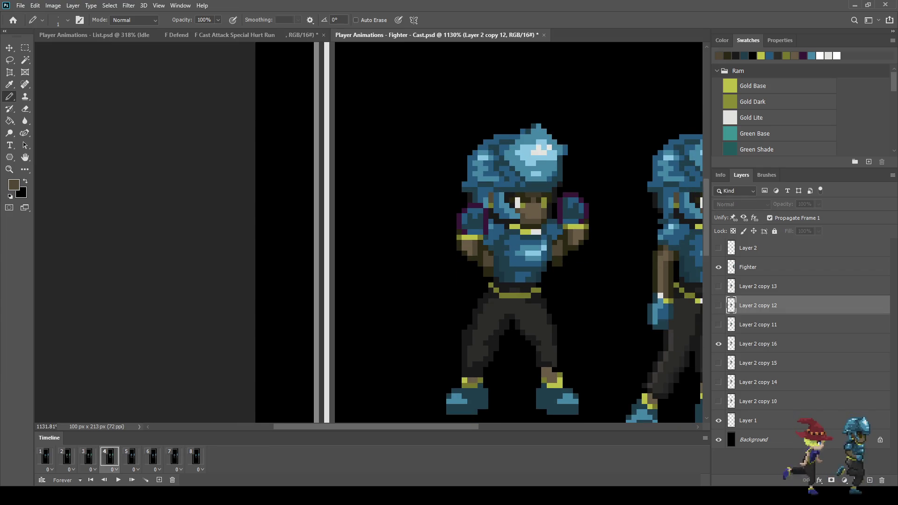
pyautogui.scroll(-3, 536, 251)
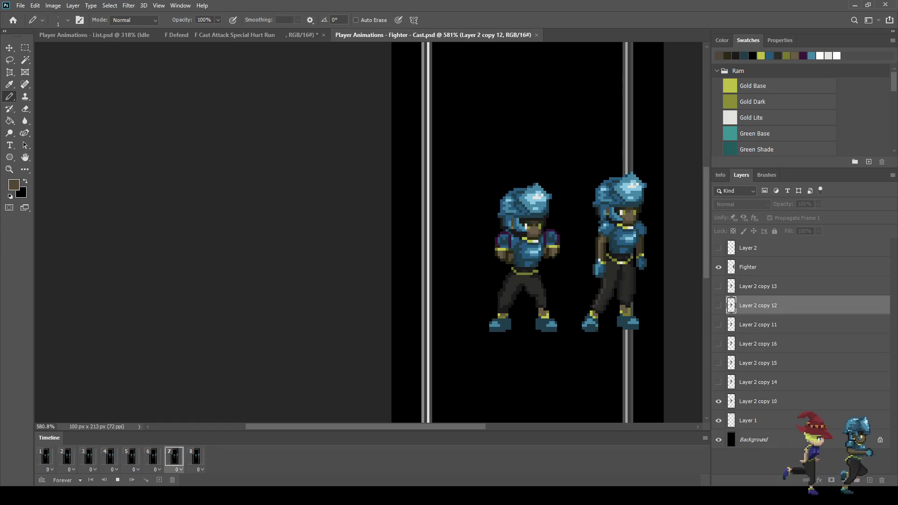
pyautogui.hotkey('ctrl', '1')
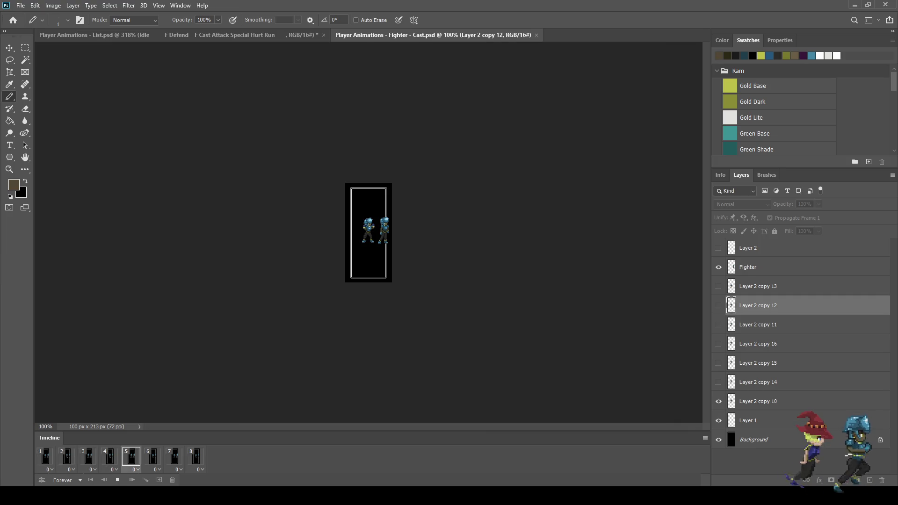
# Step: Stop the Defend animation on frame 1, zoom to 500%, and exit full-screen preview
pyautogui.hotkey('ctrl', '+')
pyautogui.hotkey('ctrl', '+')
pyautogui.hotkey('ctrl', '+')
pyautogui.press('space')
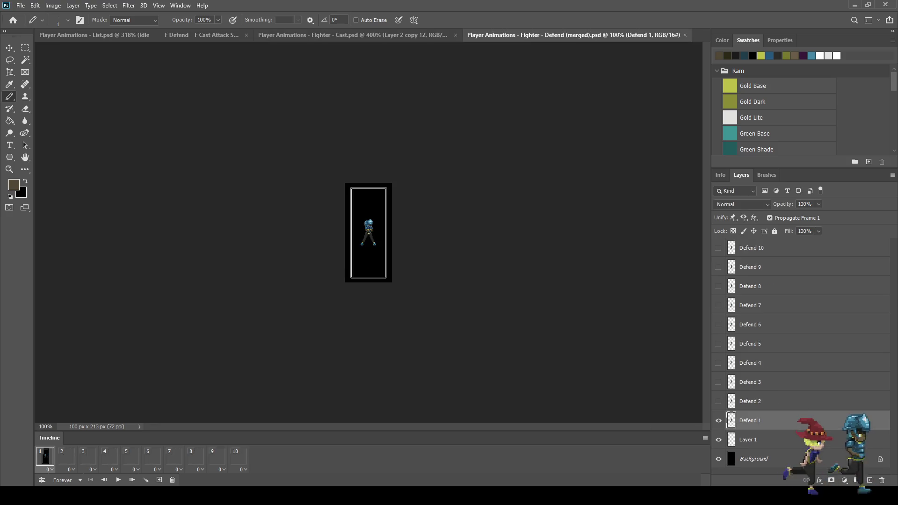
pyautogui.hotkey('ctrl', '+')
pyautogui.hotkey('ctrl', '+')
pyautogui.hotkey('ctrl', '+')
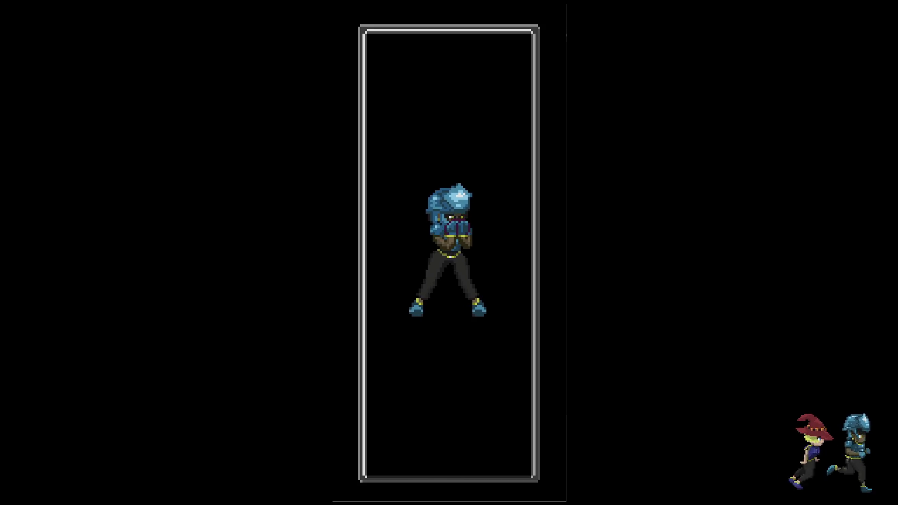
pyautogui.press('f')
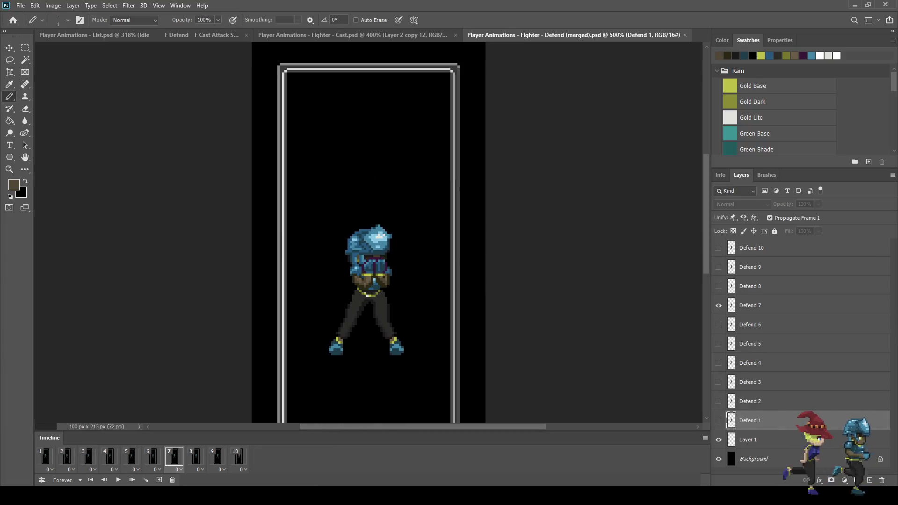
# Step: Close Fighter - Defend (merged).psd and zoom out in Fighter - Cast.psd to see both sprites
pyautogui.hotkey('ctrl', 'w')
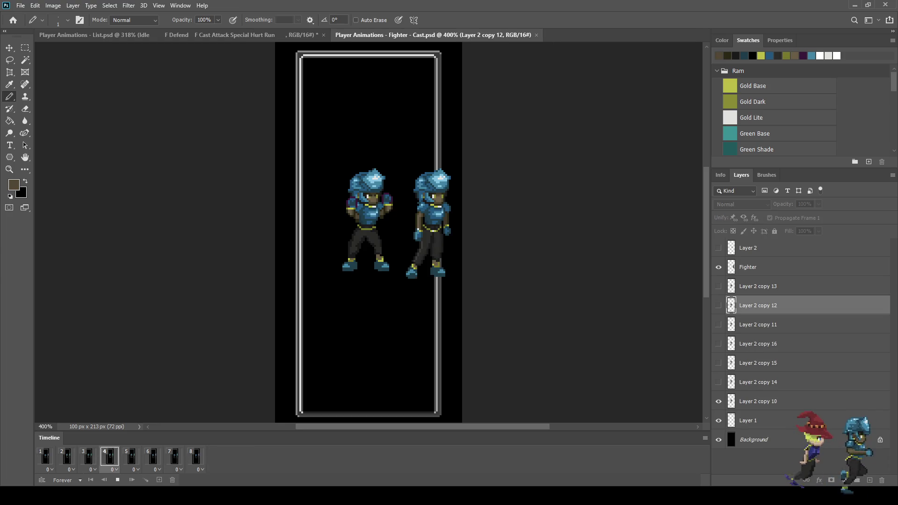
pyautogui.scroll(5, 407, 257)
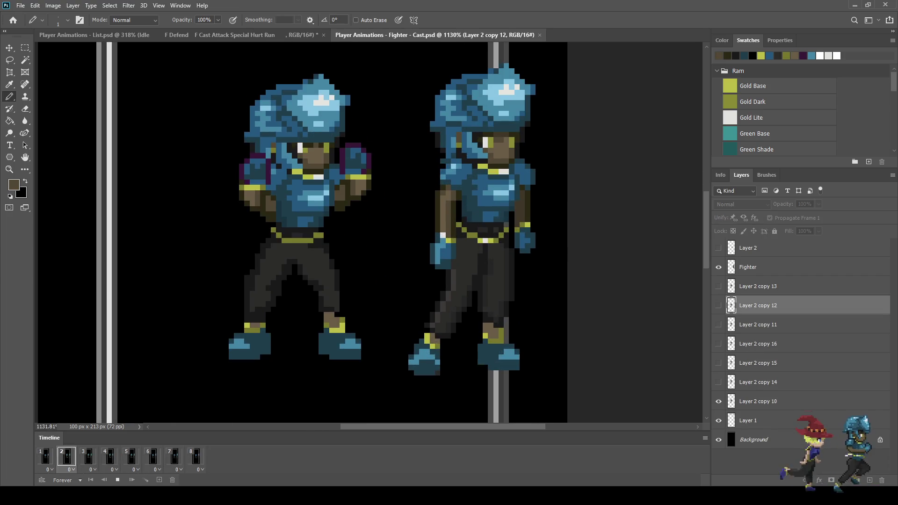
pyautogui.scroll(-4, 444, 233)
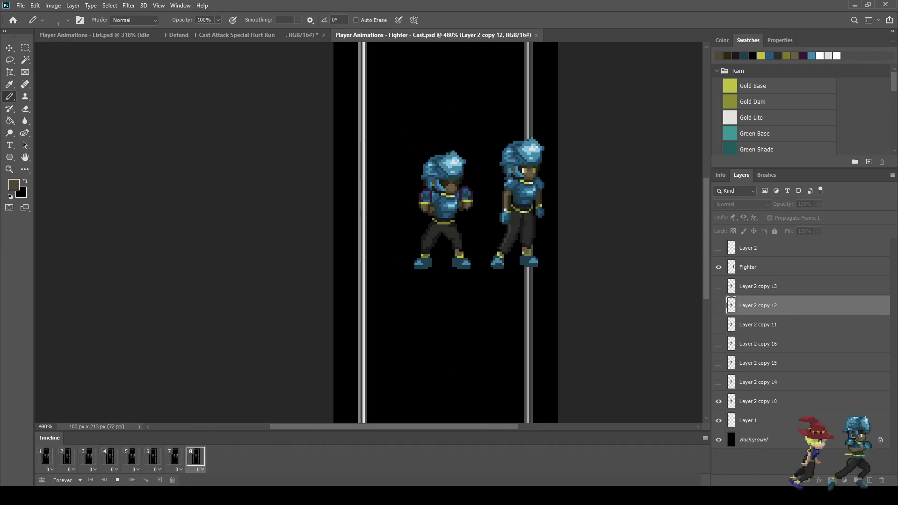